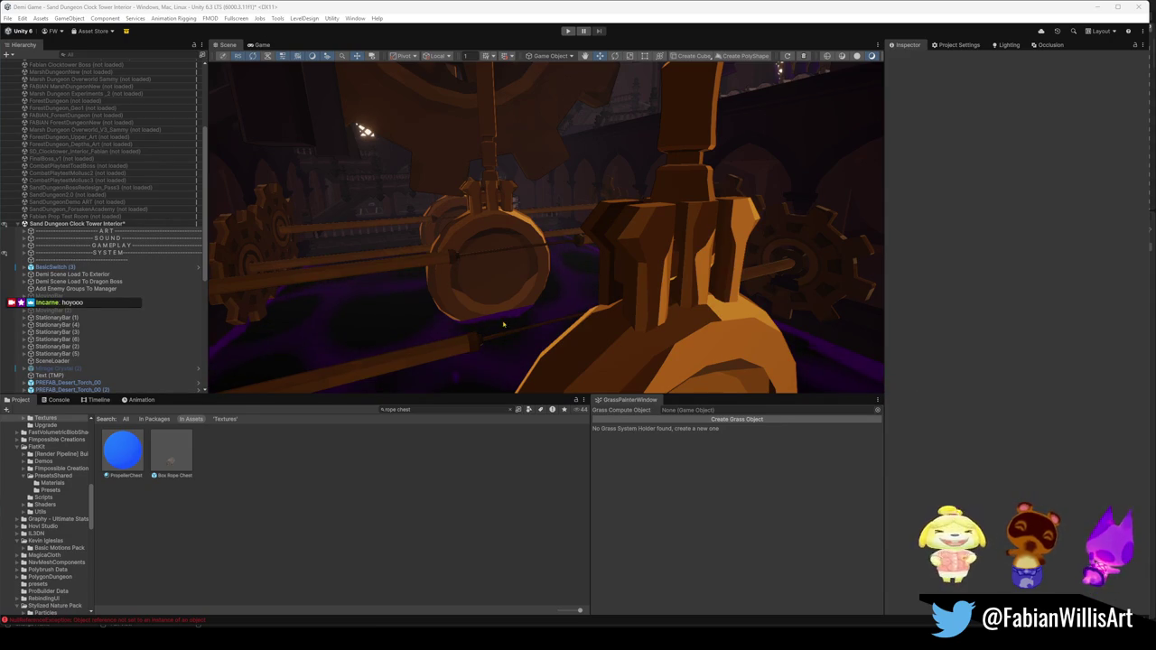
# Step: Move BasicSwitch (3) under the GAMEPLAY group
pyautogui.scroll(-3, 56, 281)
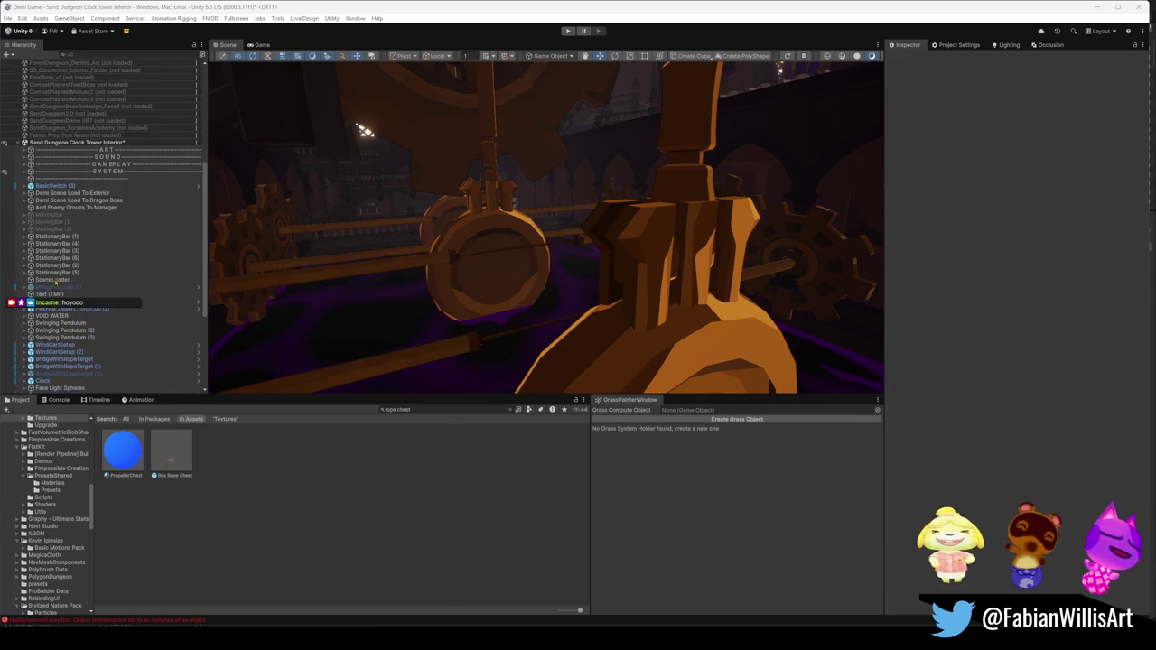
pyautogui.click(56, 188)
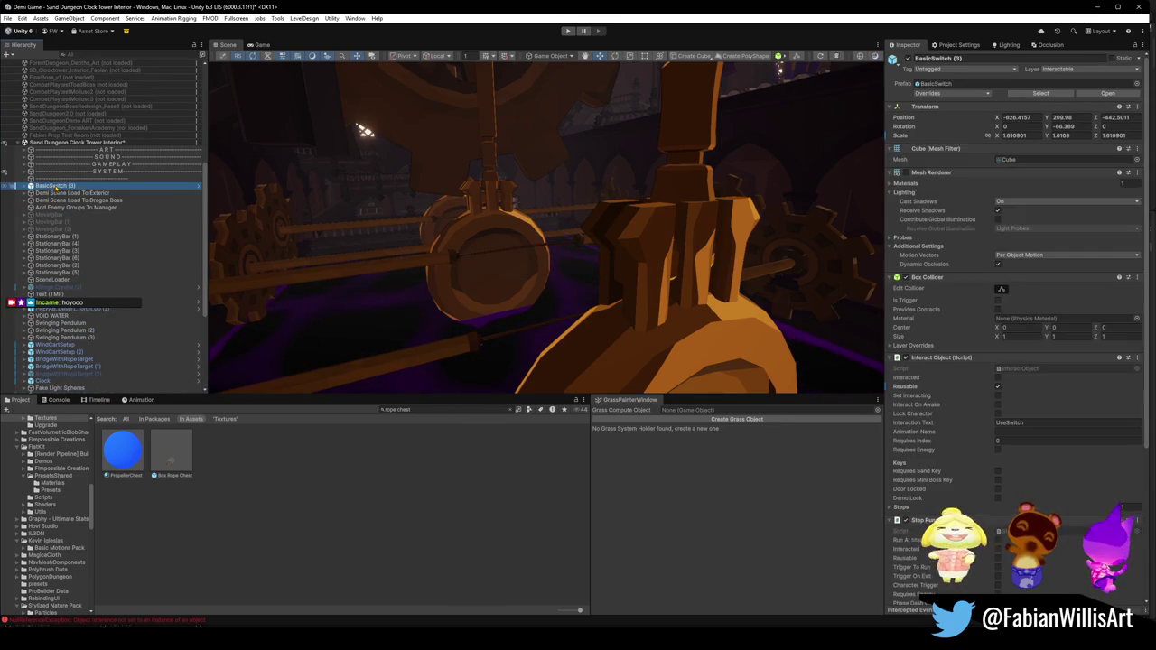
pyautogui.moveTo(56, 188); pyautogui.dragTo(110, 168)
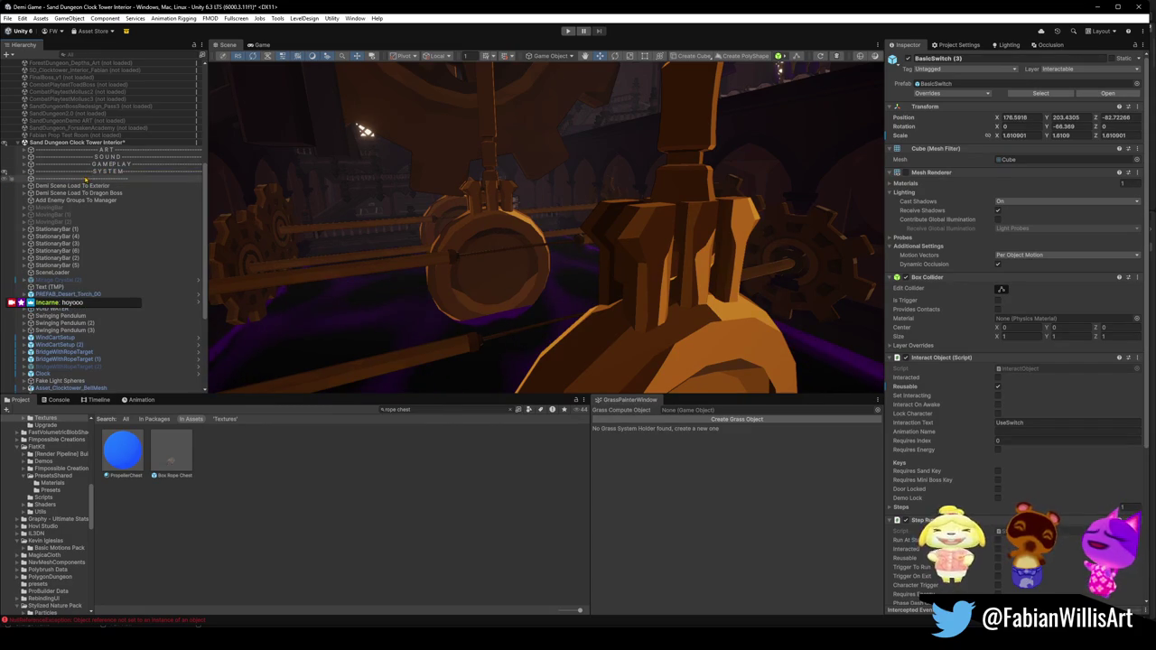
# Step: Group the Demi Scene Load To Exterior and To Dragon Boss objects and delete them
pyautogui.click(62, 187)
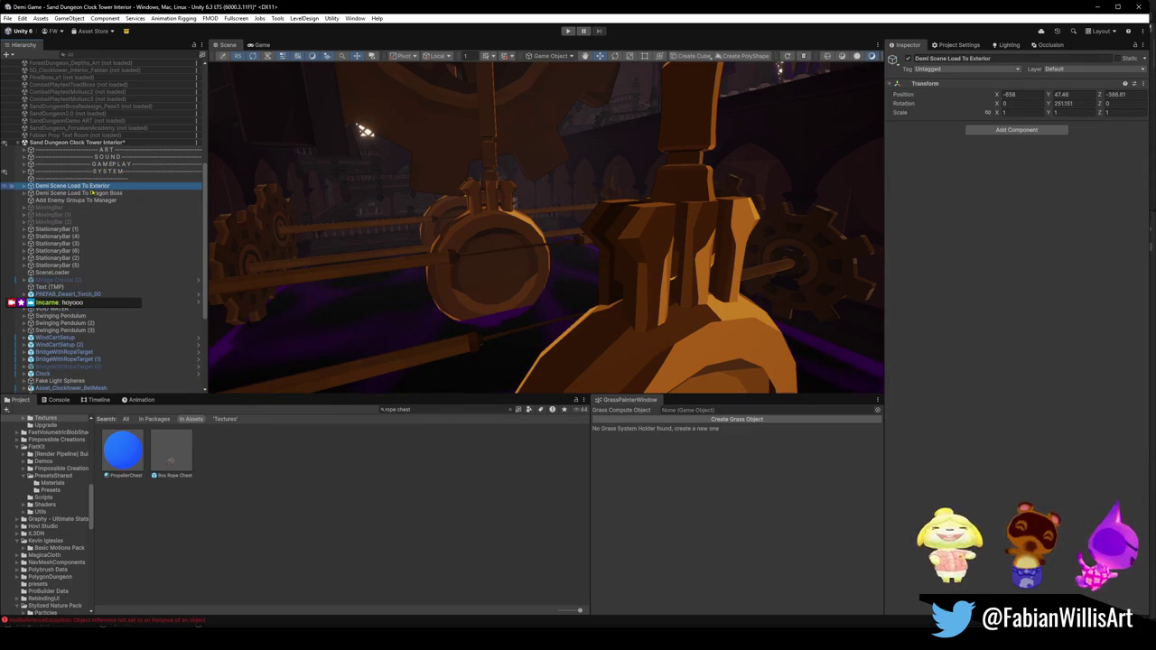
pyautogui.keyDown('ctrl'); pyautogui.click(88, 193); pyautogui.keyUp('ctrl')
pyautogui.moveTo(95, 194); pyautogui.dragTo(97, 172)
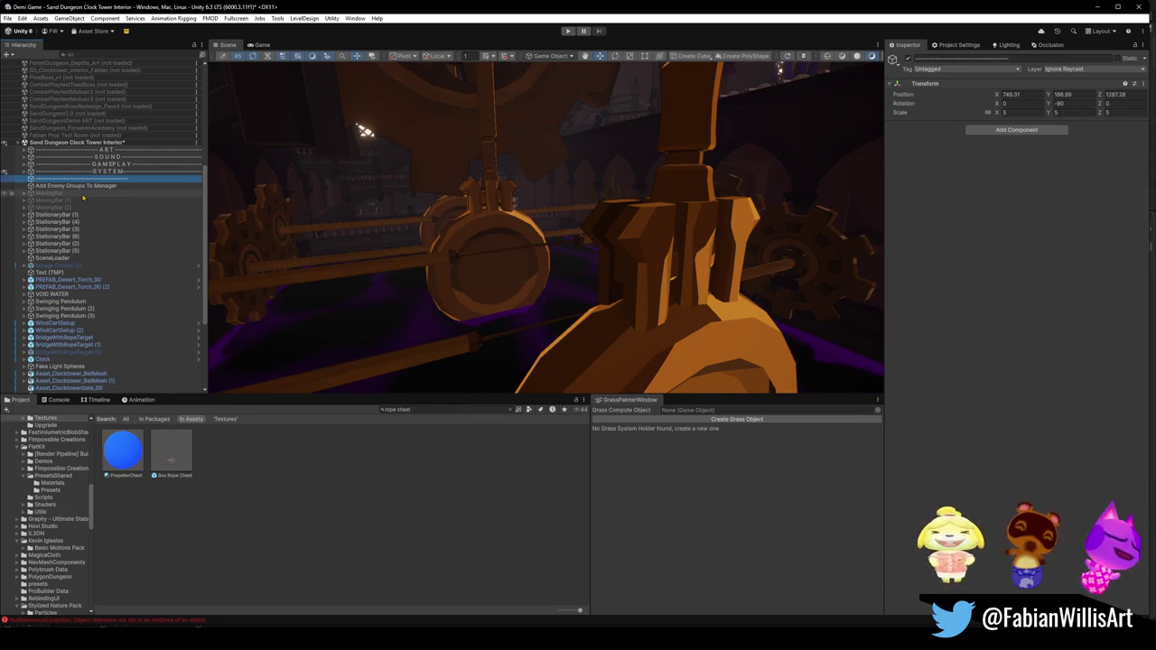
pyautogui.press('Delete')
# Step: Delete Add Enemy Groups To Manager and the three MovingBar objects
pyautogui.click(91, 179)
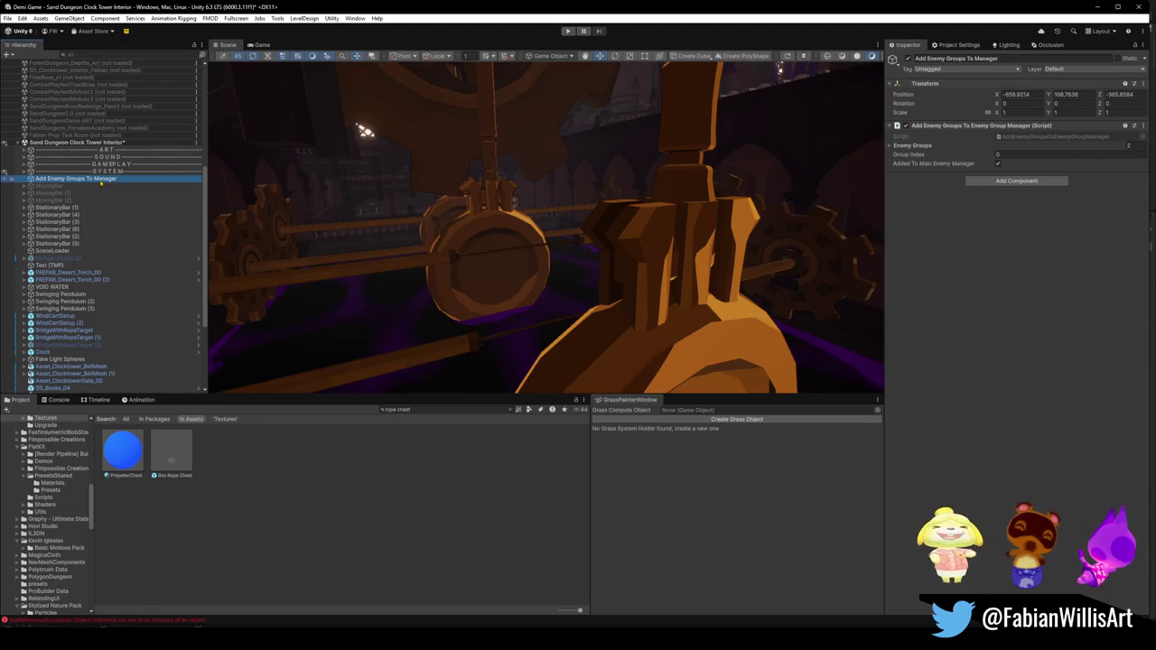
pyautogui.press('Delete')
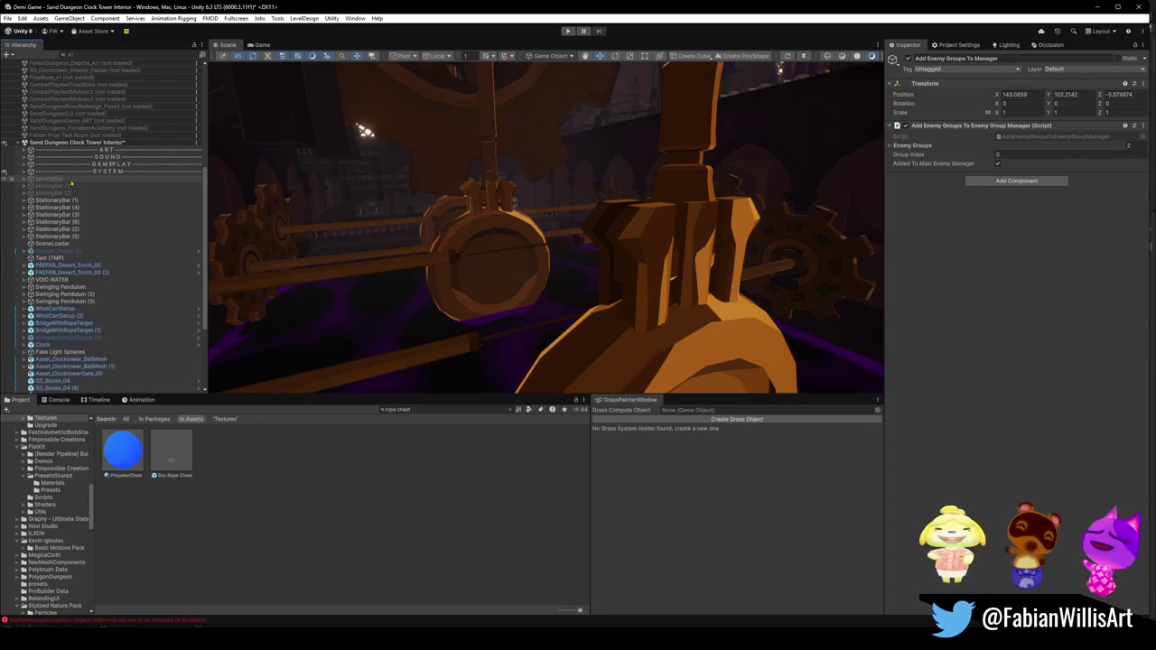
pyautogui.keyDown('shift'); pyautogui.click(61, 192); pyautogui.keyUp('shift')
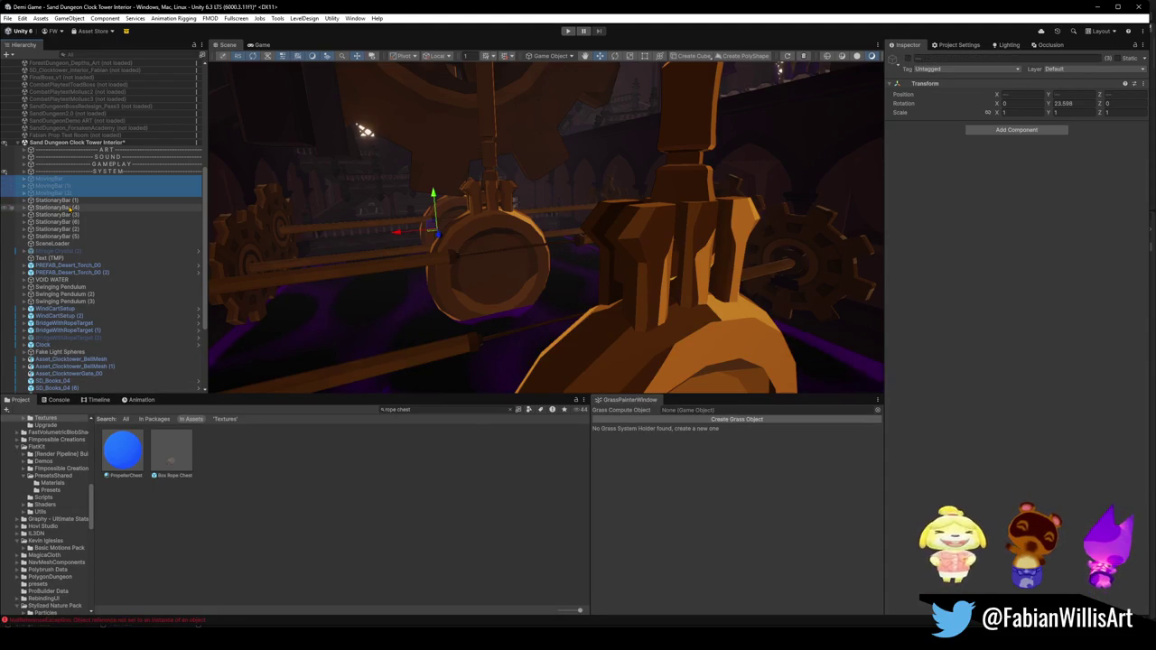
pyautogui.press('Delete')
pyautogui.click(56, 178)
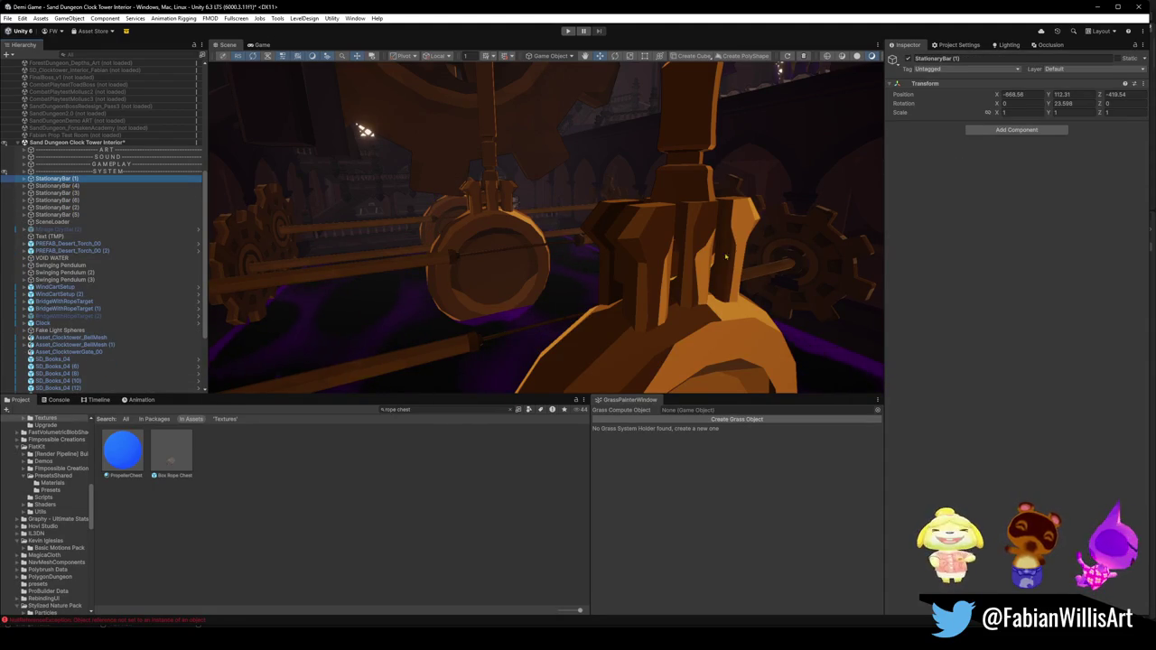
# Step: Fly the Scene camera around the pendulum disc, gear and bars, then select all six StationaryBars
pyautogui.moveTo(739, 341)
pyautogui.mouseDown()
pyautogui.moveTo(590, 237)
pyautogui.moveTo(661, 222)
pyautogui.moveTo(743, 226)
pyautogui.moveTo(632, 239)
pyautogui.moveTo(578, 271)
pyautogui.moveTo(554, 254)
pyautogui.moveTo(643, 267)
pyautogui.moveTo(682, 258)
pyautogui.mouseUp()
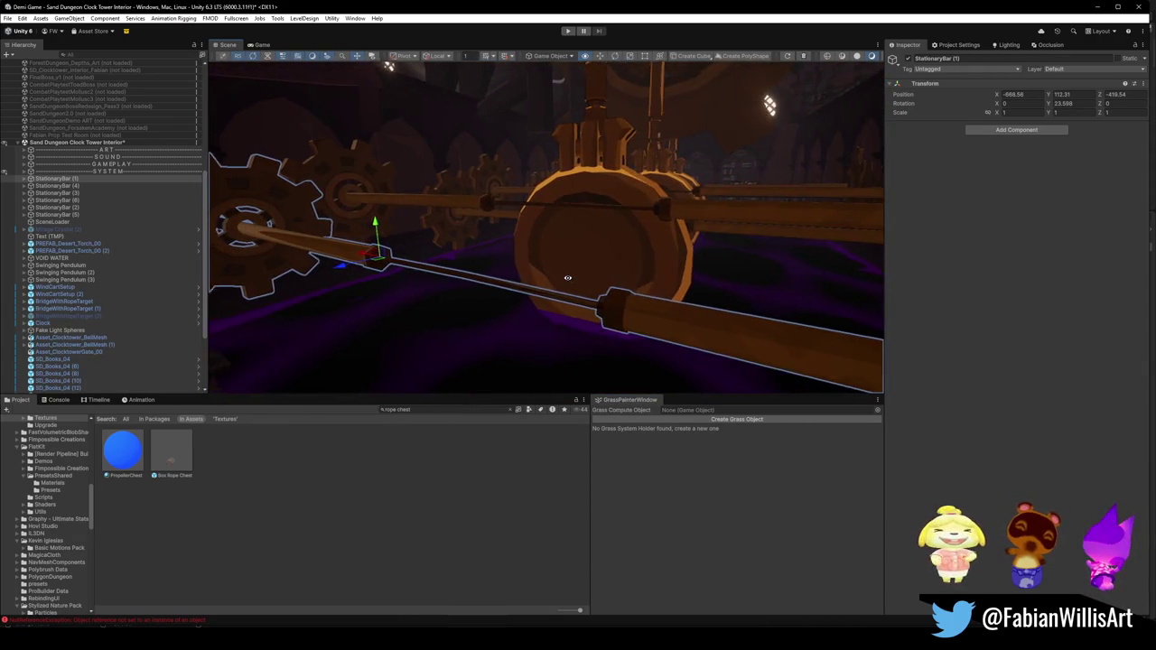
pyautogui.moveTo(623, 271)
pyautogui.mouseDown()
pyautogui.moveTo(757, 282)
pyautogui.moveTo(603, 260)
pyautogui.moveTo(542, 233)
pyautogui.mouseUp()
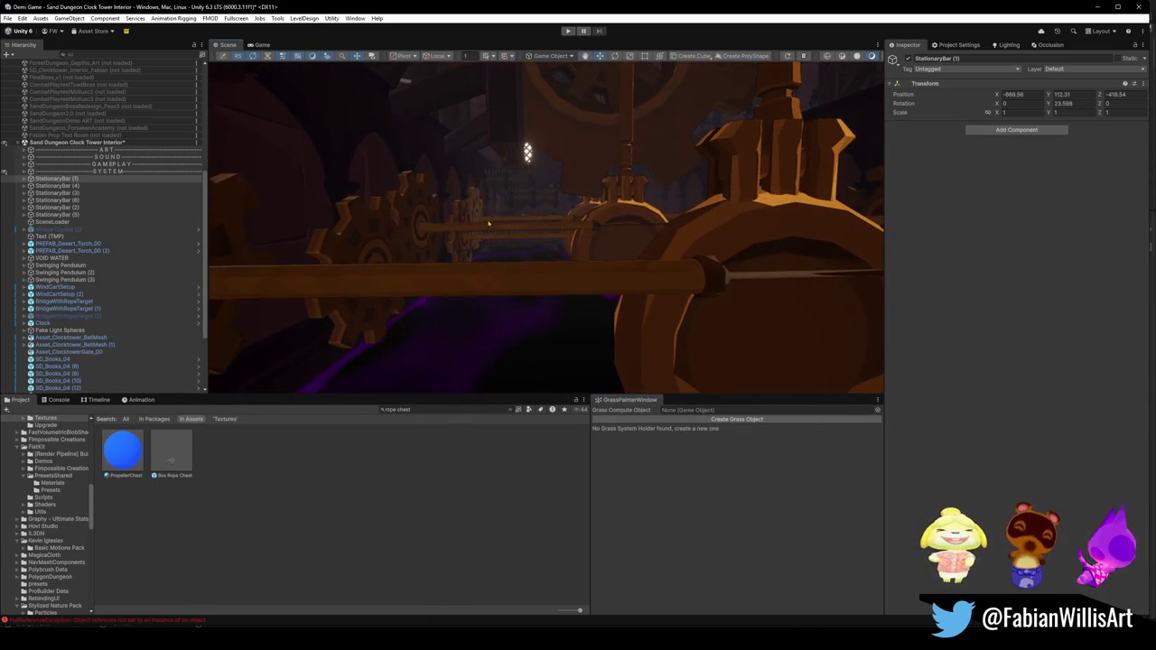
pyautogui.keyDown('shift'); pyautogui.click(77, 216); pyautogui.keyUp('shift')
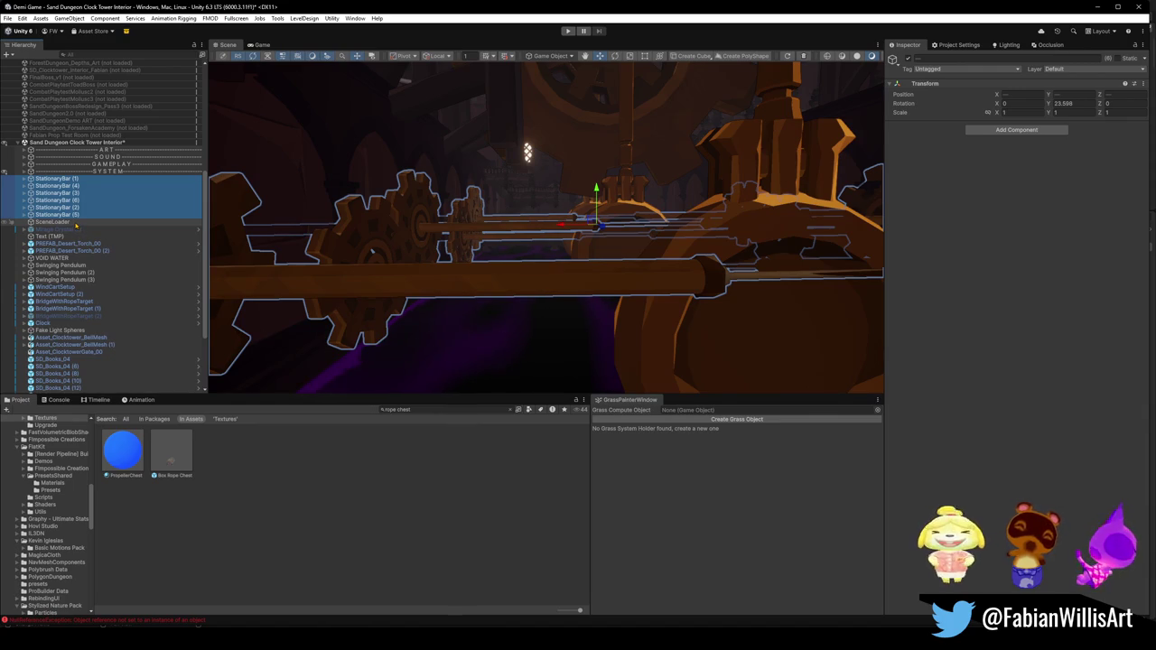
# Step: Group the six StationaryBars under a new parent named MonkeyBars
pyautogui.hotkey('ctrl', 'shift', 'g')
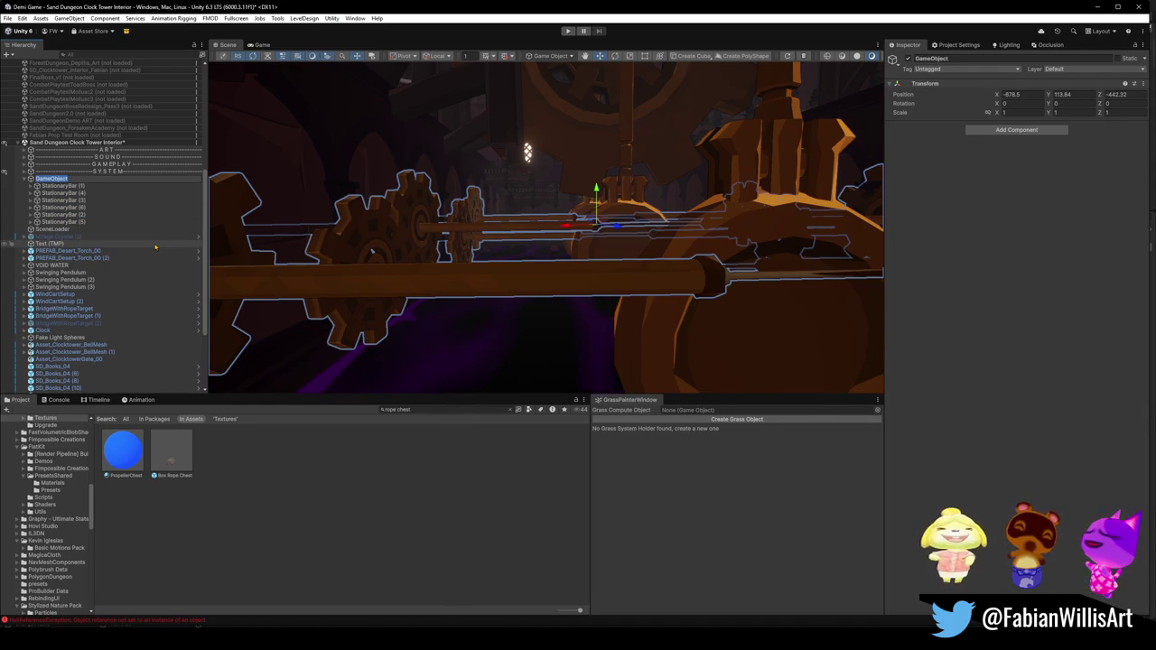
pyautogui.write('Monke')
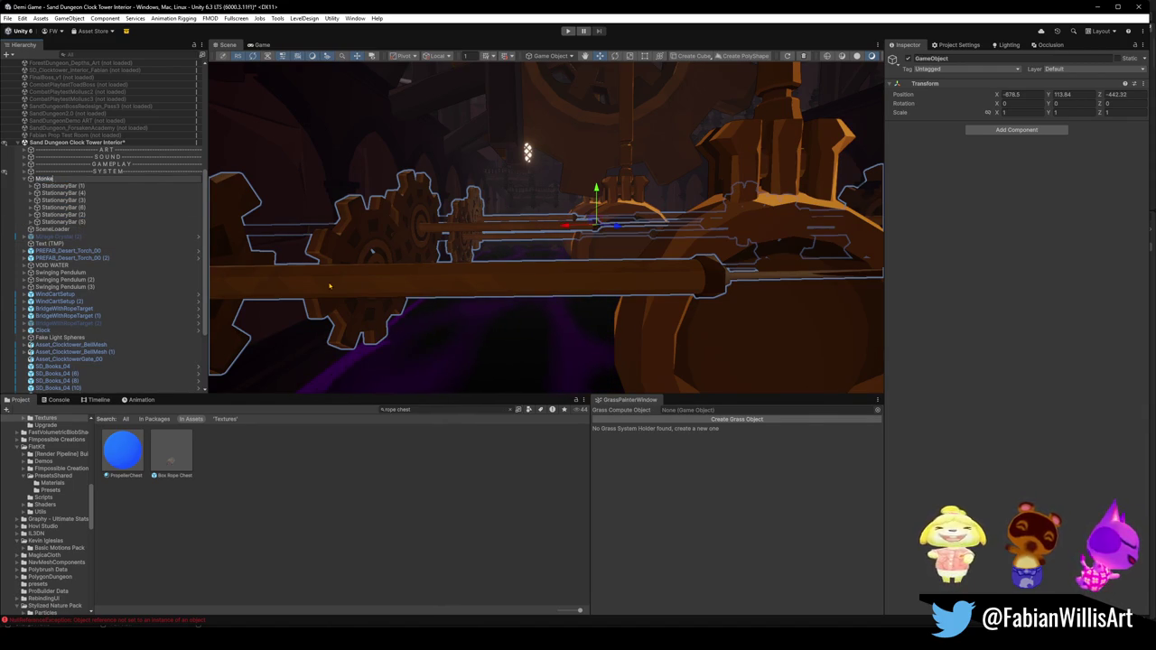
pyautogui.press('BackSpace')
pyautogui.press('BackSpace')
pyautogui.press('BackSpace')
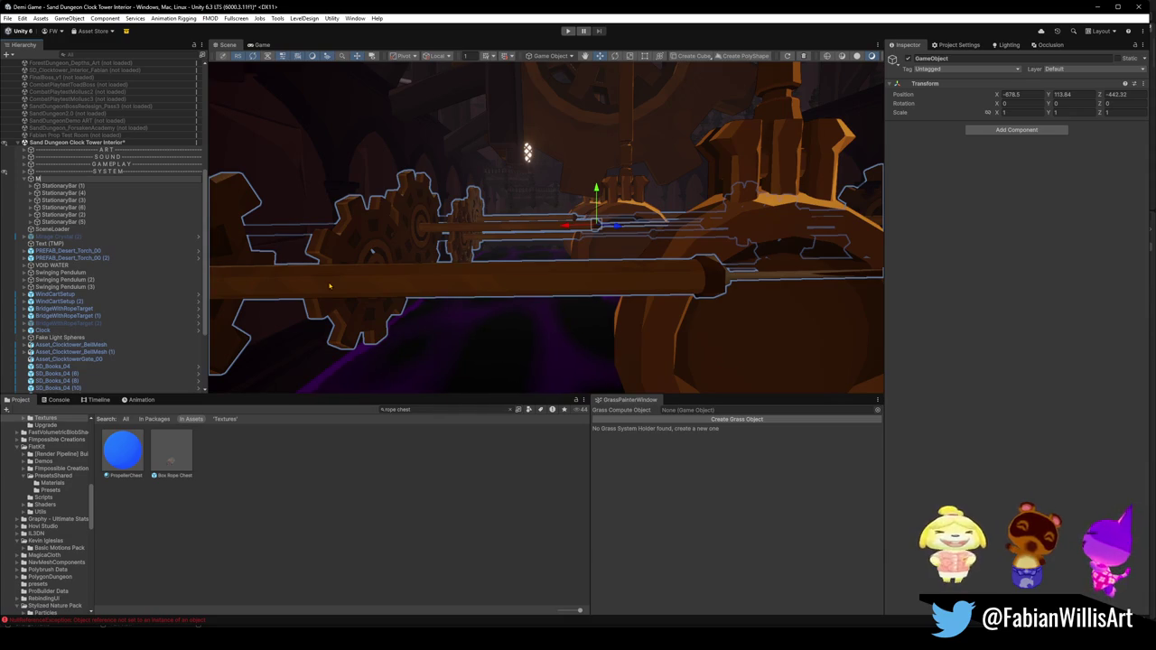
pyautogui.write('orl')
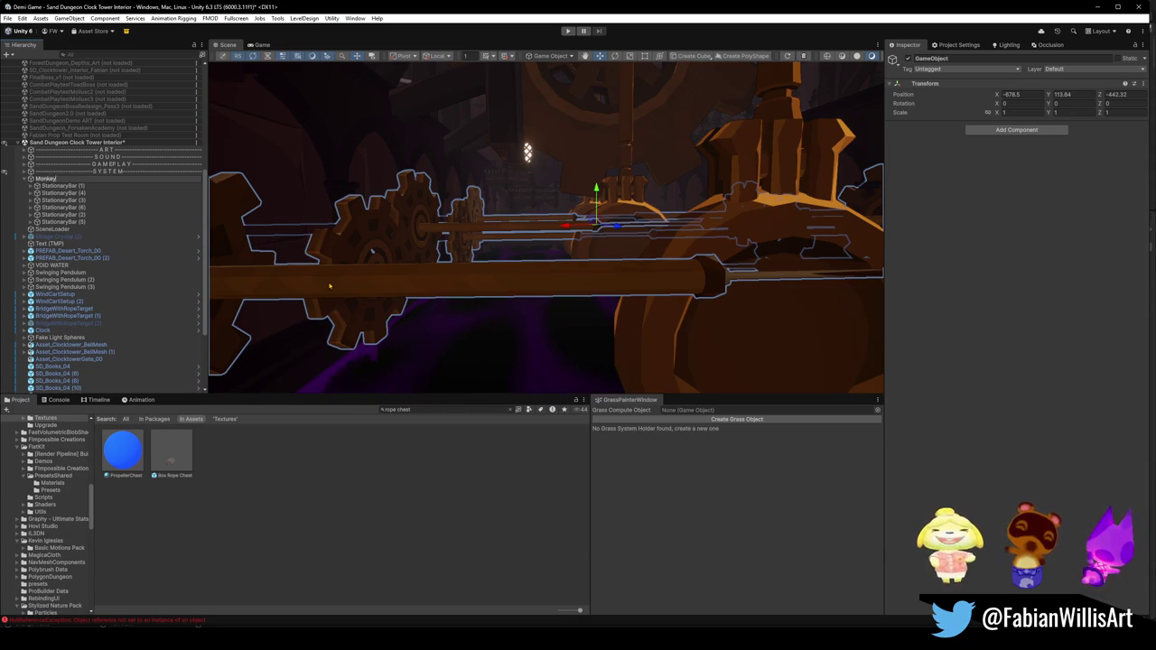
pyautogui.write('yBars')
pyautogui.press('Return')
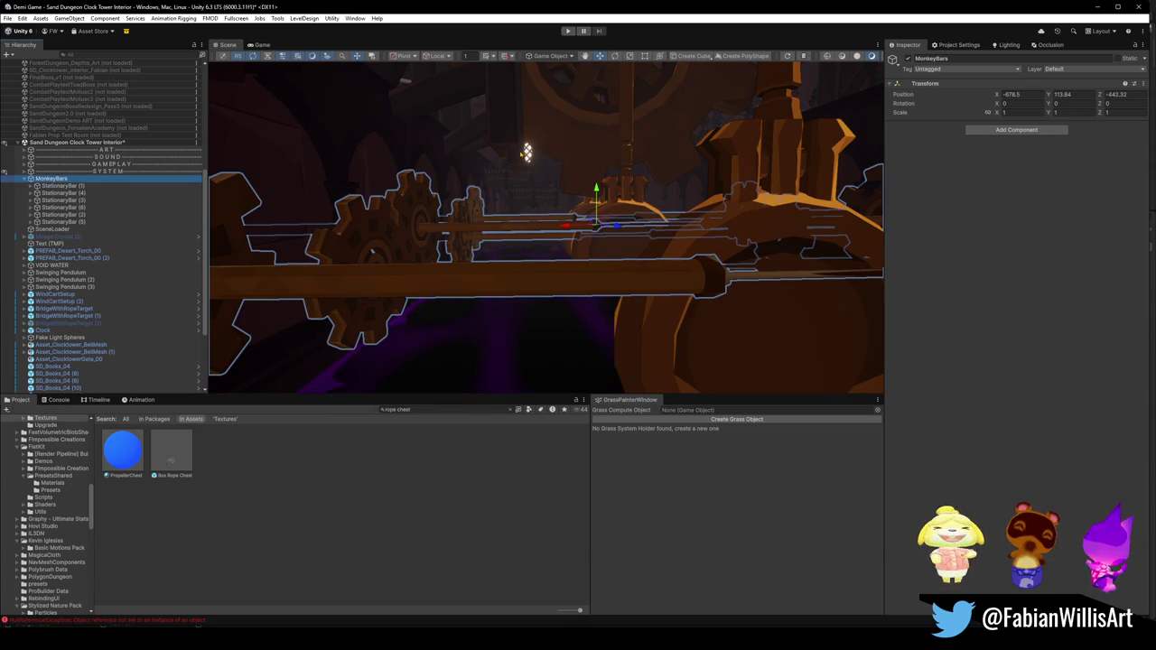
# Step: Collapse MonkeyBars and file it under GAMEPLAY
pyautogui.click(24, 179)
pyautogui.click(51, 192)
pyautogui.click(71, 180)
pyautogui.moveTo(93, 163)
pyautogui.mouseDown()
pyautogui.moveTo(115, 160)
pyautogui.moveTo(65, 171)
pyautogui.mouseUp()
pyautogui.click(67, 179)
pyautogui.click(62, 181)
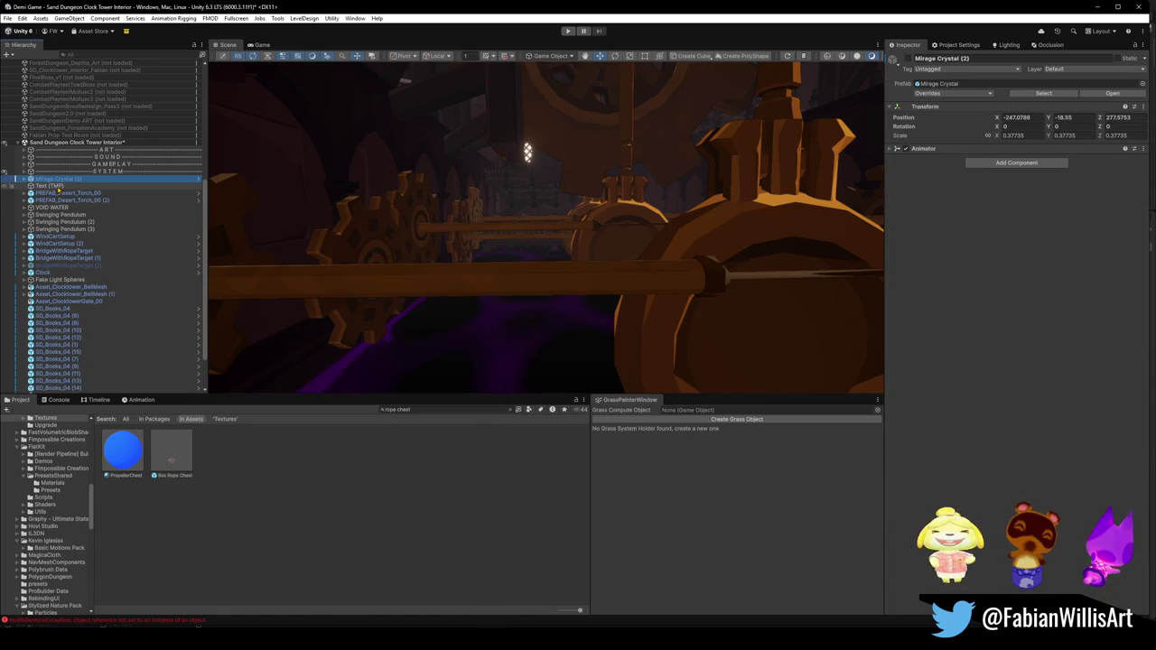
# Step: Delete Mirage Crystal (2) and parent both PREFAB_Desert_Torch objects under a Torch group in GAMEPLAY
pyautogui.press('Delete')
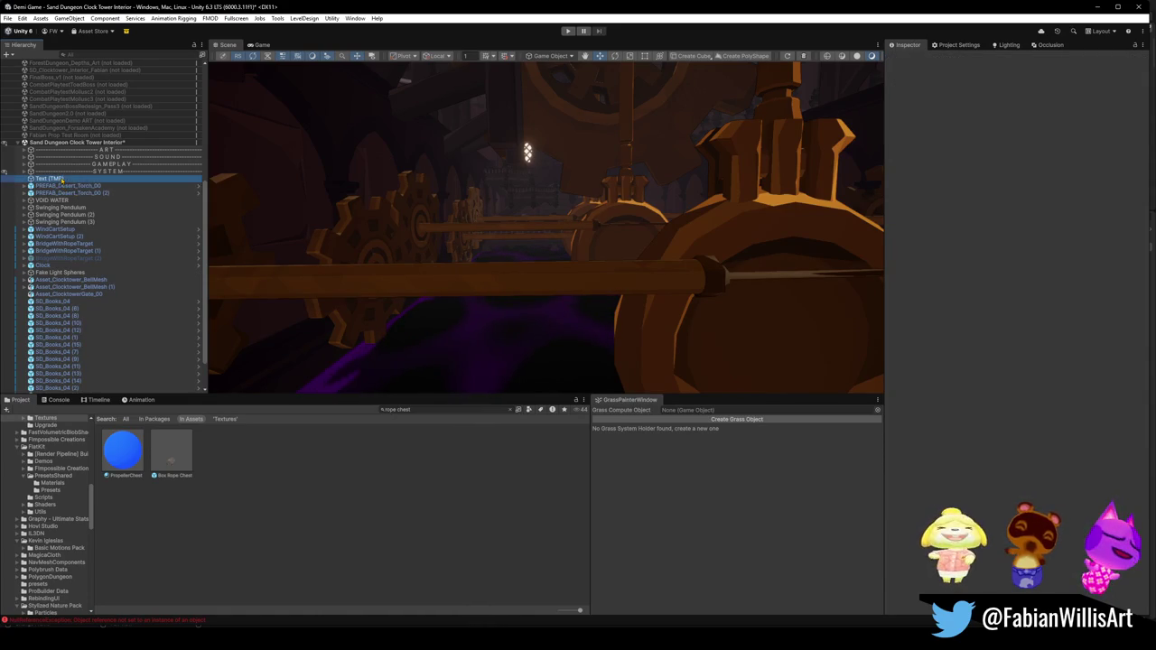
pyautogui.click(62, 187)
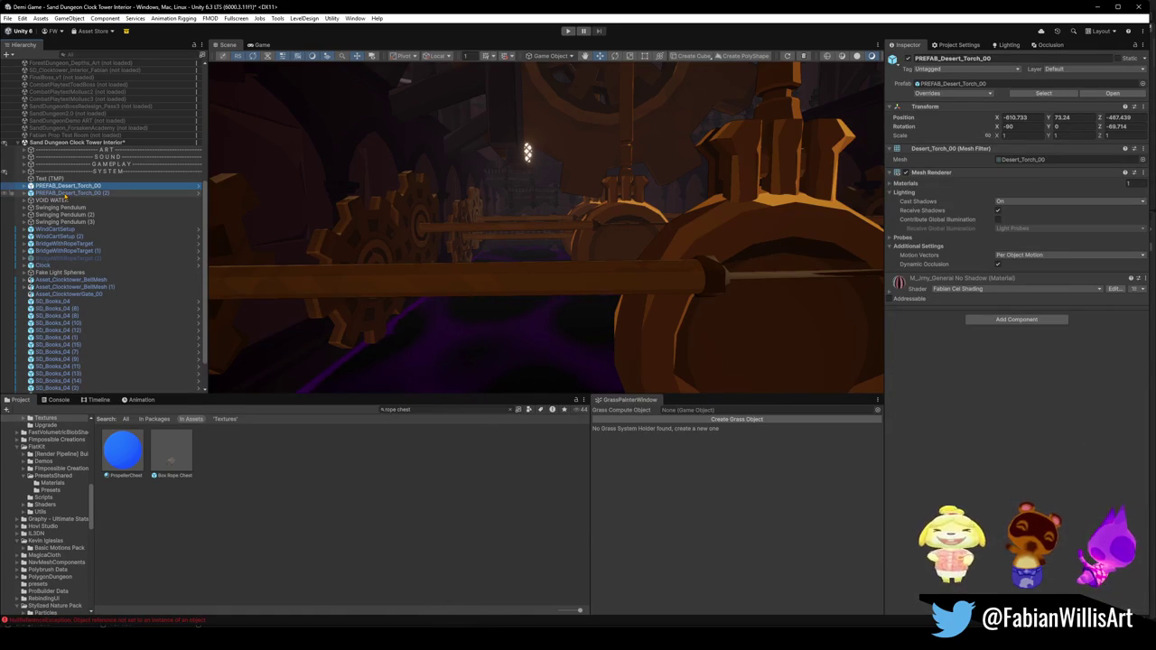
pyautogui.keyDown('ctrl'); pyautogui.click(65, 193); pyautogui.keyUp('ctrl')
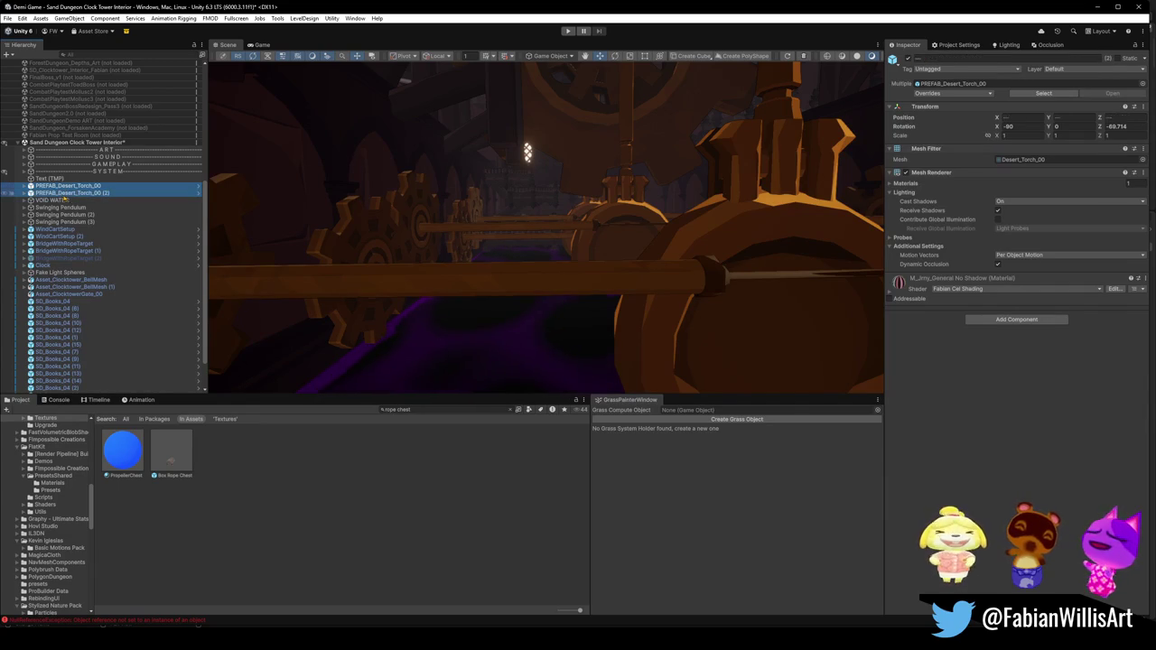
pyautogui.hotkey('ctrl', 'shift', 'g')
pyautogui.write('Torch')
pyautogui.press('Return')
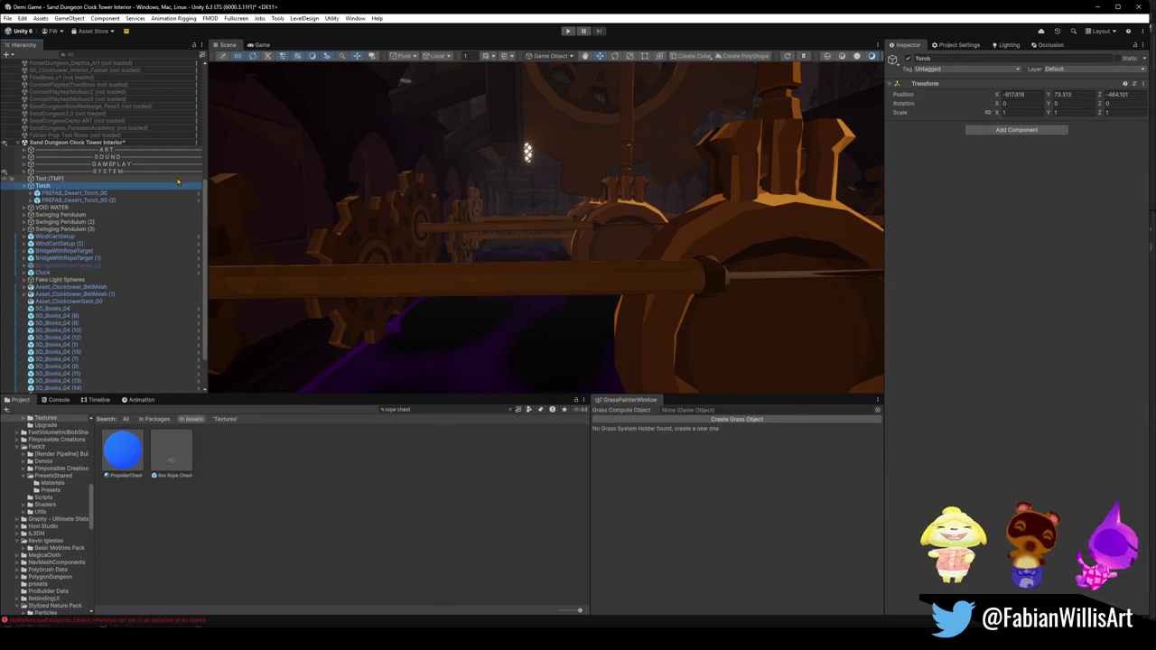
pyautogui.click(23, 185)
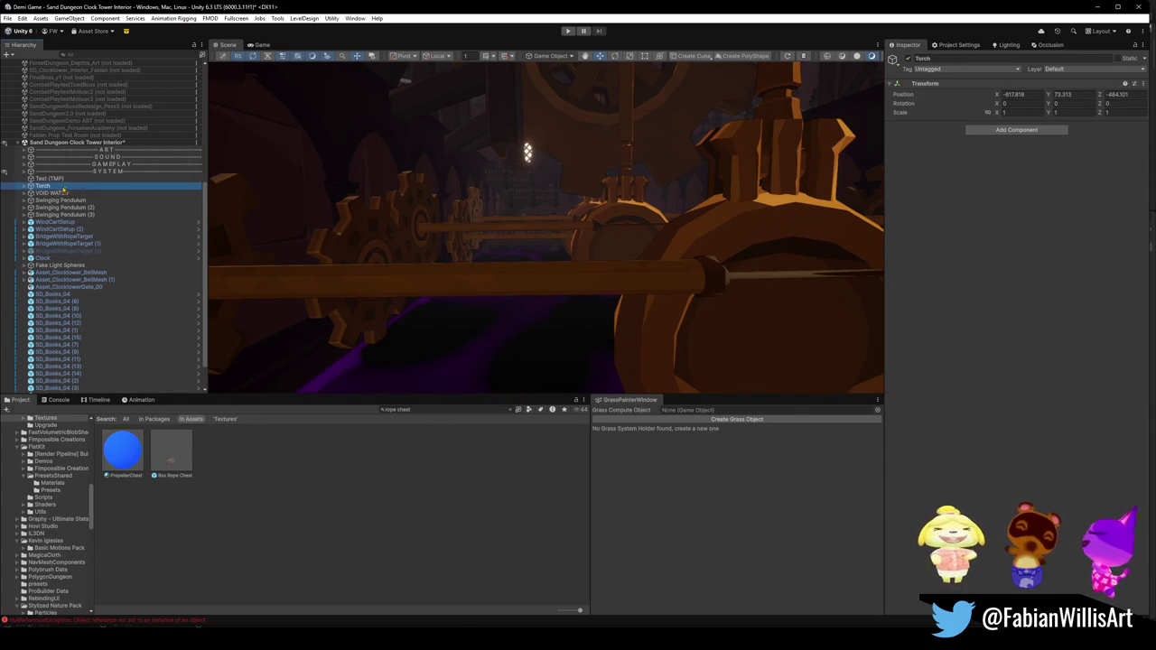
pyautogui.moveTo(106, 154); pyautogui.dragTo(66, 165)
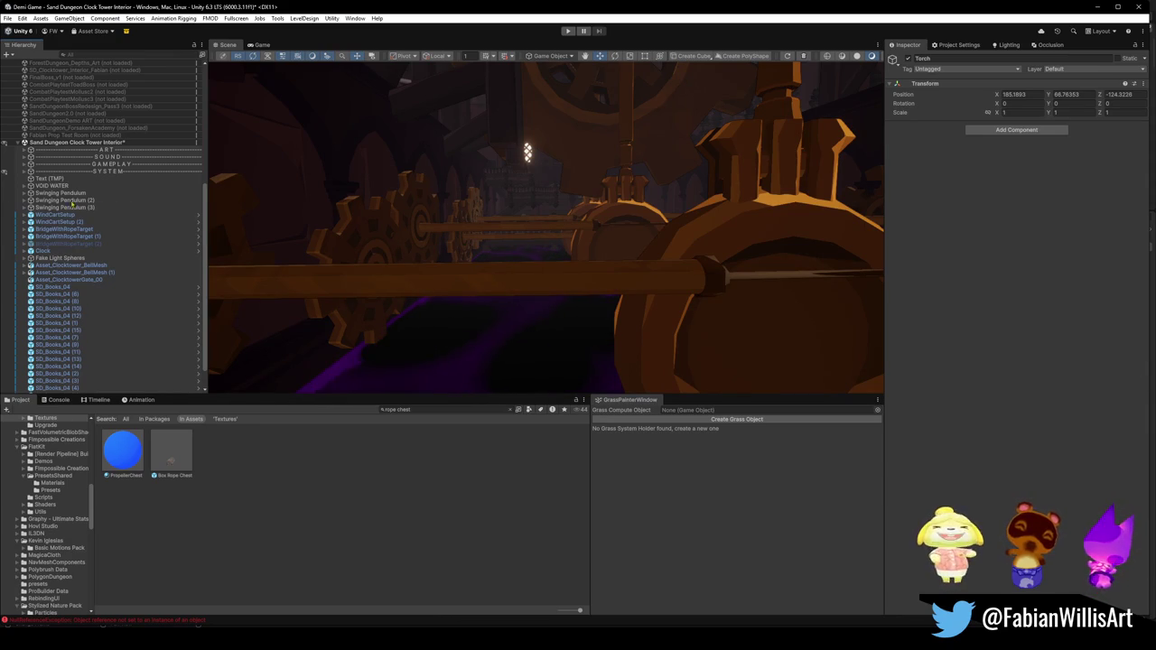
# Step: Reparent Text (TMP) into another group and select VOID WATER
pyautogui.moveTo(367, 352); pyautogui.dragTo(78, 220)
pyautogui.click(51, 151)
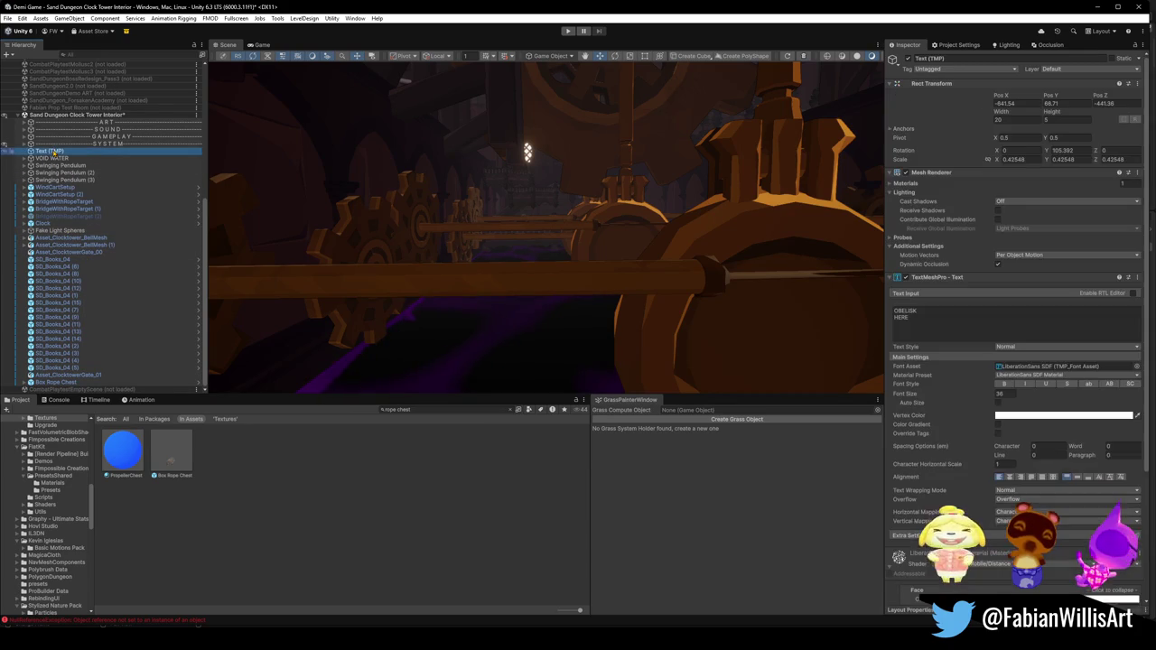
pyautogui.moveTo(65, 151); pyautogui.dragTo(58, 144)
pyautogui.click(52, 159)
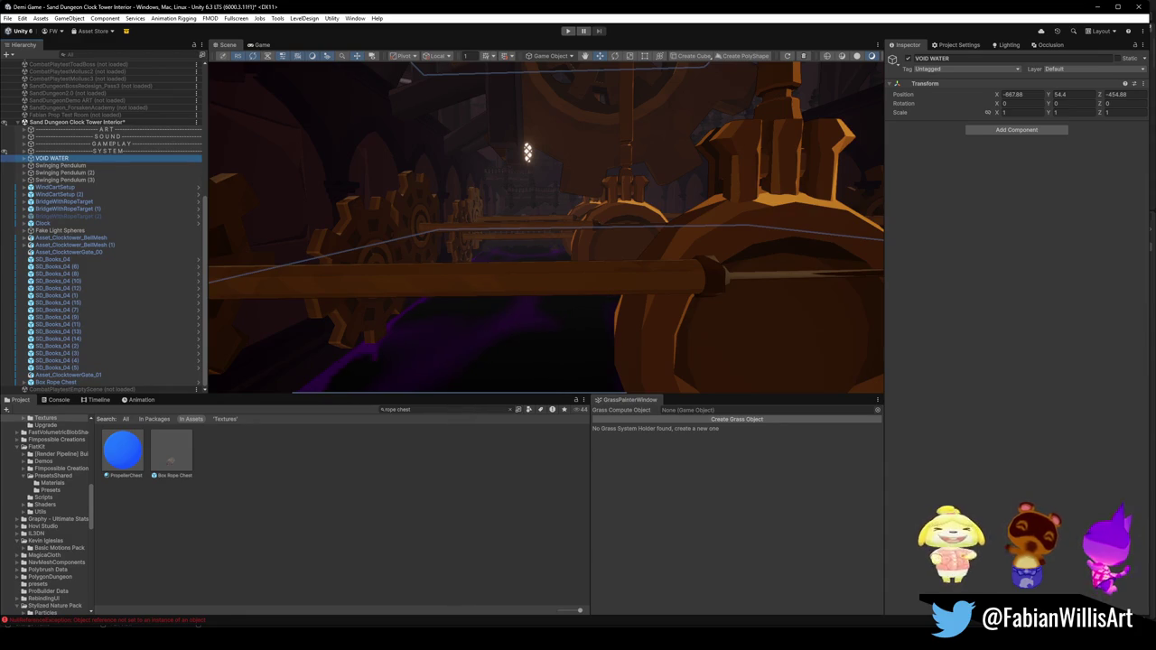
pyautogui.hotkey('alt', 'Tab')
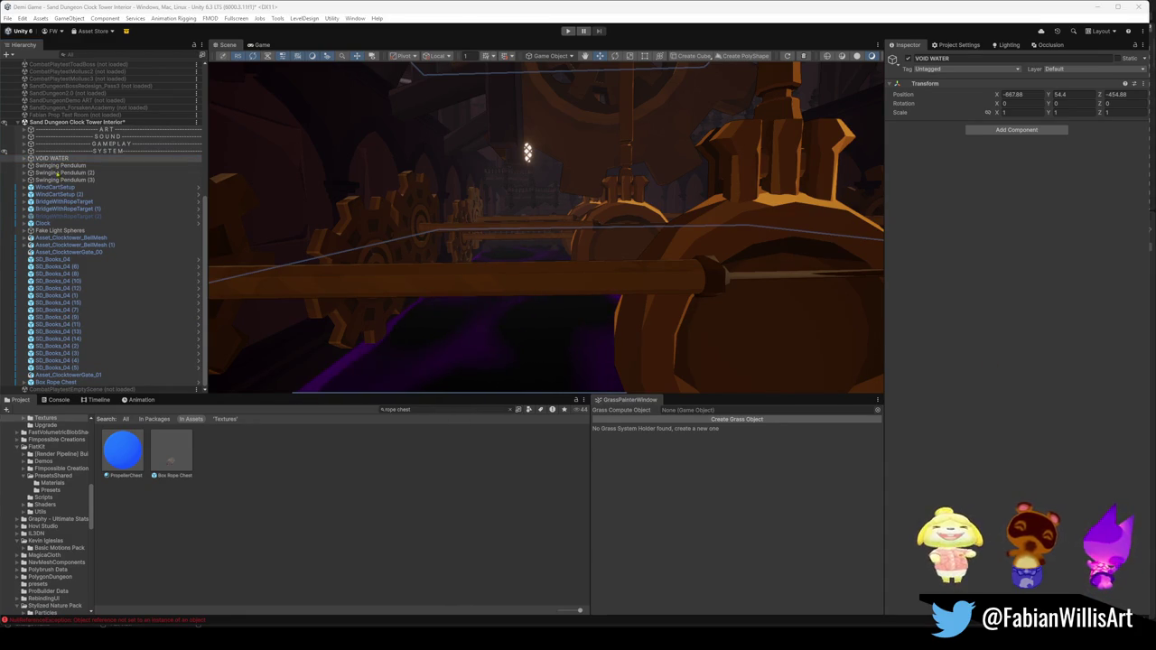
# Step: Group the three Swinging Pendulum objects under a new parent named SWINGING PENDULUMS
pyautogui.click(60, 166)
pyautogui.keyDown('shift'); pyautogui.click(61, 173); pyautogui.keyUp('shift')
pyautogui.keyDown('shift'); pyautogui.click(63, 180); pyautogui.keyUp('shift')
pyautogui.hotkey('ctrl', 'g')
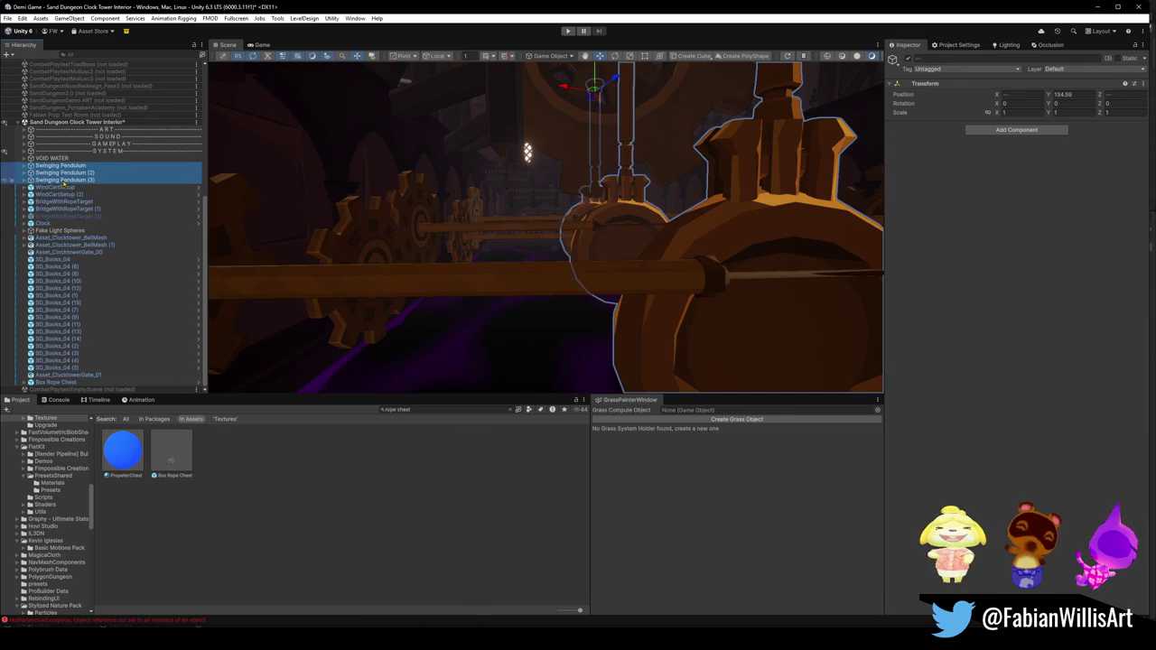
pyautogui.write('Swi')
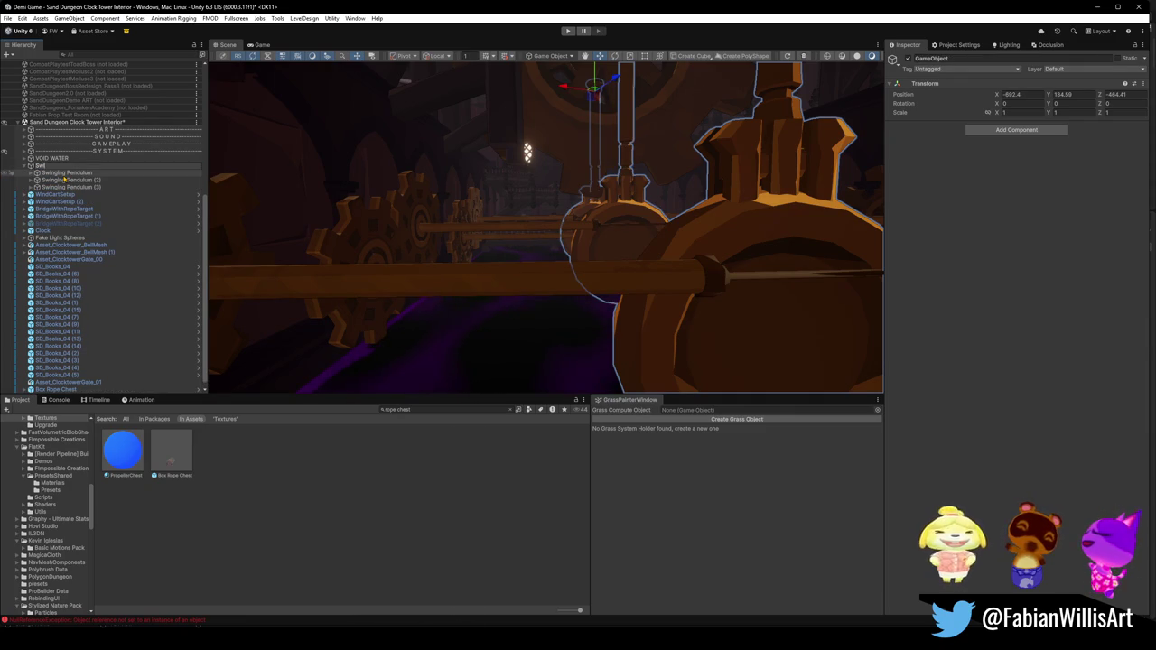
pyautogui.write('nging Pe')
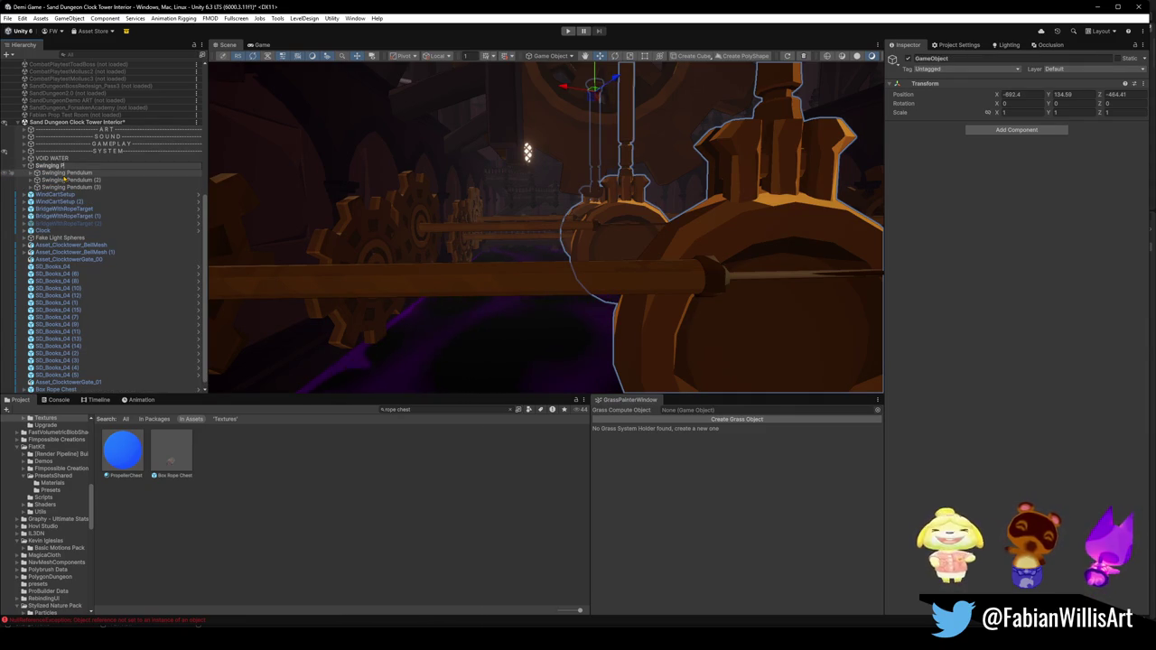
pyautogui.press('BackSpace')
pyautogui.press('BackSpace')
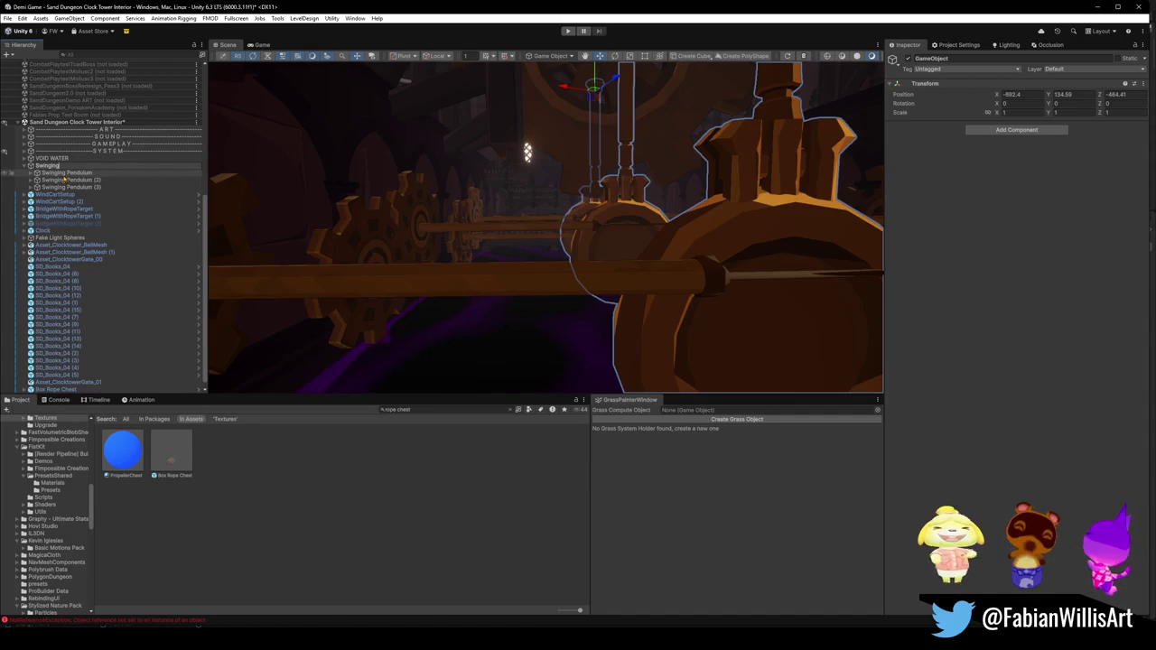
pyautogui.press('BackSpace')
pyautogui.press('BackSpace')
pyautogui.press('BackSpace')
pyautogui.write('SWINGING PENDULU')
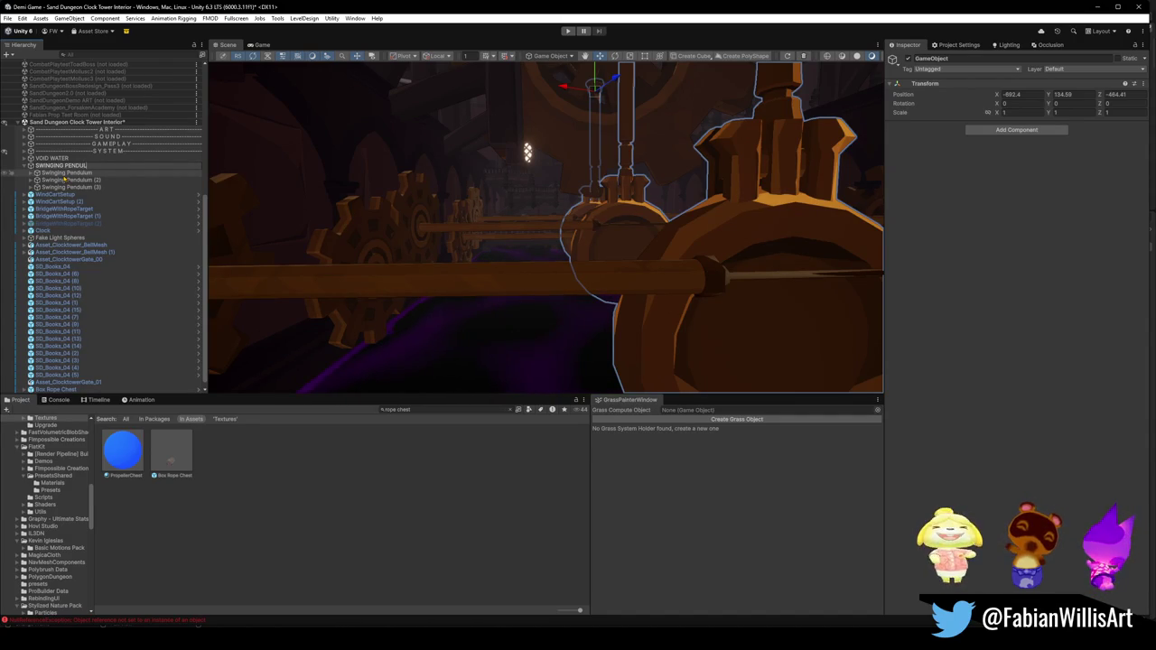
pyautogui.write('M')
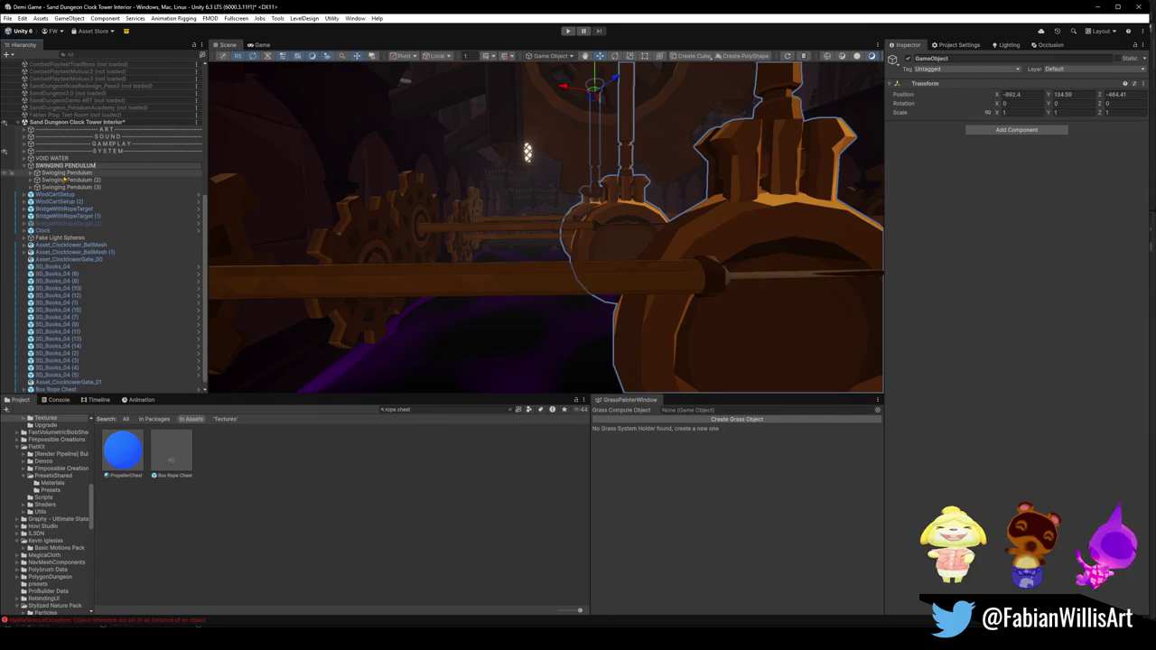
pyautogui.write('S')
pyautogui.press('Return')
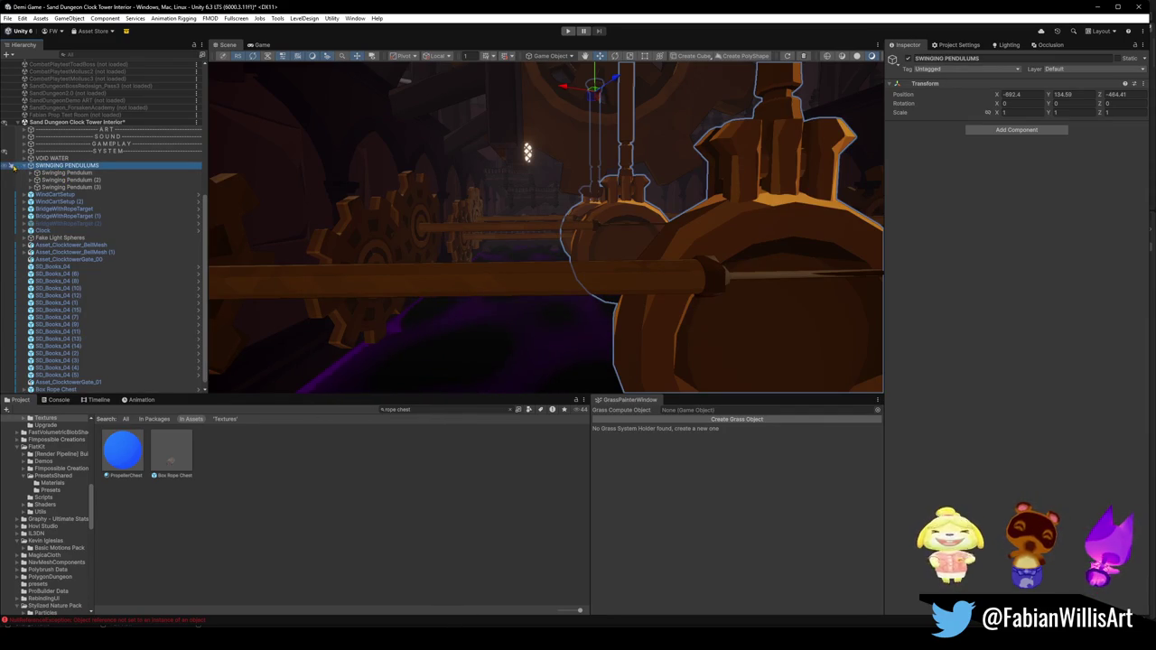
# Step: Collapse SWINGING PENDULUMS into GAMEPLAY and frame the WindCartSetup objects
pyautogui.click(25, 166)
pyautogui.moveTo(75, 169)
pyautogui.mouseDown()
pyautogui.moveTo(72, 158)
pyautogui.moveTo(67, 179)
pyautogui.moveTo(72, 167)
pyautogui.mouseUp()
pyautogui.click(43, 181)
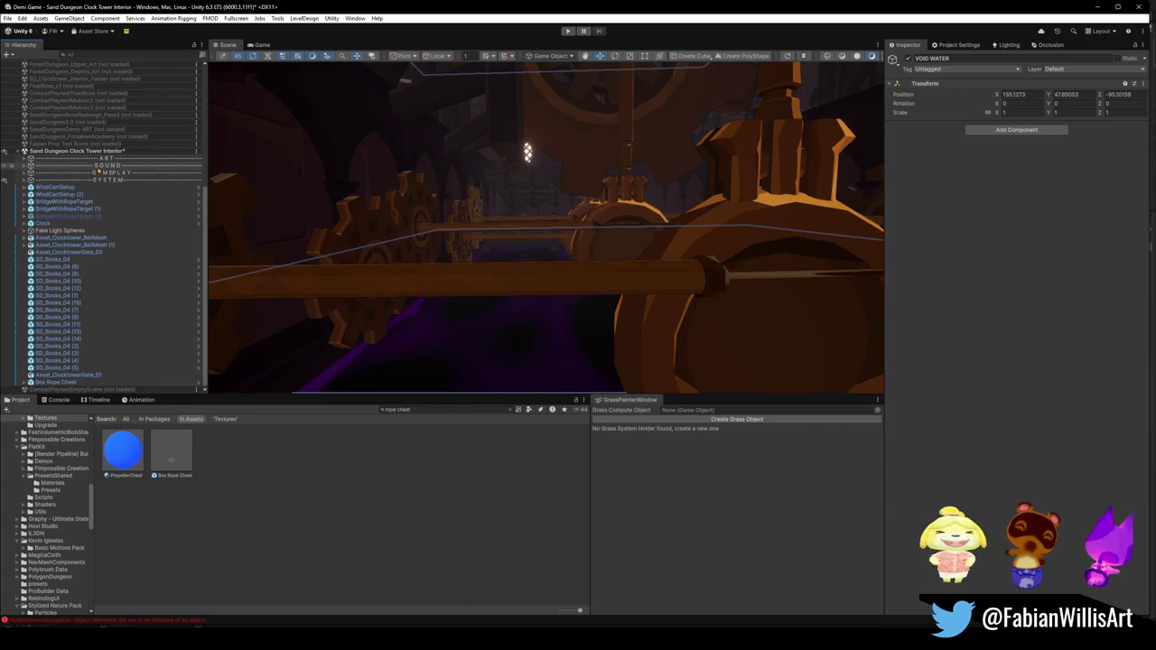
pyautogui.click(56, 187)
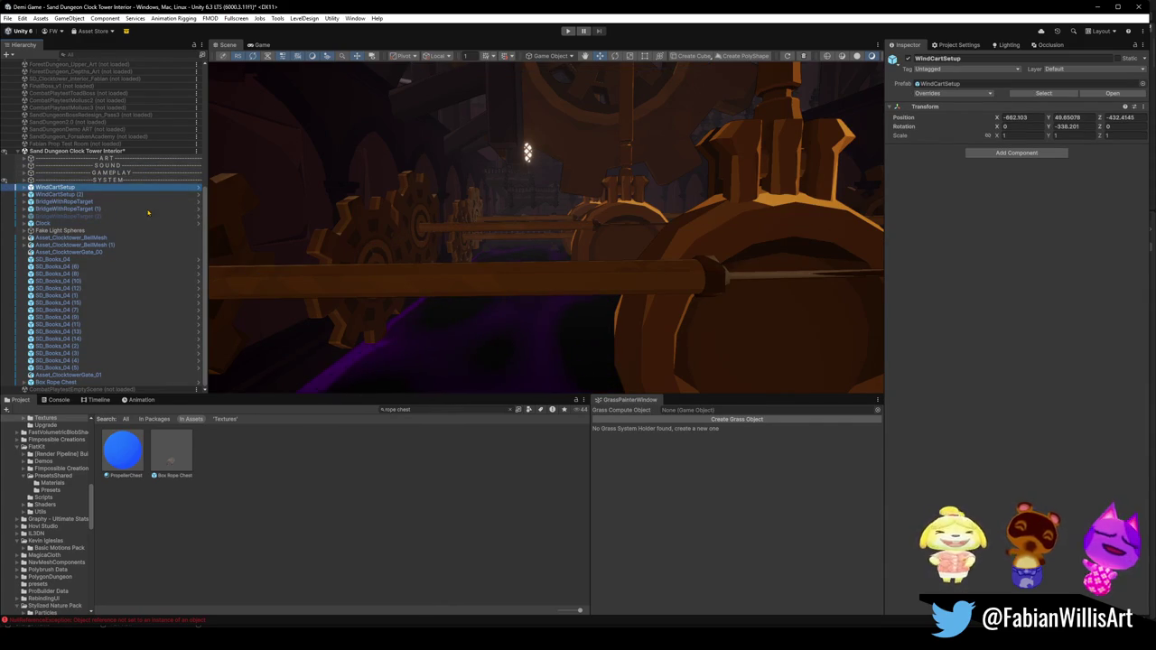
pyautogui.press('f')
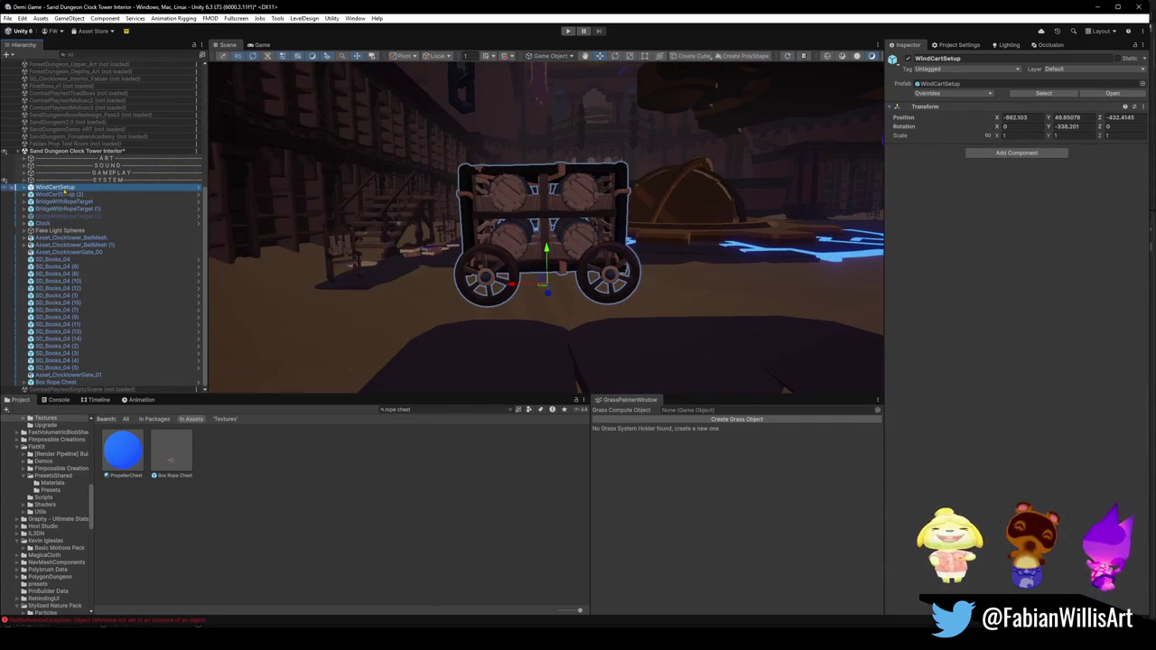
pyautogui.keyDown('shift'); pyautogui.click(61, 195); pyautogui.keyUp('shift')
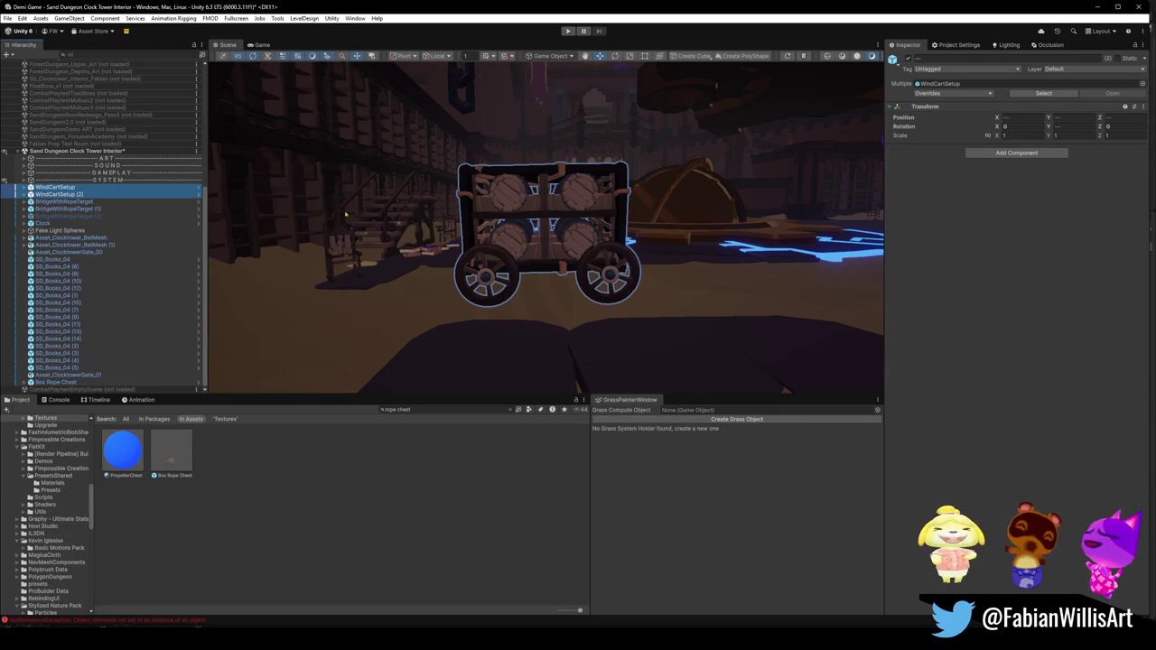
# Step: Shrink the first WindCartSetup, setting its Y and Z scale to 0.9
pyautogui.click(542, 235)
pyautogui.moveTo(542, 235); pyautogui.dragTo(275, 228)
pyautogui.press('r')
pyautogui.moveTo(554, 264); pyautogui.dragTo(552, 268)
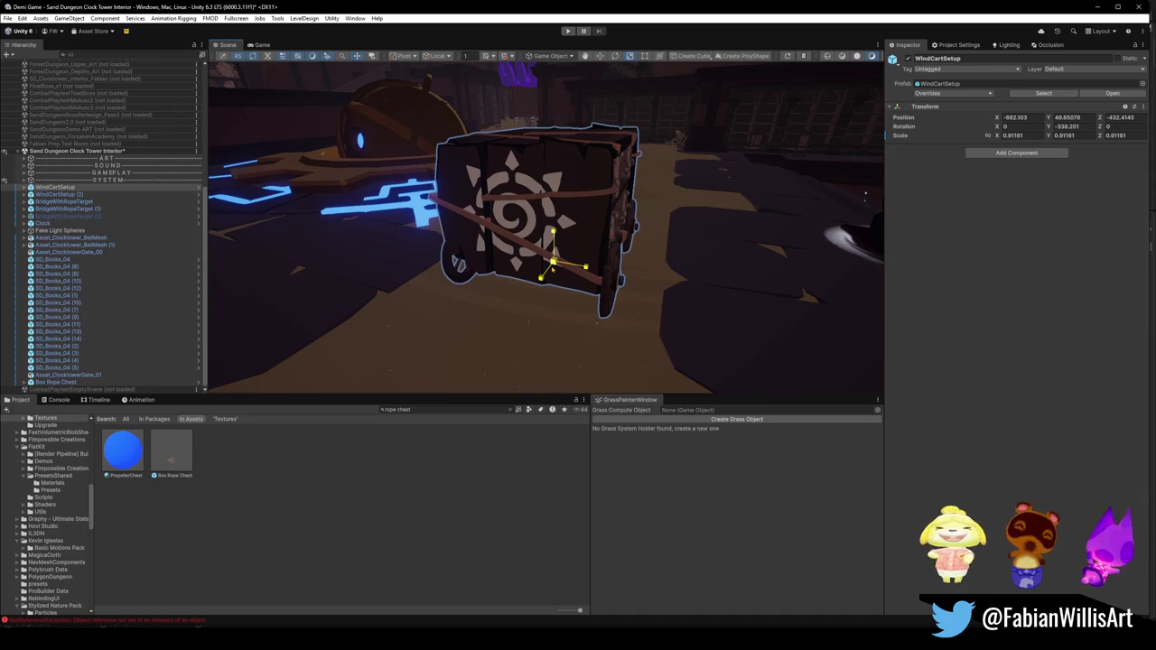
pyautogui.click(1009, 135)
pyautogui.press('BackSpace')
pyautogui.write('1')
pyautogui.press('Tab')
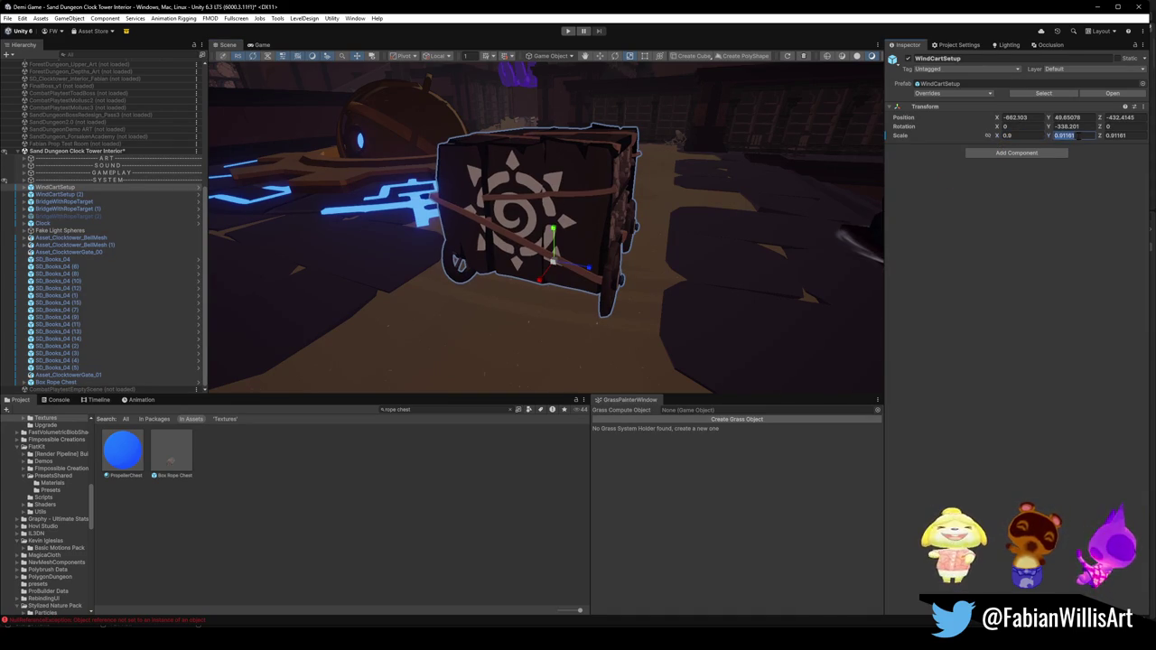
pyautogui.write('0.9')
pyautogui.press('Tab')
pyautogui.write('0.9')
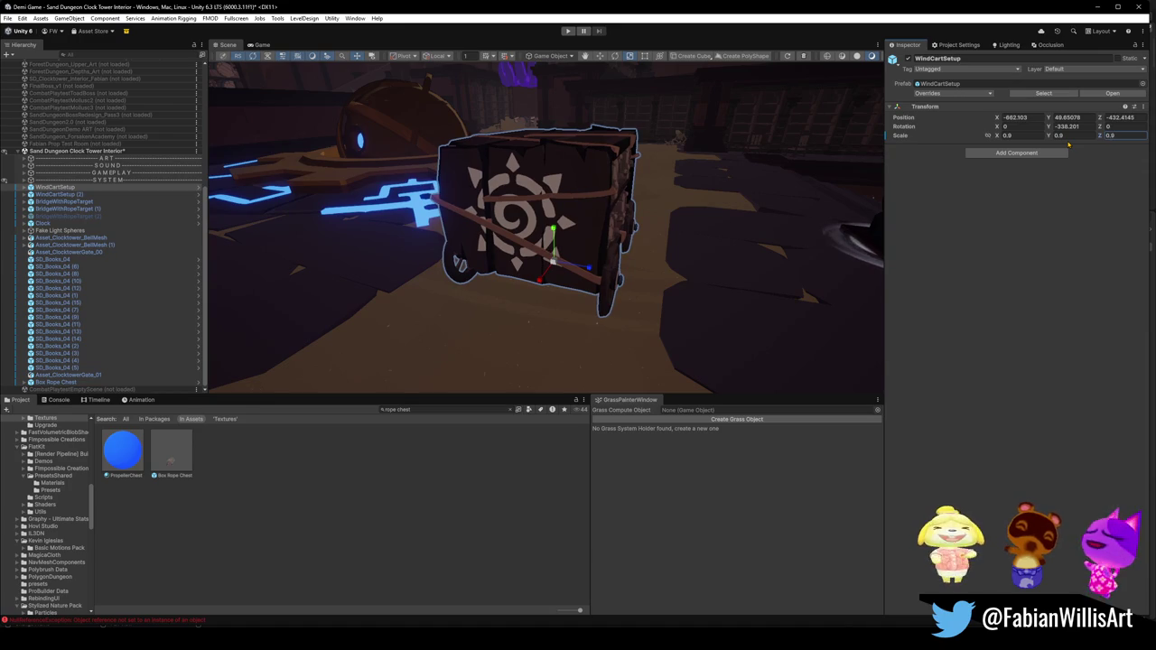
pyautogui.moveTo(620, 218)
pyautogui.mouseDown()
pyautogui.moveTo(746, 206)
pyautogui.moveTo(524, 209)
pyautogui.moveTo(585, 203)
pyautogui.moveTo(459, 232)
pyautogui.mouseUp()
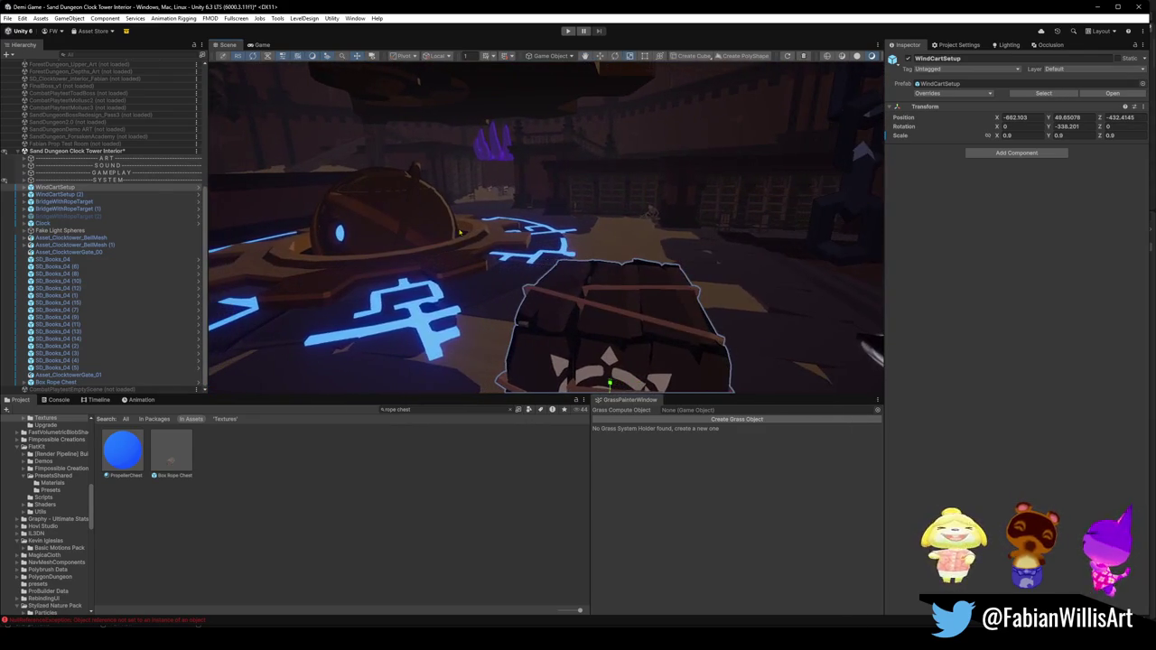
# Step: Group both WindCartSetups as WIND CARTS and move it into GAMEPLAY
pyautogui.click(50, 195)
pyautogui.keyDown('ctrl'); pyautogui.click(55, 187); pyautogui.keyUp('ctrl')
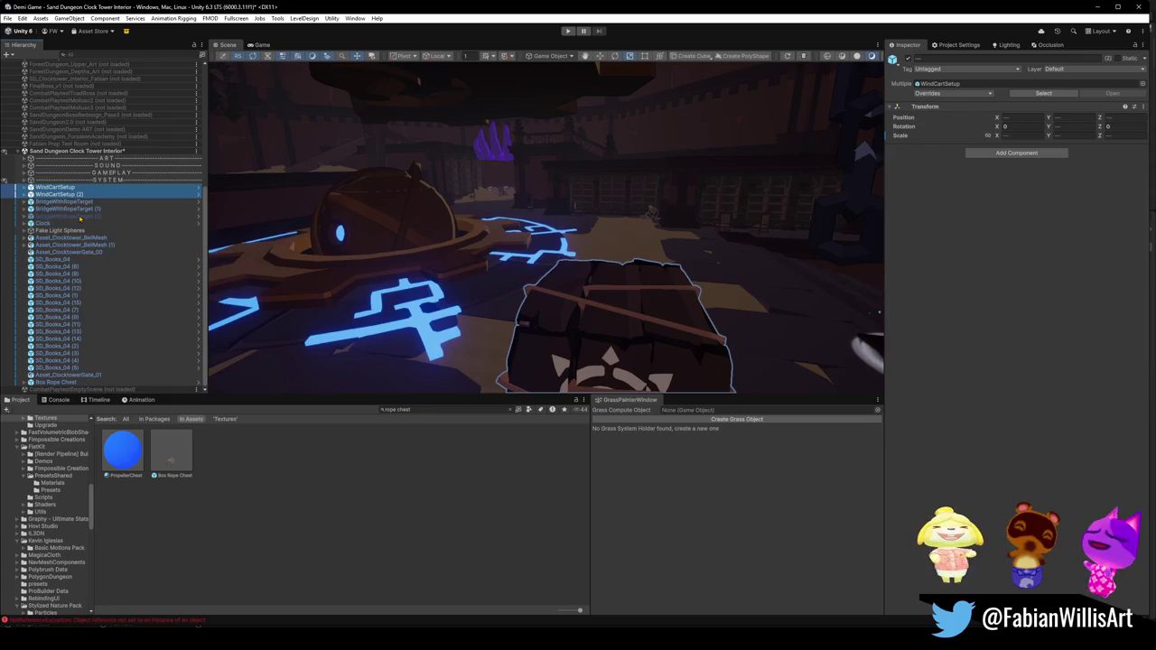
pyautogui.hotkey('ctrl', 'shift', 'g')
pyautogui.write('WIND CARTS')
pyautogui.press('Return')
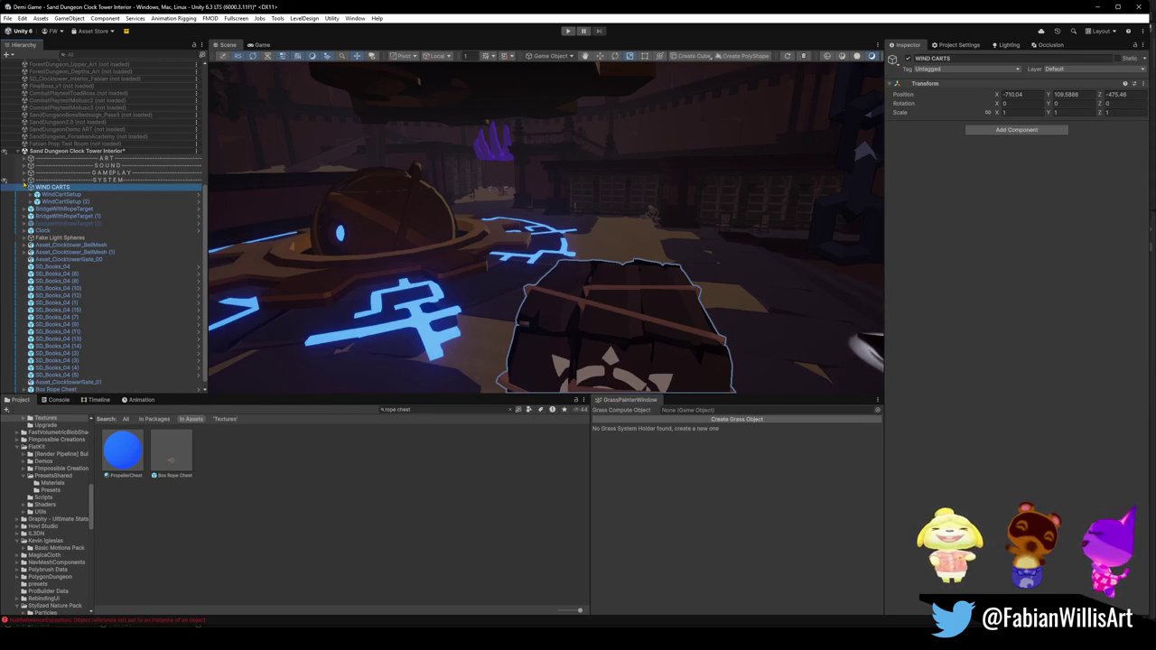
pyautogui.click(24, 188)
pyautogui.moveTo(52, 204); pyautogui.dragTo(100, 188)
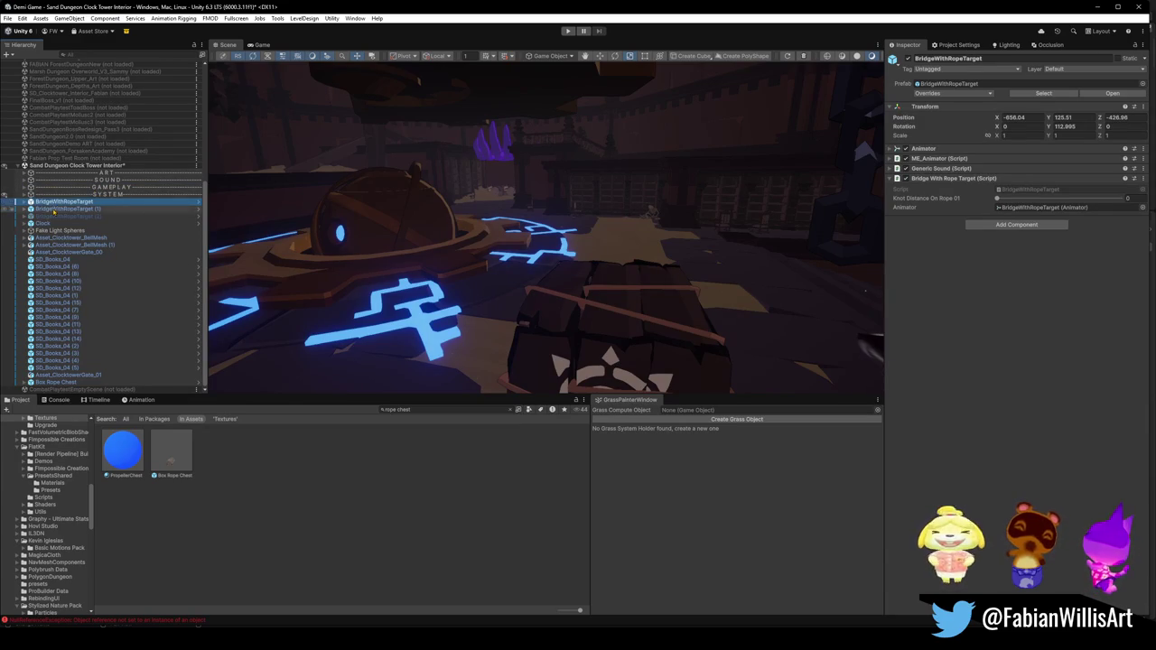
# Step: Frame and delete BridgeWithRopeTarget (2)
pyautogui.keyDown('ctrl'); pyautogui.click(64, 208); pyautogui.keyUp('ctrl')
pyautogui.click(81, 217)
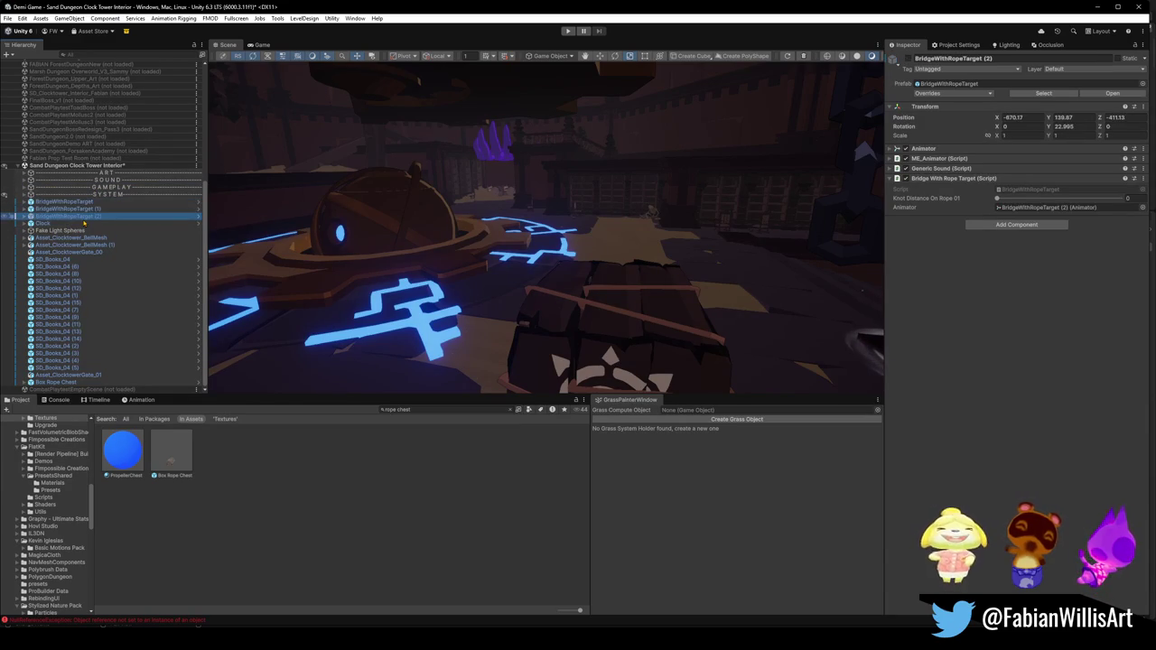
pyautogui.press('f')
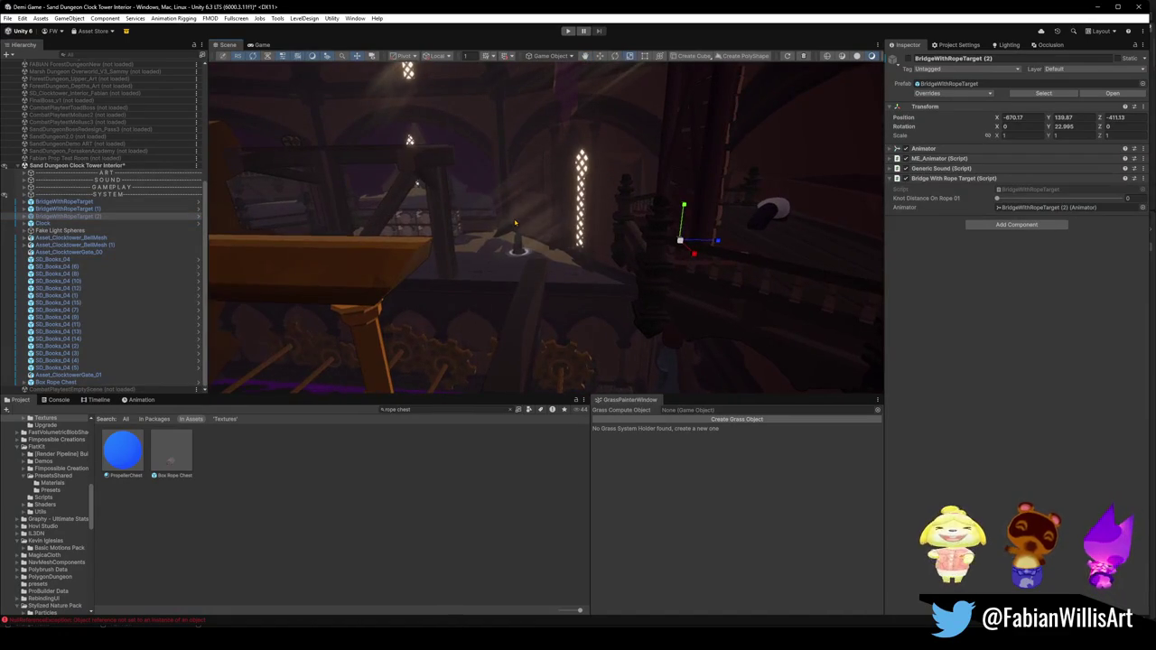
pyautogui.press('Delete')
# Step: Group the remaining two rope bridges as BRIDGE WITH ROPE inside GAMEPLAY
pyautogui.click(64, 208)
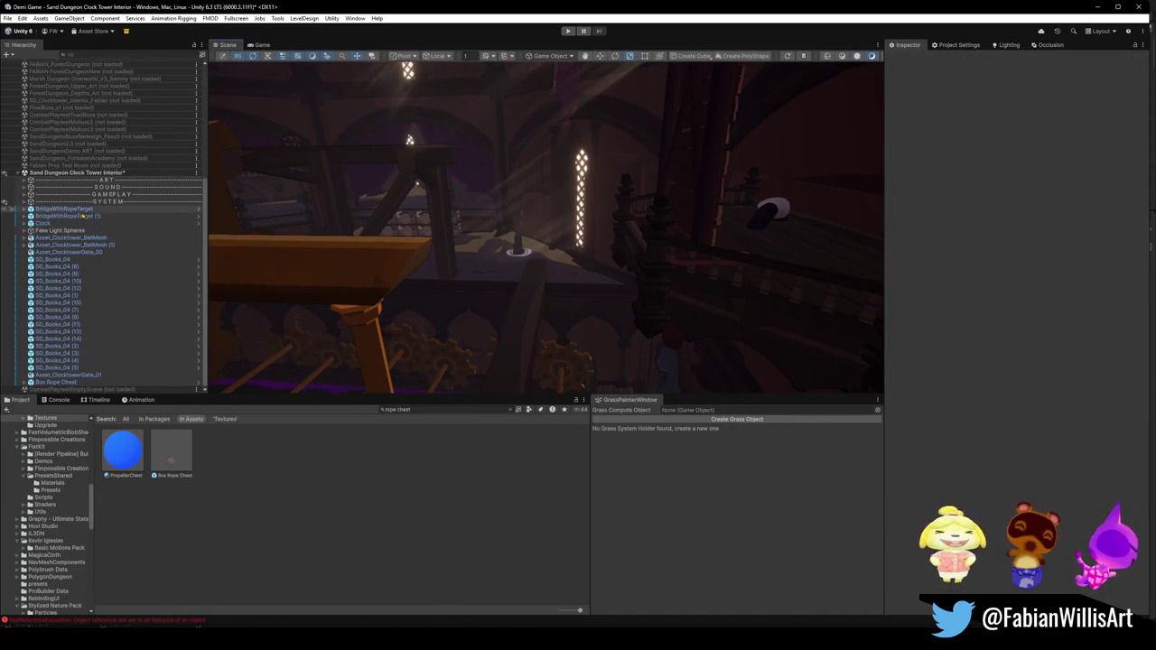
pyautogui.keyDown('shift'); pyautogui.click(68, 216); pyautogui.keyUp('shift')
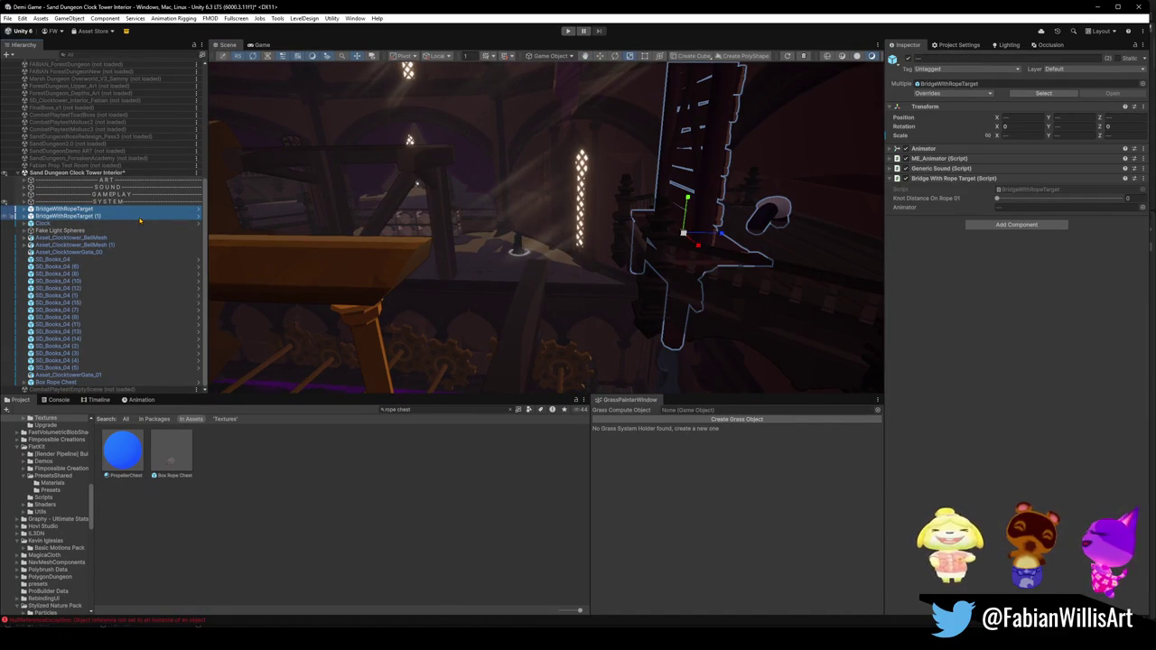
pyautogui.hotkey('ctrl', 'shift', 'g')
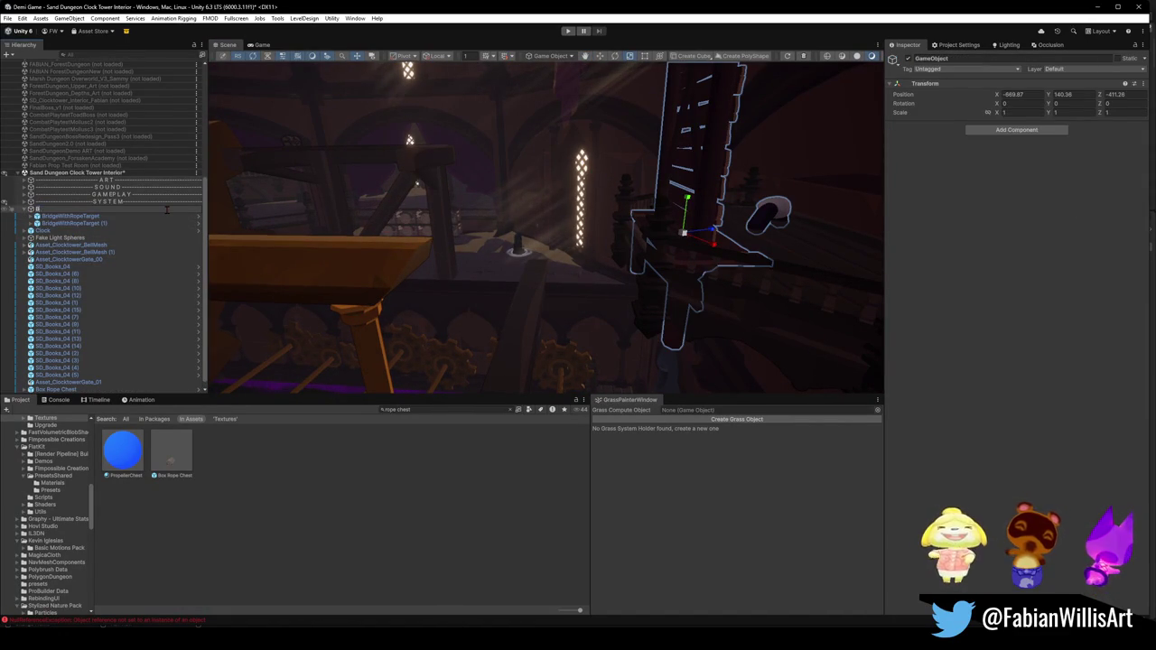
pyautogui.write('BRIDGEWITH ROPE')
pyautogui.press('Return')
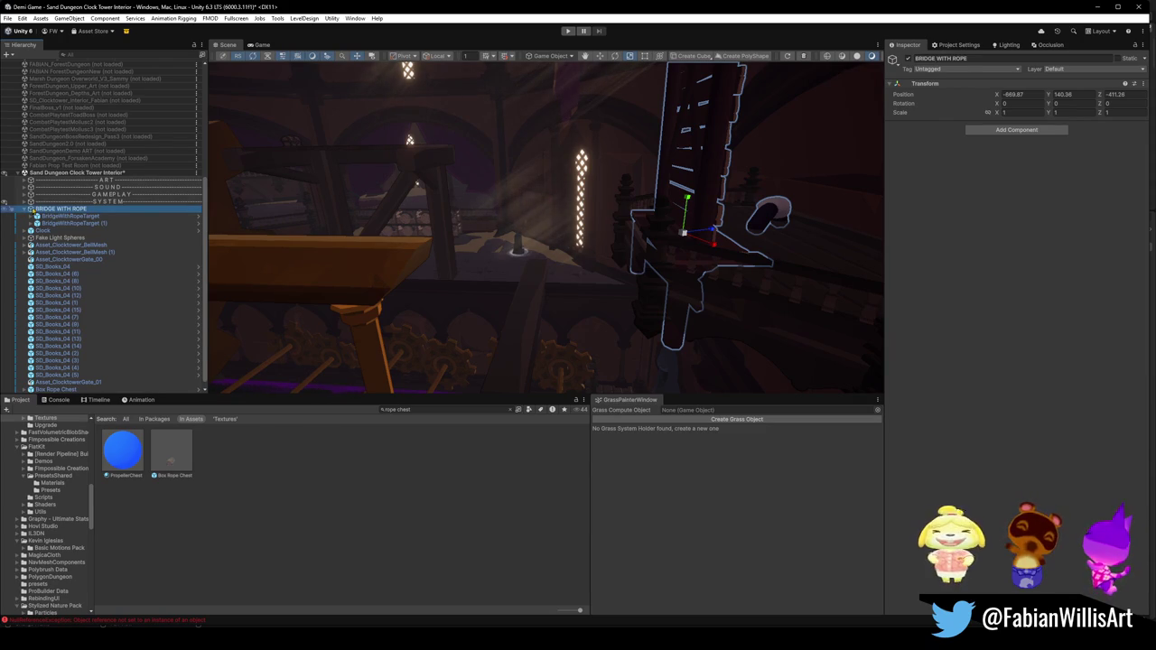
pyautogui.click(24, 208)
pyautogui.moveTo(99, 203); pyautogui.dragTo(99, 203)
pyautogui.click(40, 224)
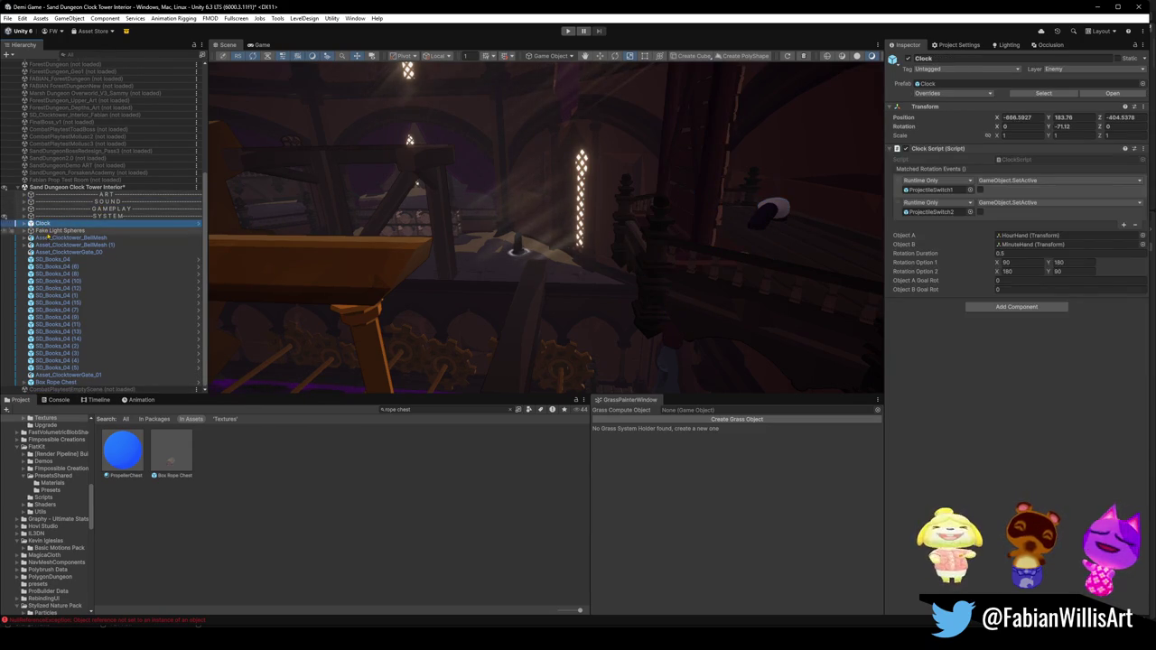
# Step: File the Clock object inside GAMEPLAY and collapse the GAMEPLAY group
pyautogui.press('f')
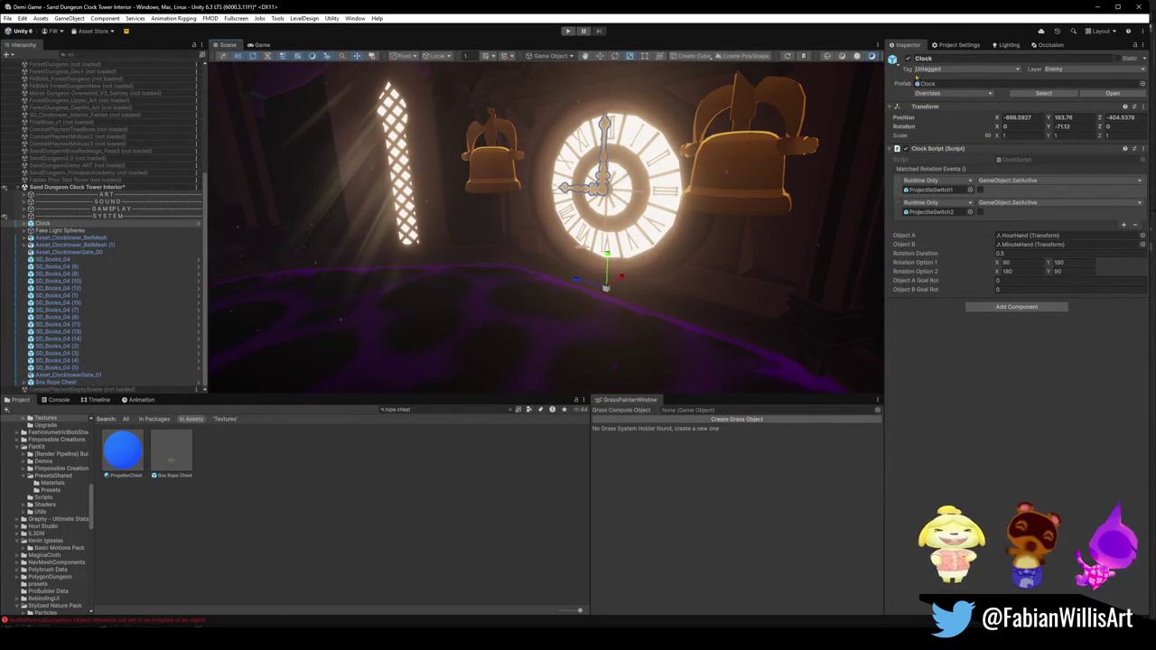
pyautogui.click(52, 224)
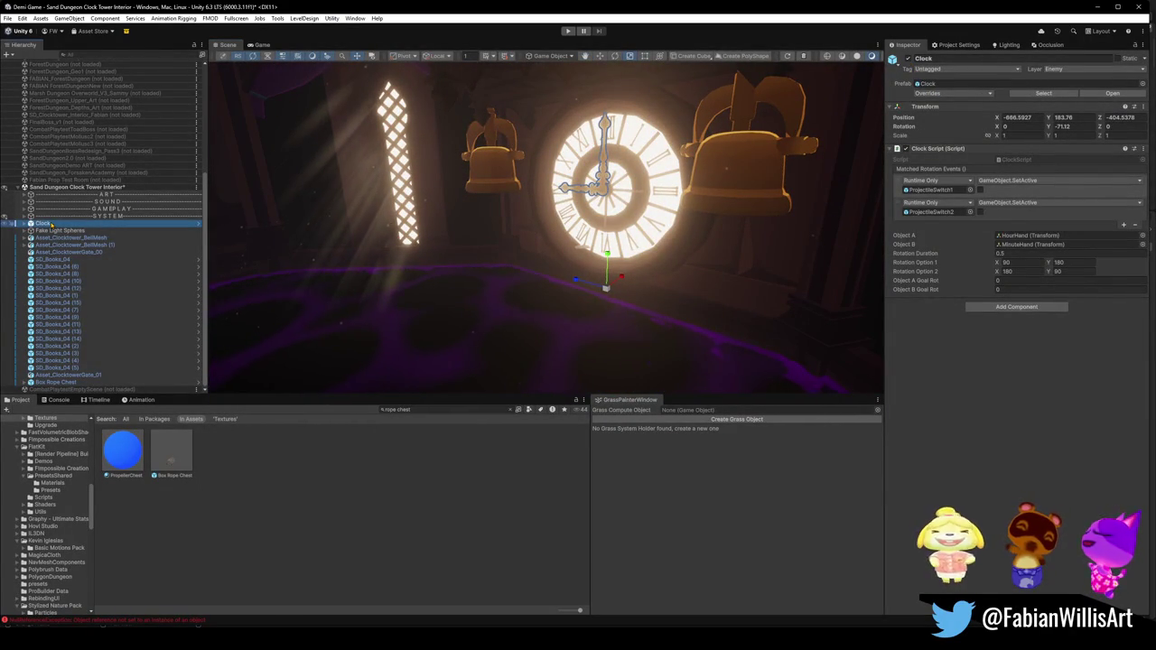
pyautogui.click(49, 230)
pyautogui.click(48, 223)
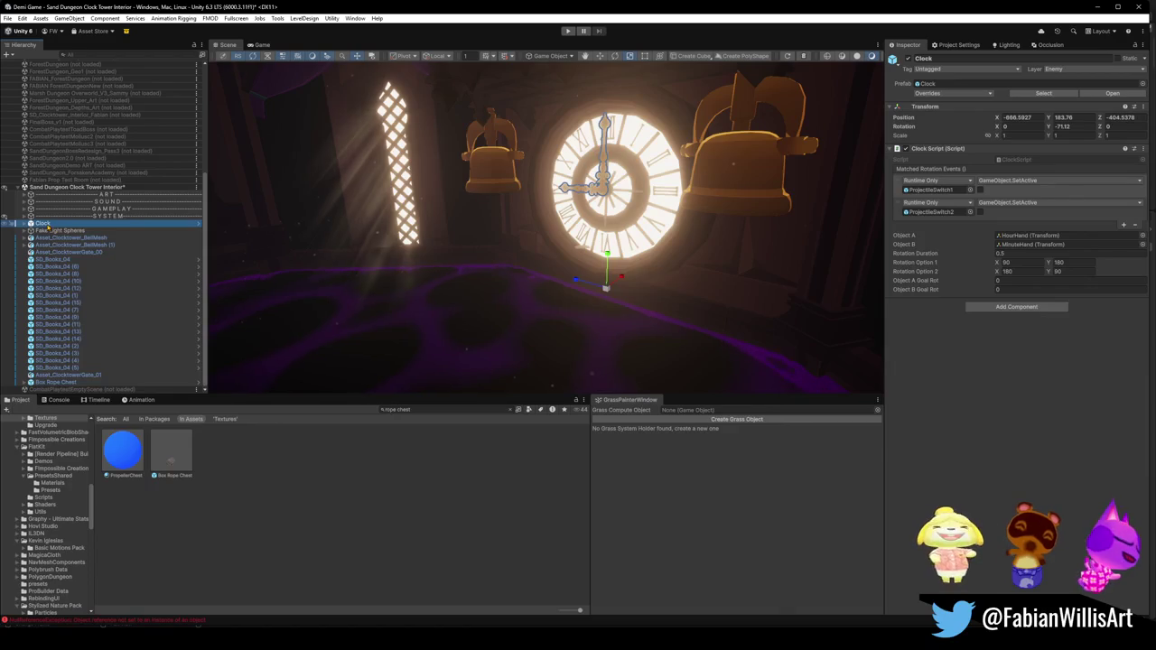
pyautogui.moveTo(104, 214); pyautogui.dragTo(103, 211)
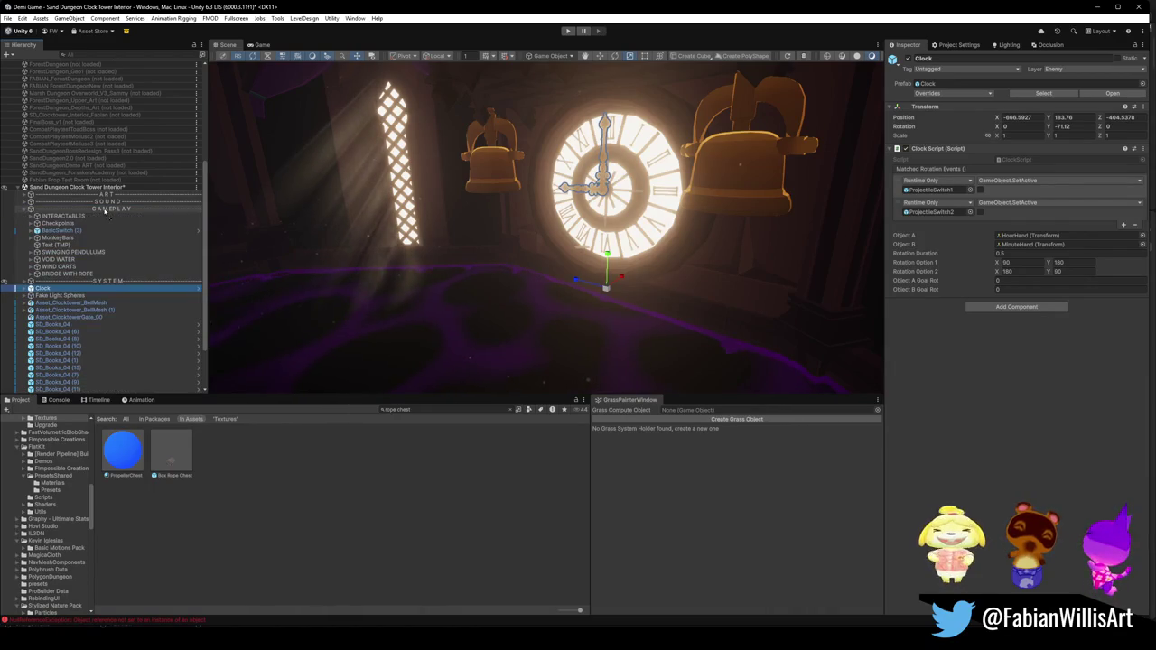
pyautogui.click(25, 209)
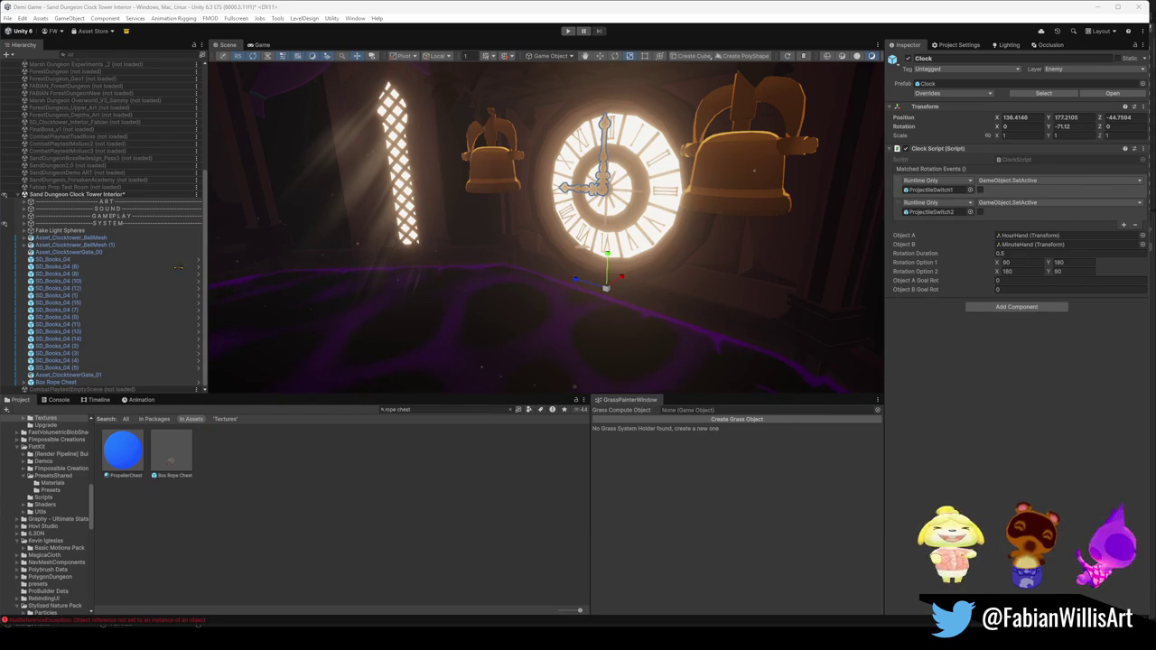
pyautogui.click(67, 231)
# Step: Retitle Fake Light Spheres as FAKE LIGHT SPHERE and move it to the top, above ART
pyautogui.press('f')
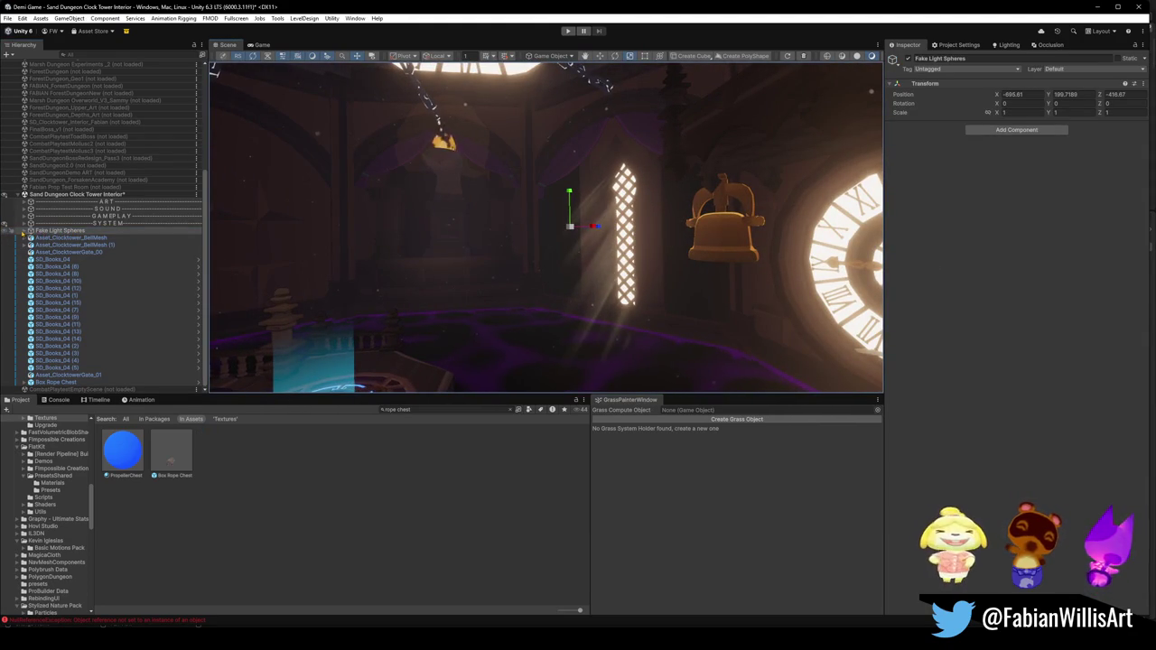
pyautogui.click(50, 233)
pyautogui.press('F2')
pyautogui.write('FAKE LIGHT SPHERE')
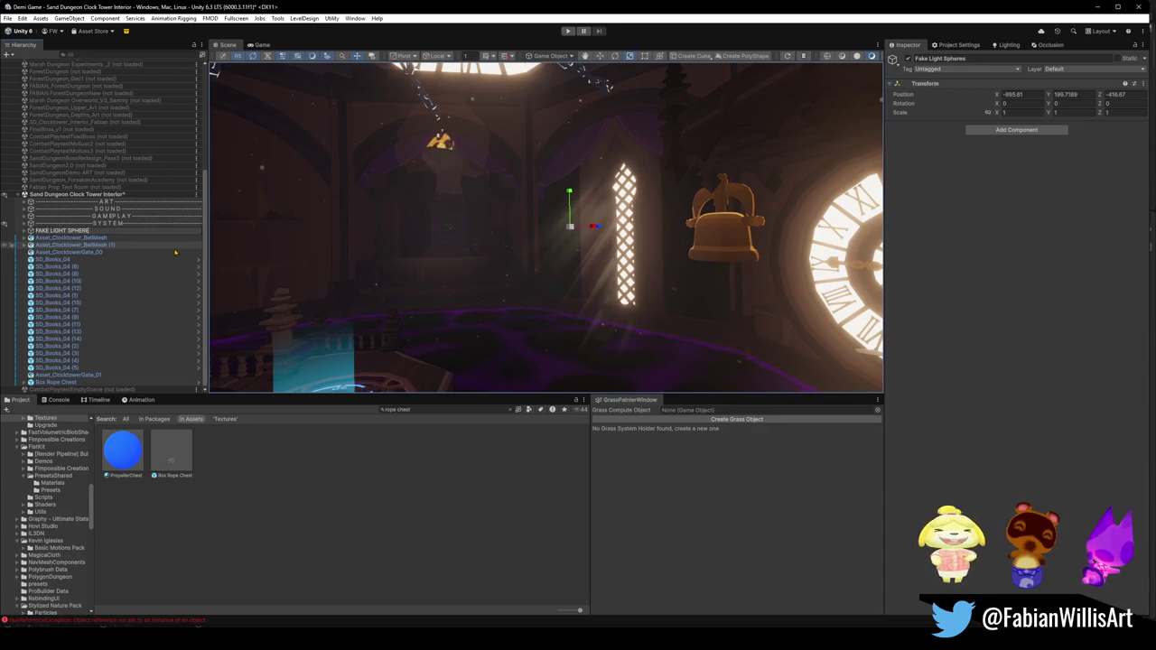
pyautogui.press('Return')
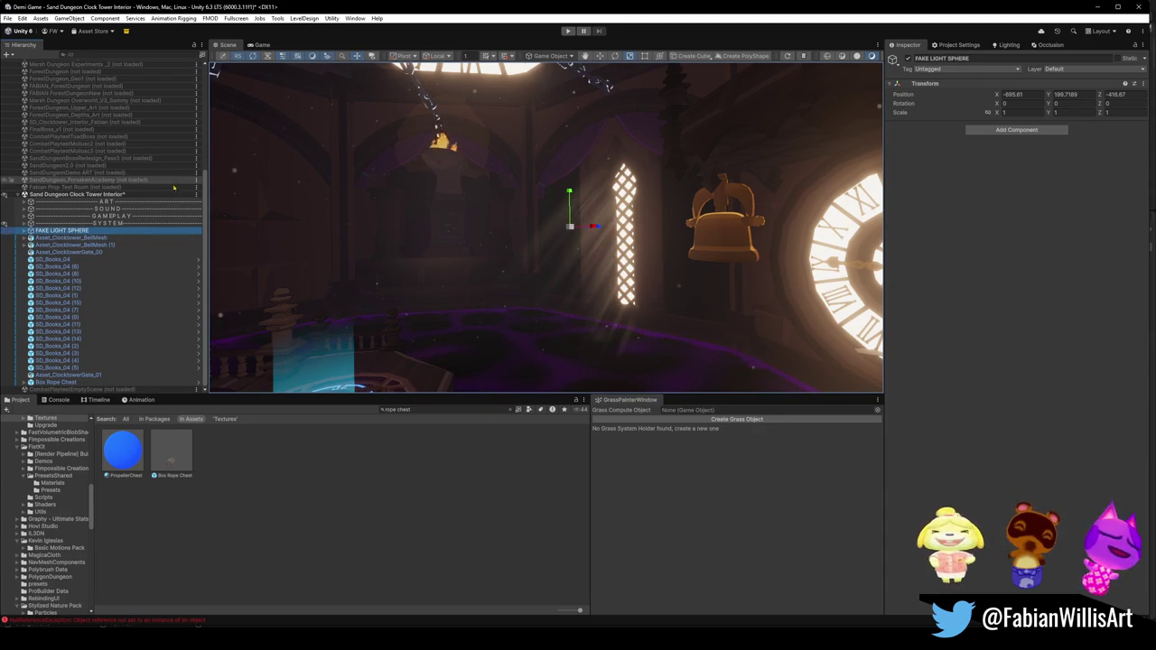
pyautogui.click(25, 232)
pyautogui.click(26, 232)
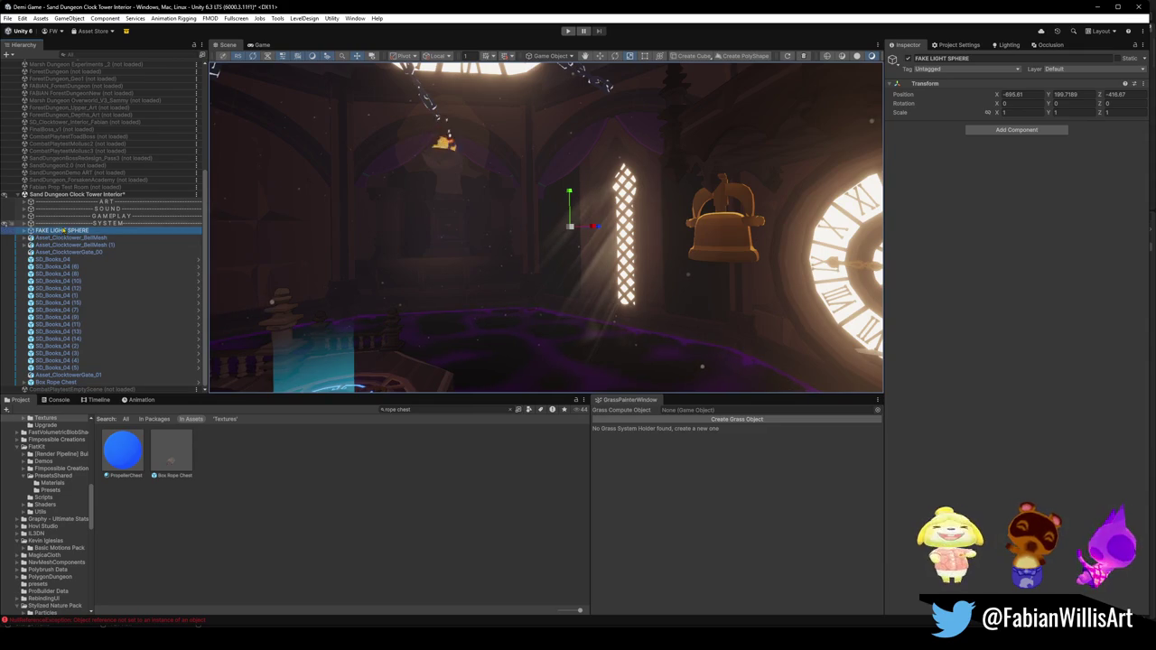
pyautogui.moveTo(66, 221); pyautogui.dragTo(106, 210)
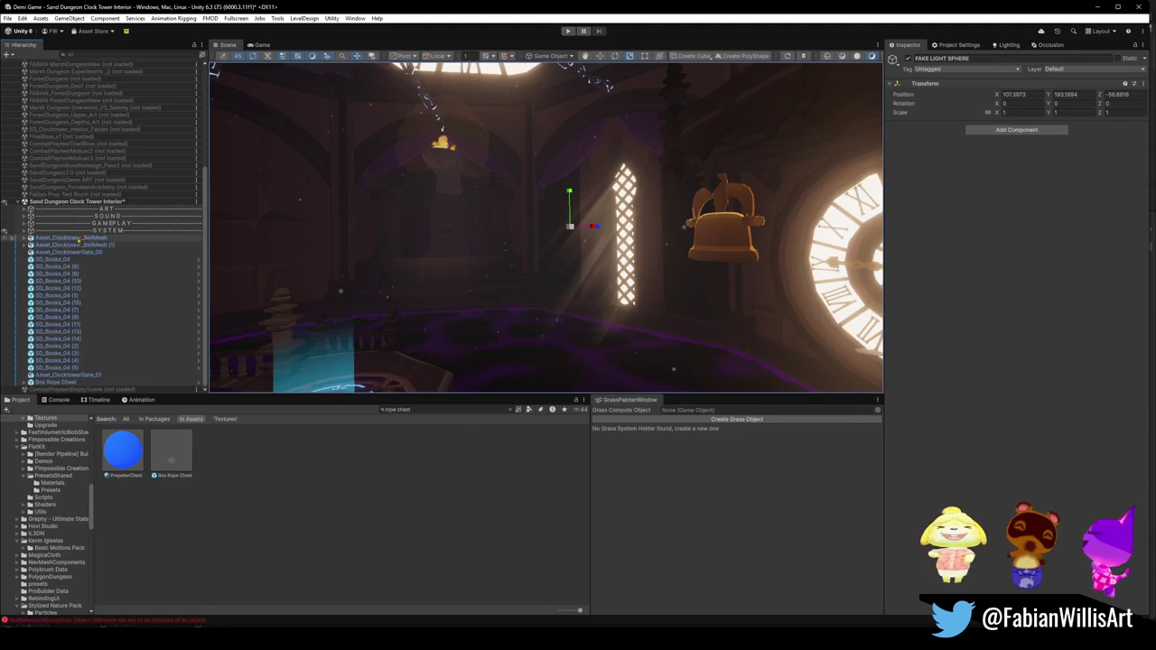
# Step: Inspect the bell meshes and the SYSTEM, SOUND and ART separator objects
pyautogui.click(79, 238)
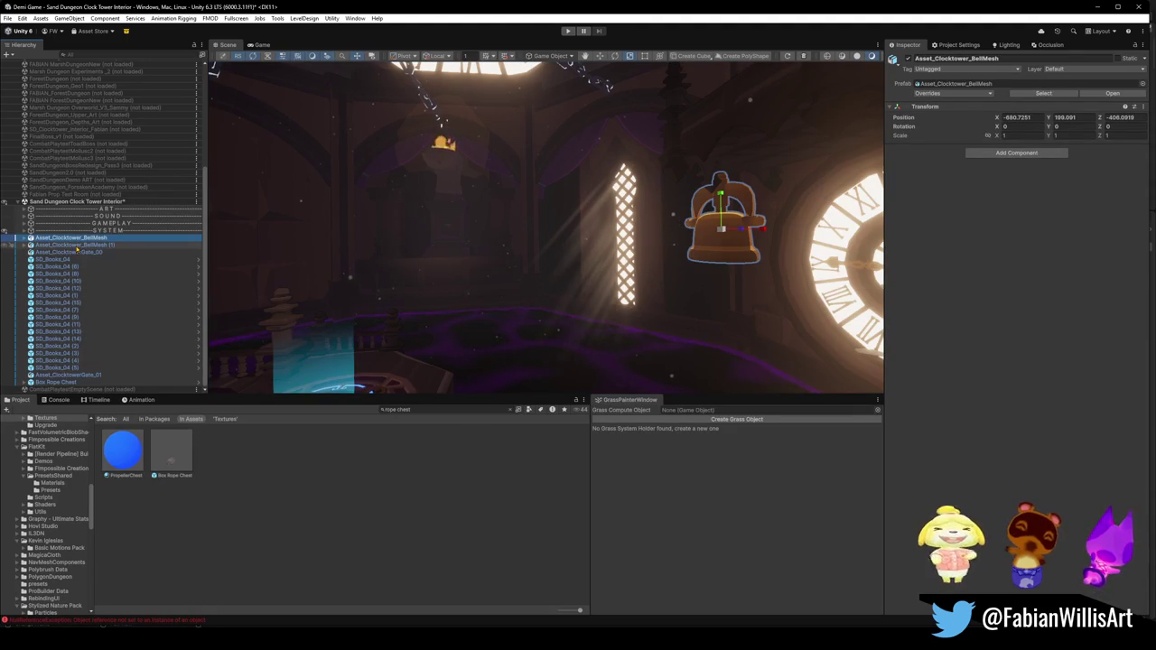
pyautogui.click(675, 473)
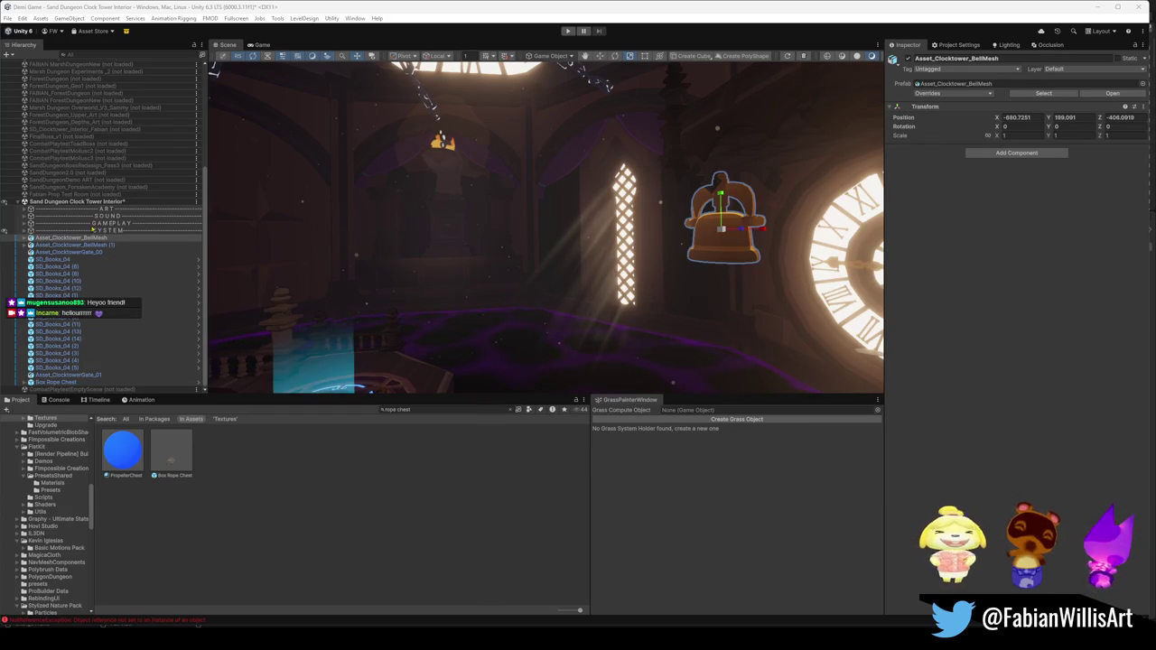
pyautogui.click(104, 244)
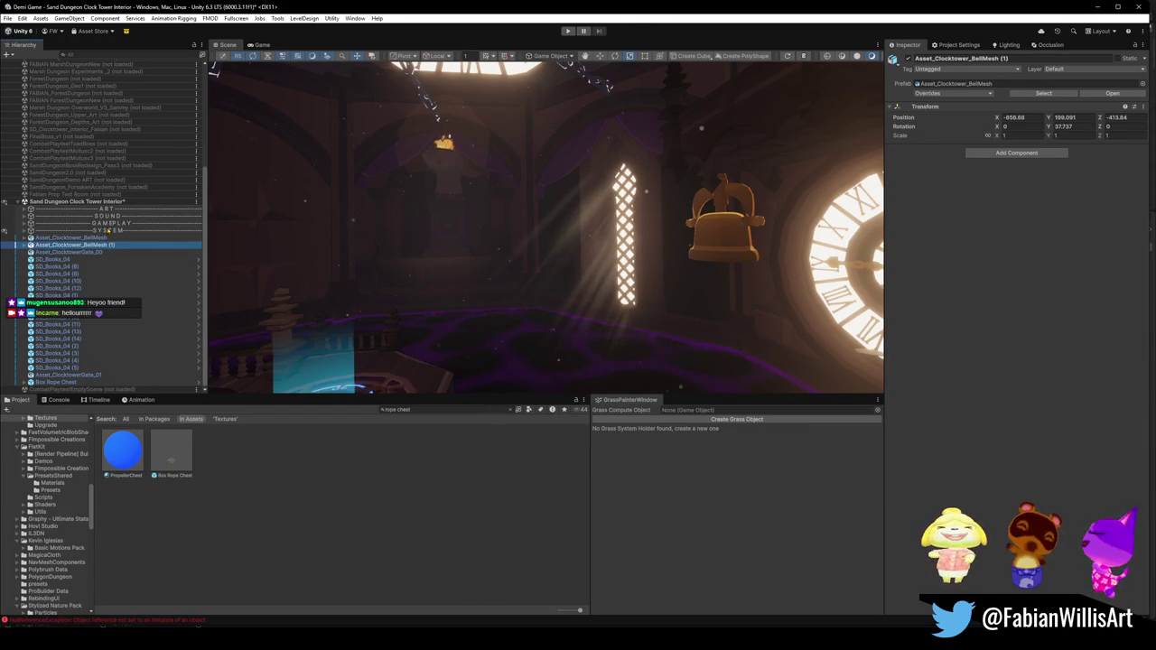
pyautogui.click(107, 231)
pyautogui.click(114, 224)
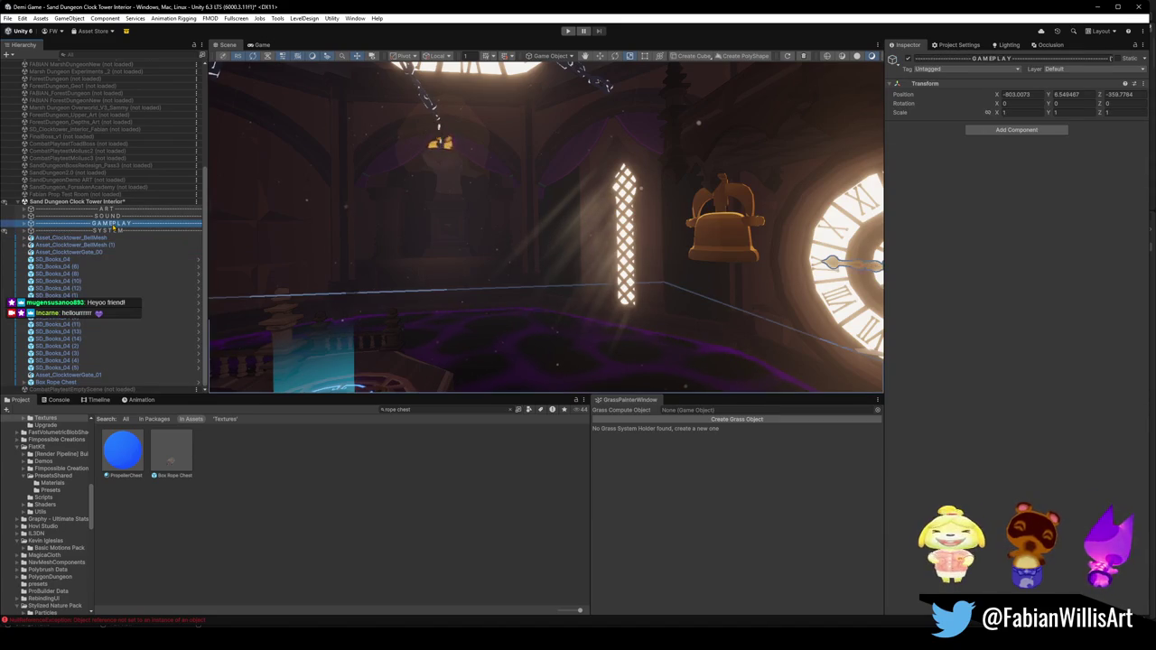
pyautogui.click(118, 217)
pyautogui.click(120, 210)
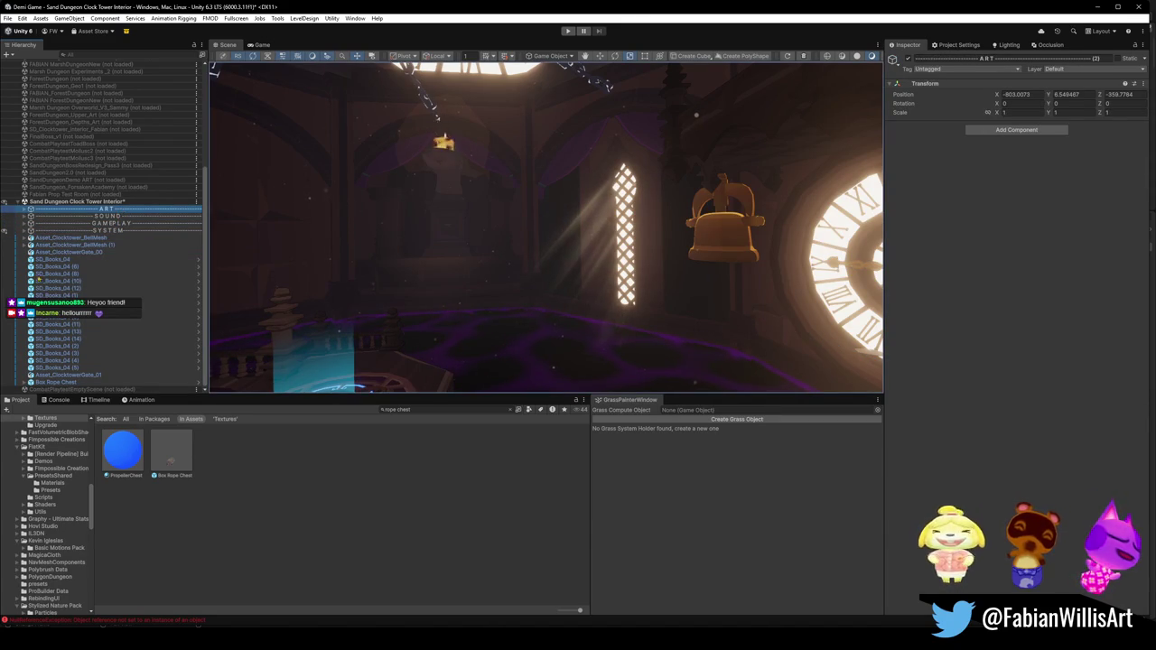
# Step: Group both clocktower bell meshes under a new parent named BELLS
pyautogui.click(88, 239)
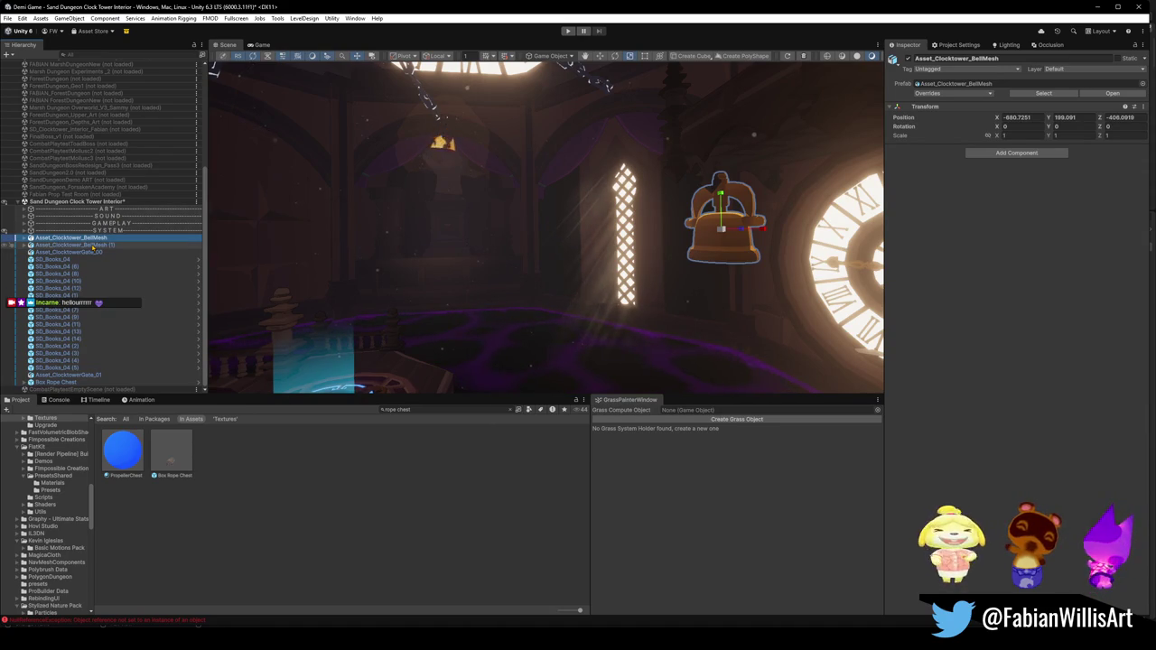
pyautogui.keyDown('ctrl'); pyautogui.click(93, 245); pyautogui.keyUp('ctrl')
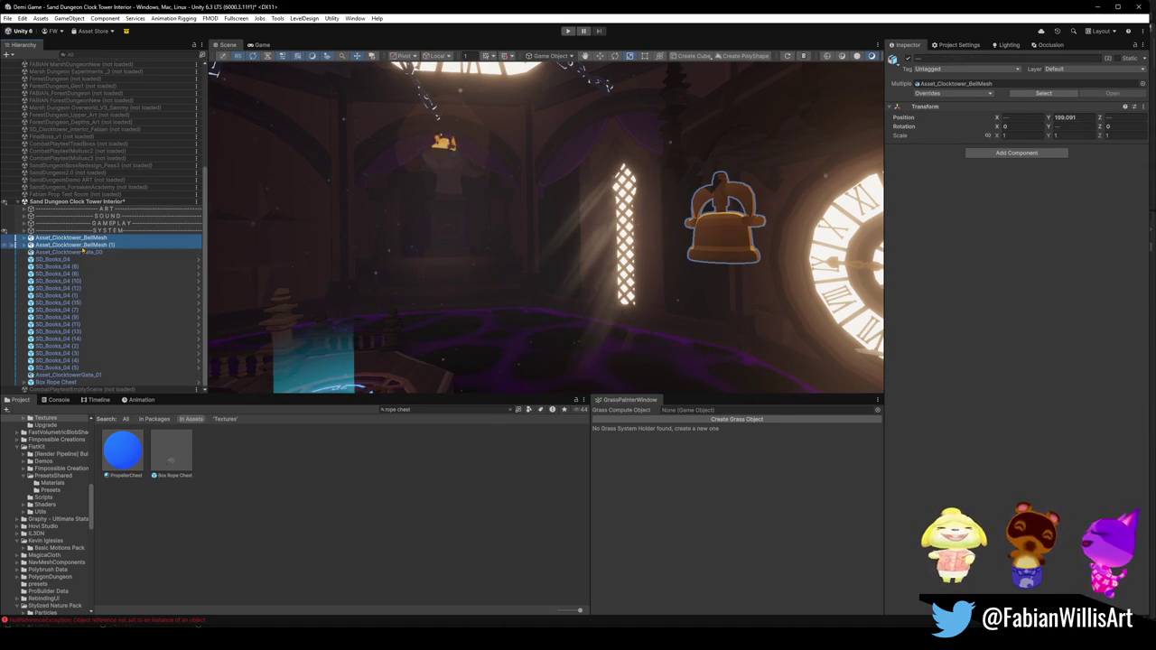
pyautogui.press('f')
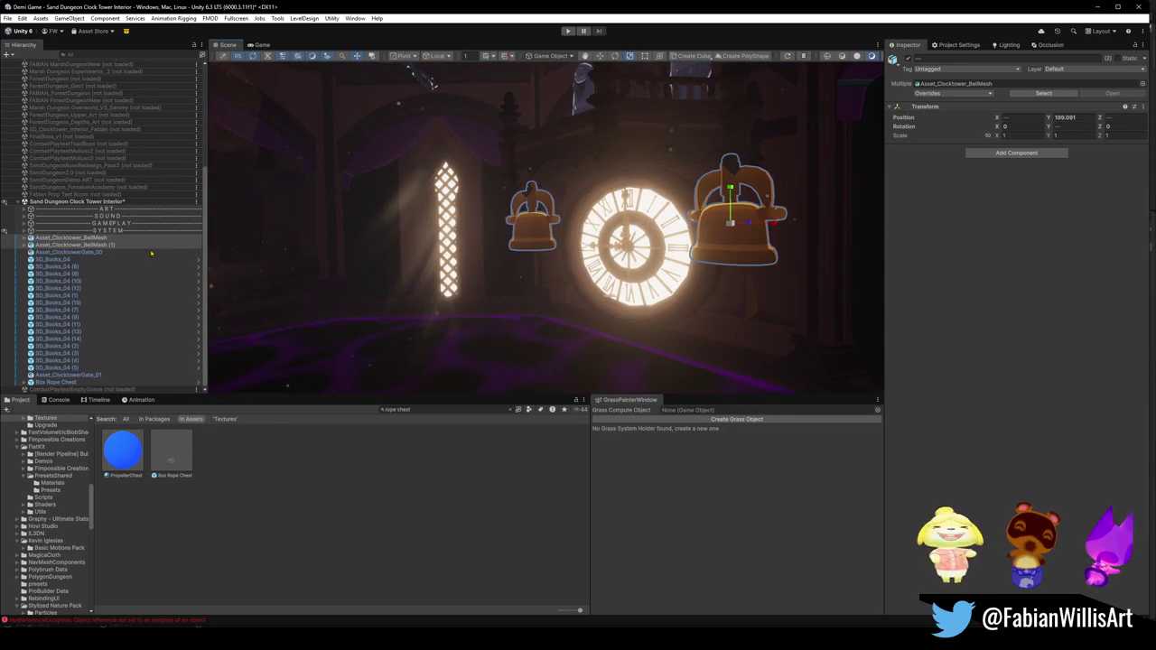
pyautogui.hotkey('ctrl', 'shift', 'g')
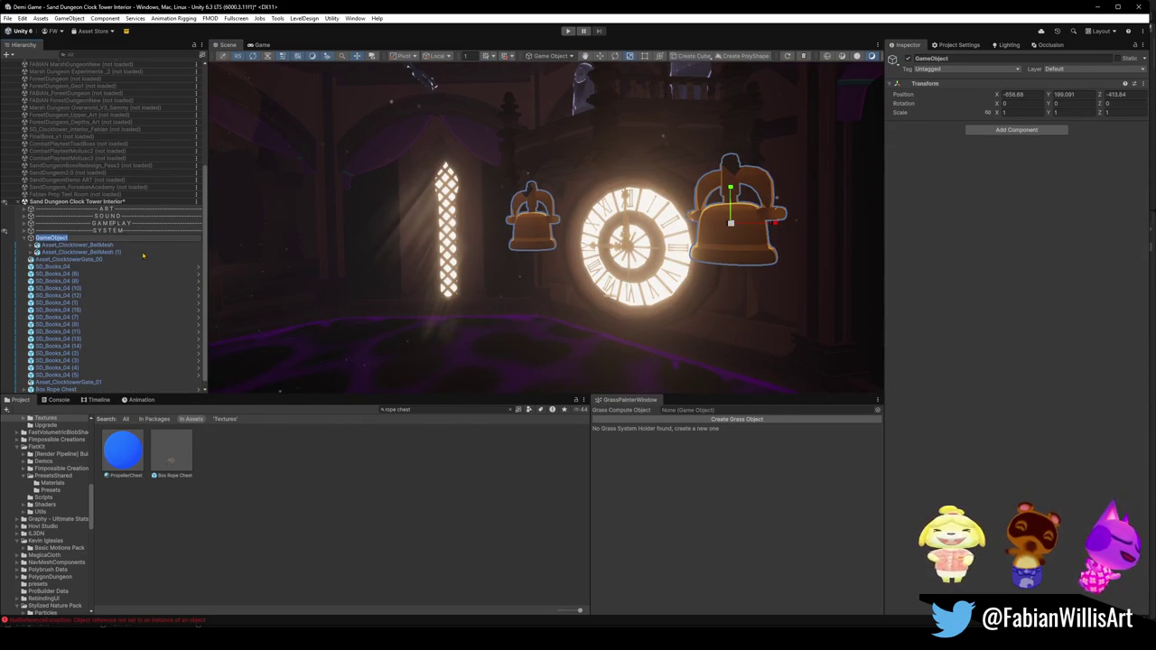
pyautogui.write('B')
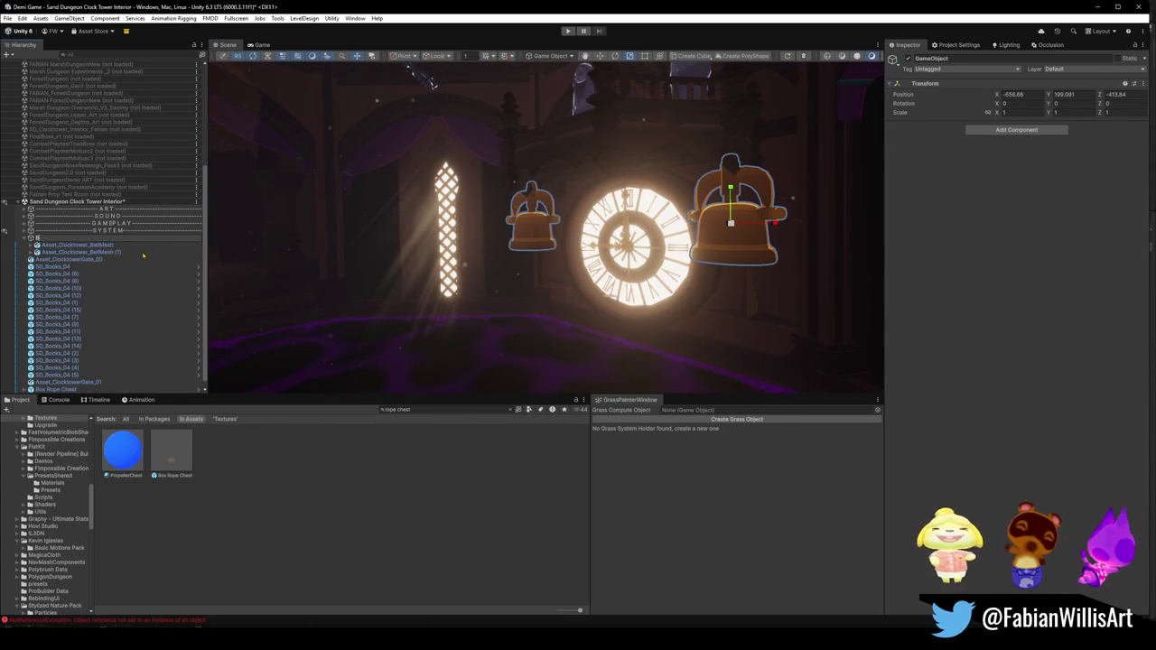
pyautogui.write('ELLS')
pyautogui.press('Return')
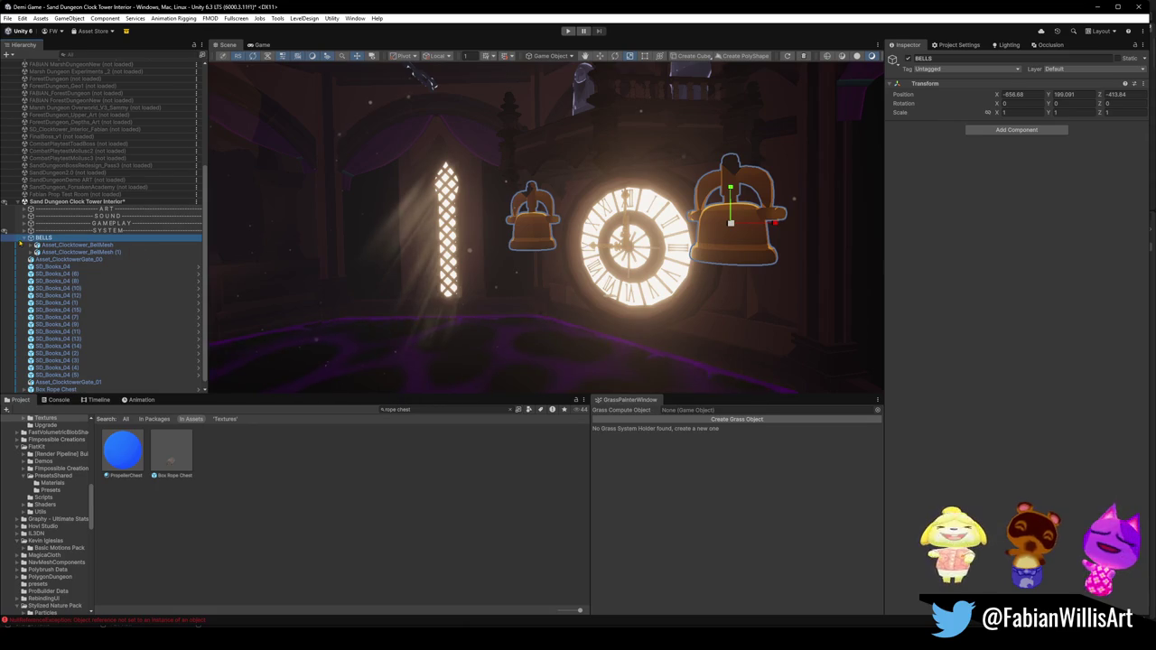
# Step: Collapse BELLS and place it among the GAMEPLAY objects
pyautogui.click(25, 239)
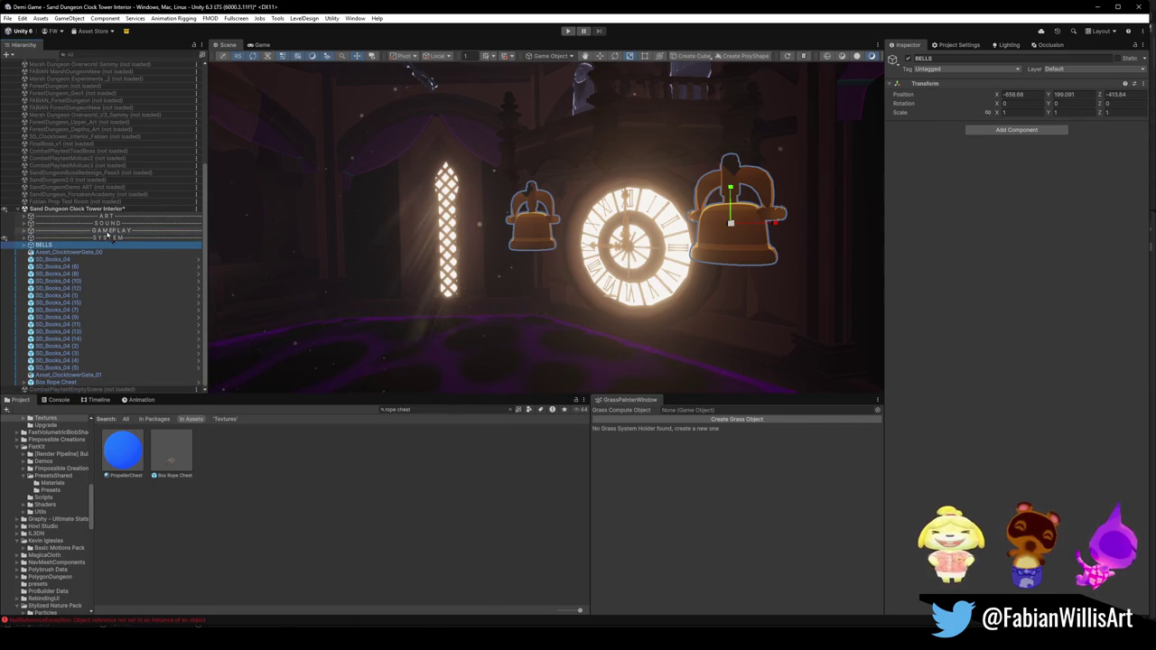
pyautogui.moveTo(108, 234); pyautogui.dragTo(108, 234)
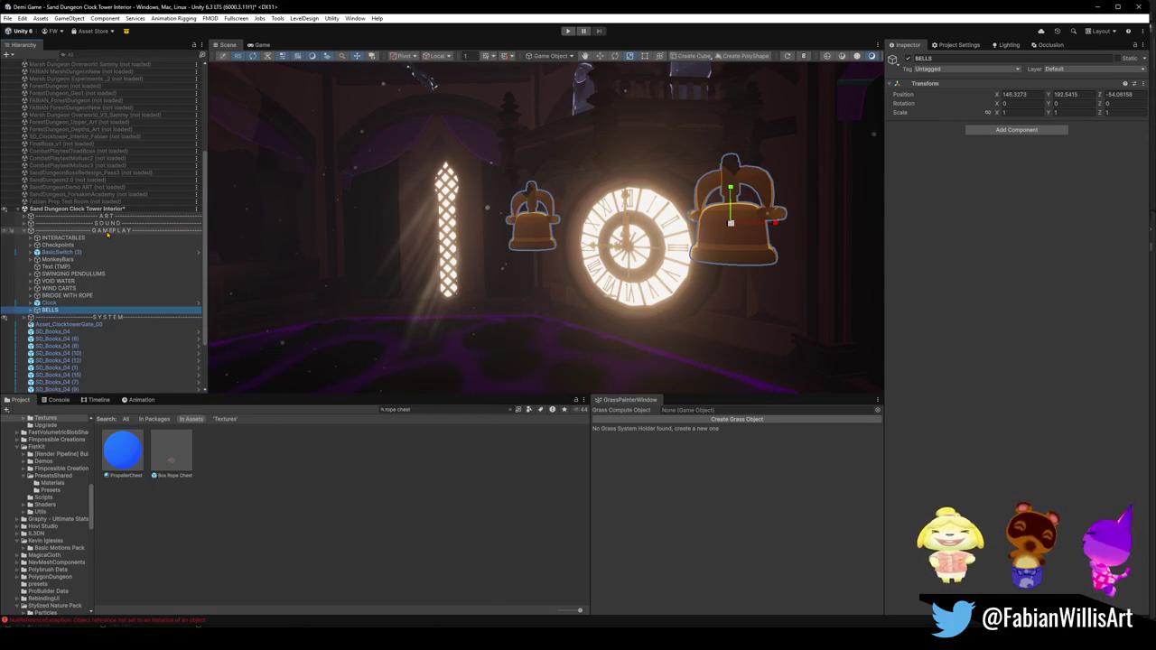
pyautogui.moveTo(51, 312)
pyautogui.mouseDown()
pyautogui.moveTo(57, 322)
pyautogui.moveTo(53, 304)
pyautogui.moveTo(38, 316)
pyautogui.moveTo(50, 304)
pyautogui.mouseUp()
pyautogui.click(32, 311)
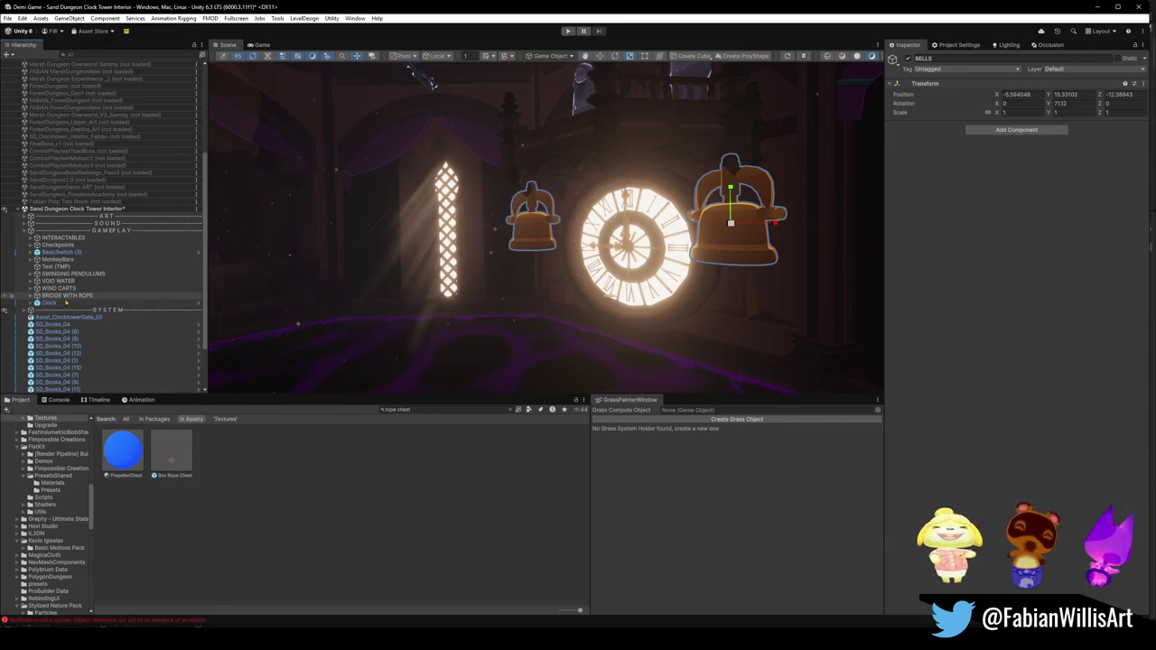
# Step: Frame Asset_ClocktowerGate_00 in the Scene view
pyautogui.scroll(-3, 63, 303)
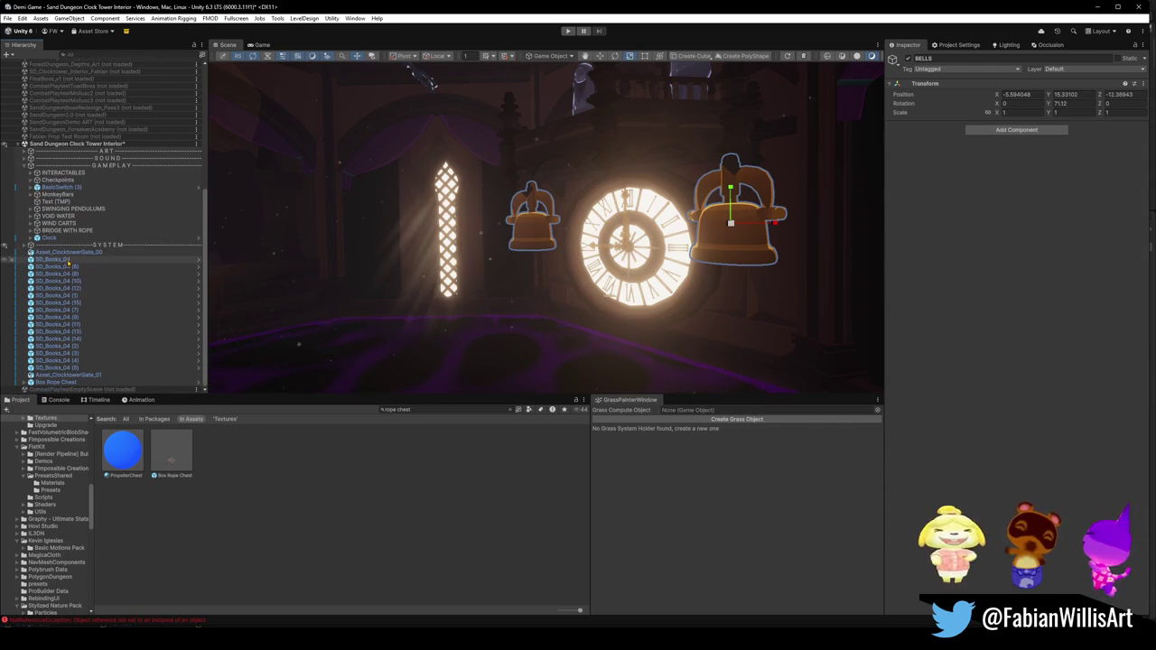
pyautogui.click(69, 254)
pyautogui.press('f')
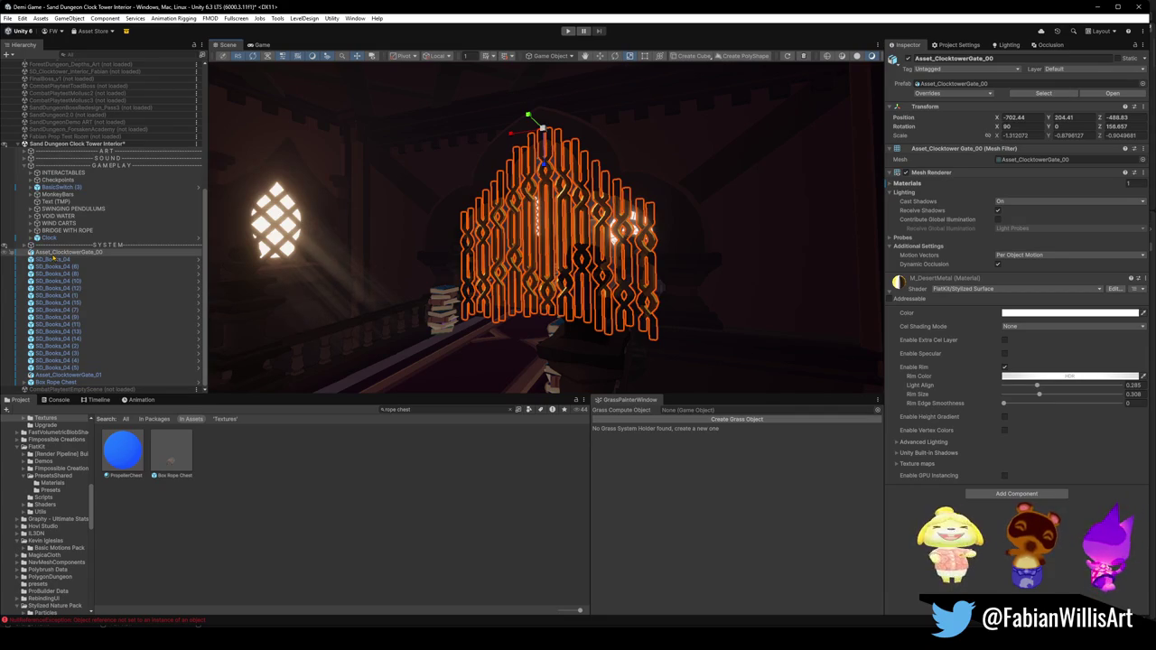
# Step: Collapse GAMEPLAY, duplicate the SOUND separator with Ctrl+D and begin renaming the copy
pyautogui.click(25, 167)
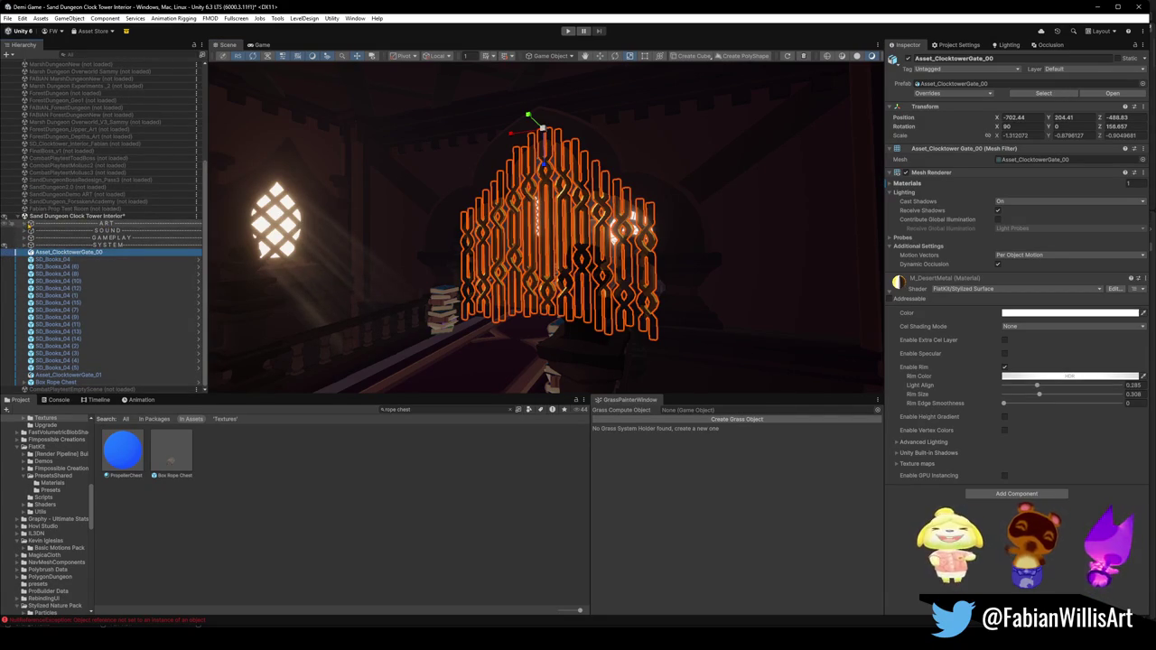
pyautogui.click(63, 226)
pyautogui.click(106, 231)
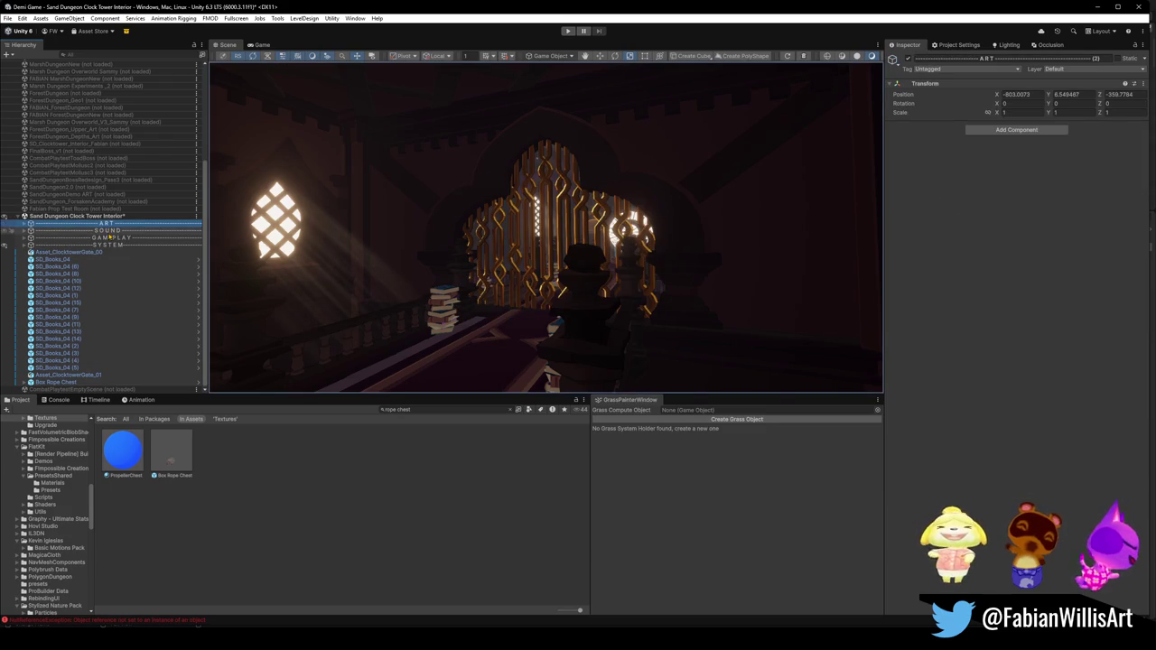
pyautogui.hotkey('ctrl', 'd')
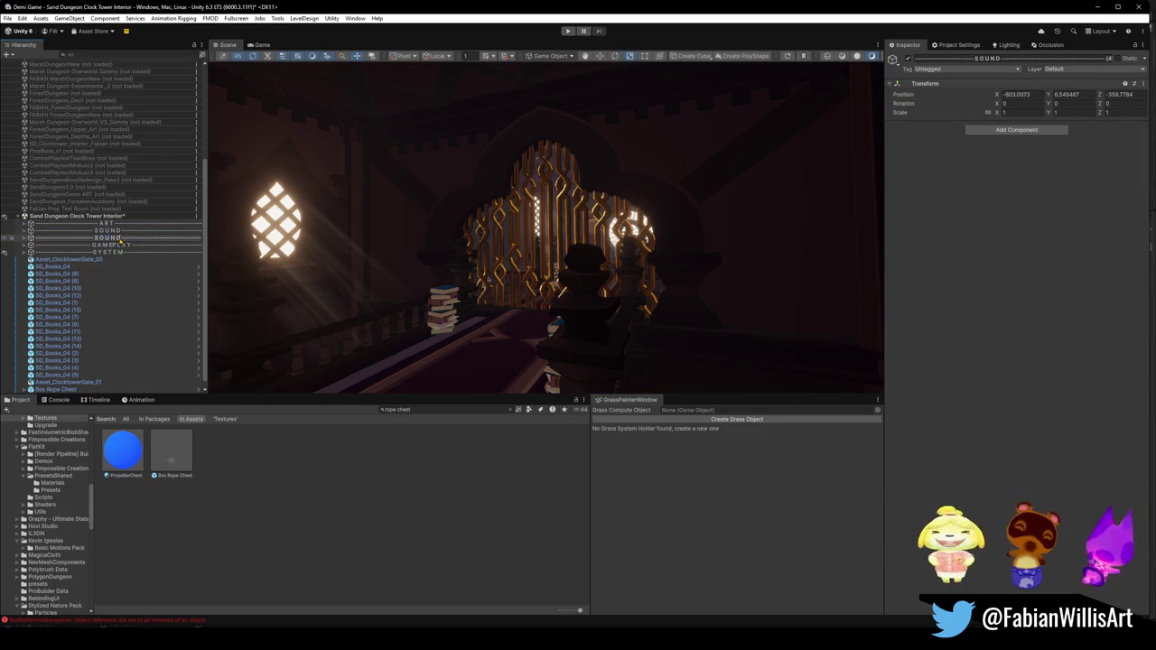
pyautogui.press('F2')
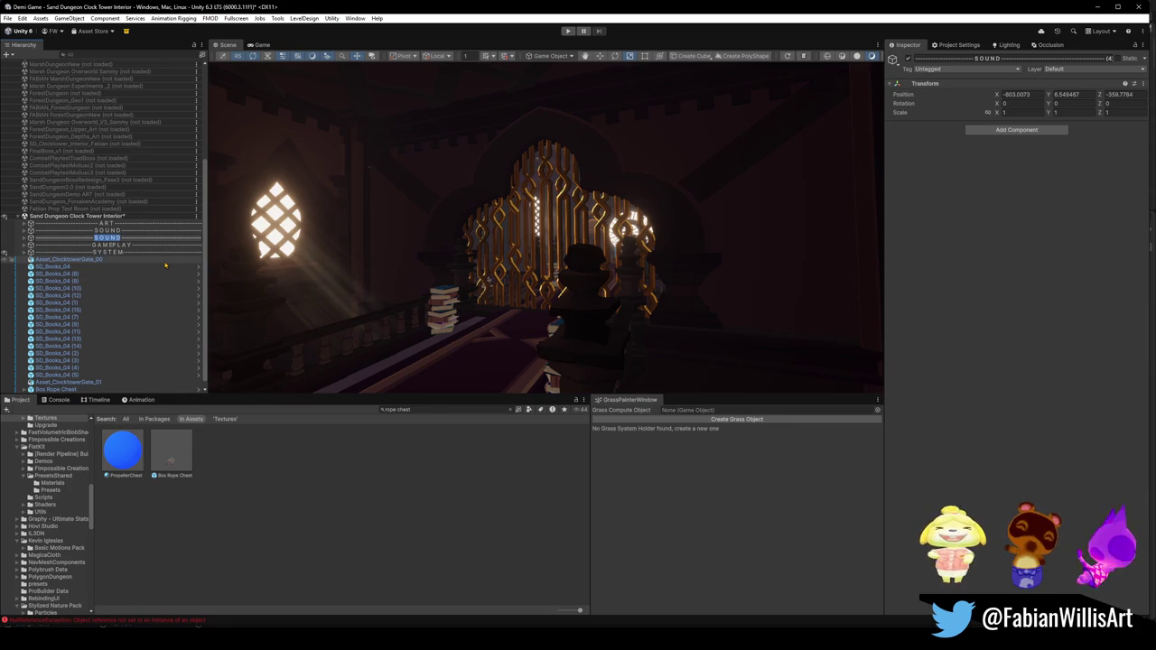
# Step: Name the duplicate separator NEED SETUP, then delete it and select Asset_ClocktowerGate_00
pyautogui.write('NEE')
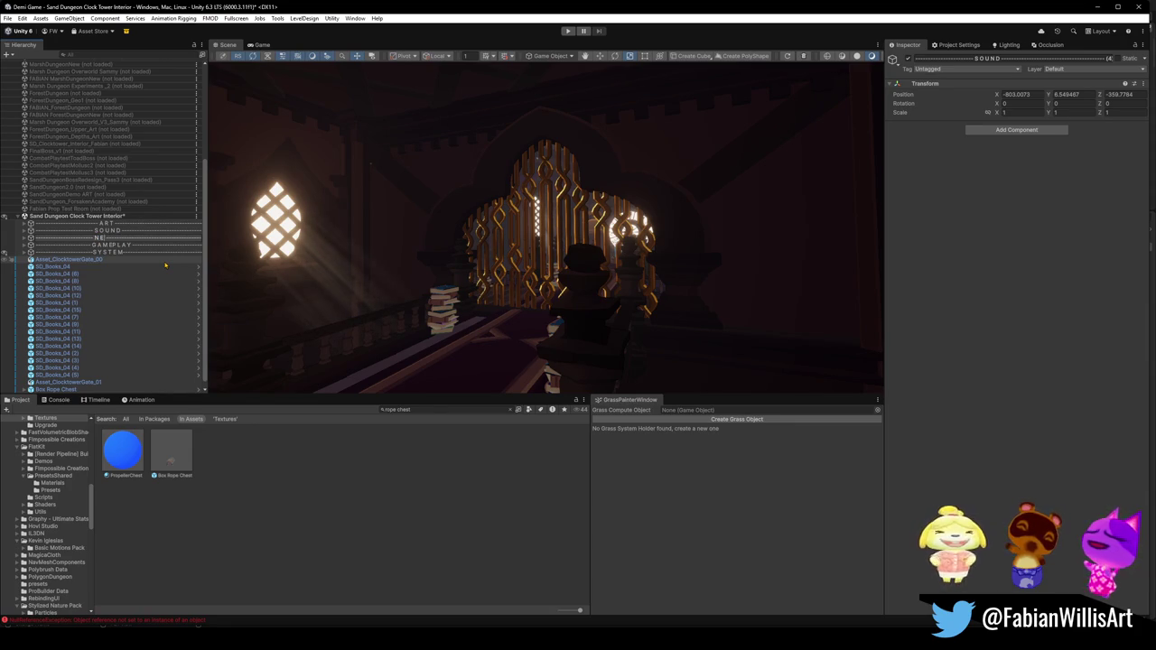
pyautogui.write('D SETUP')
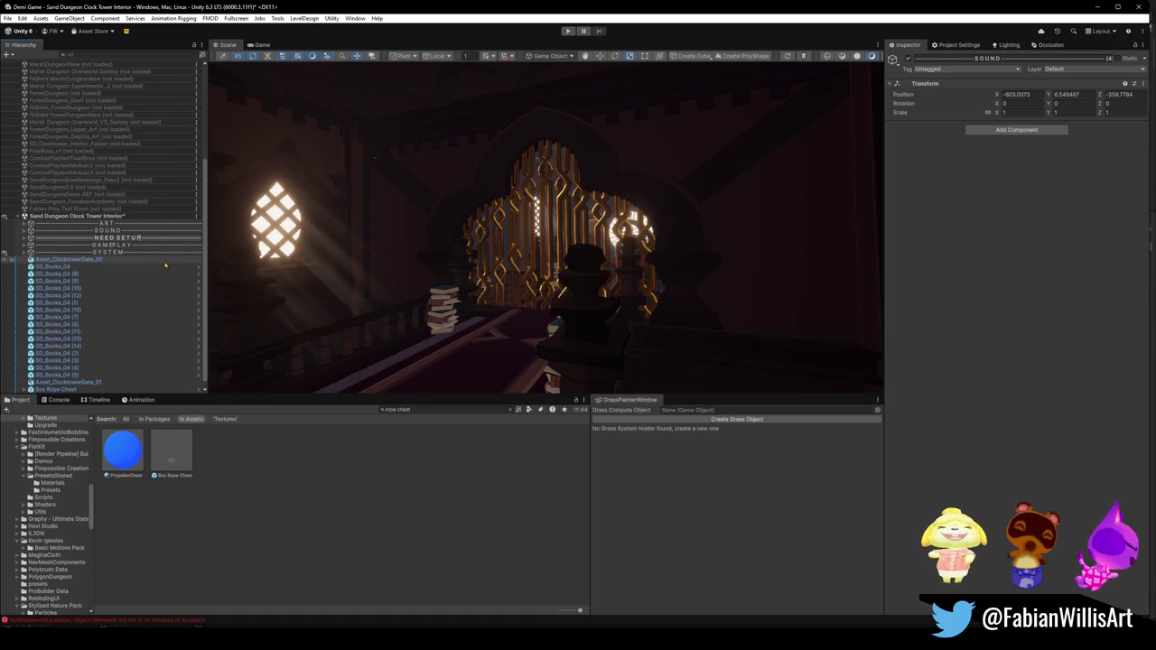
pyautogui.click(91, 260)
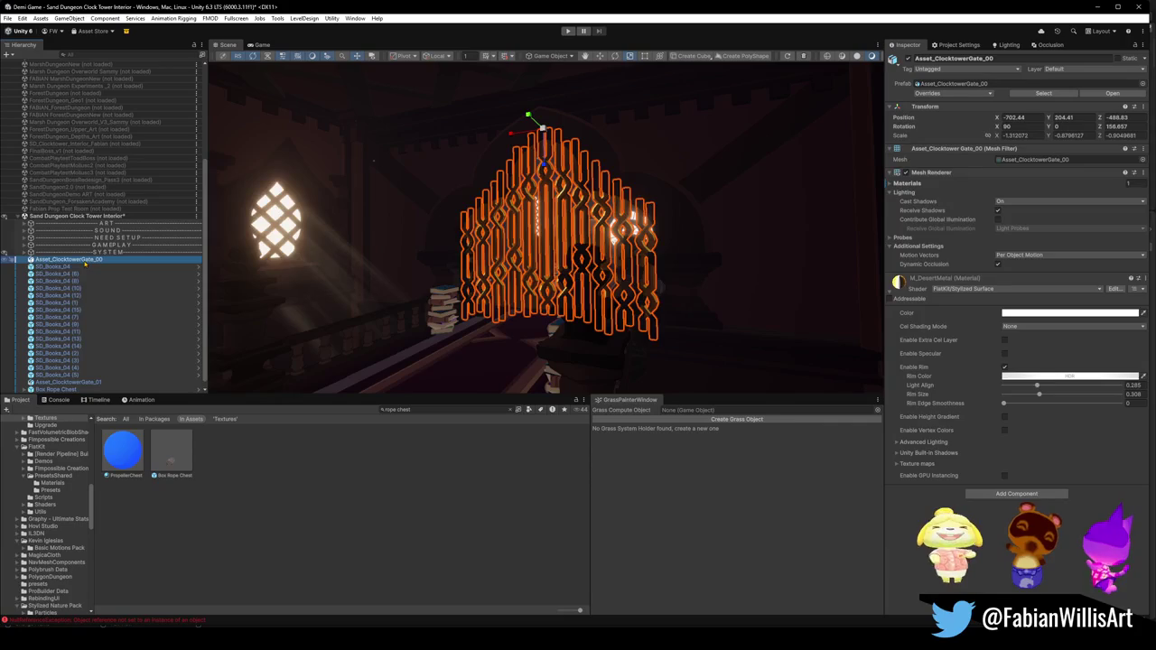
pyautogui.click(104, 237)
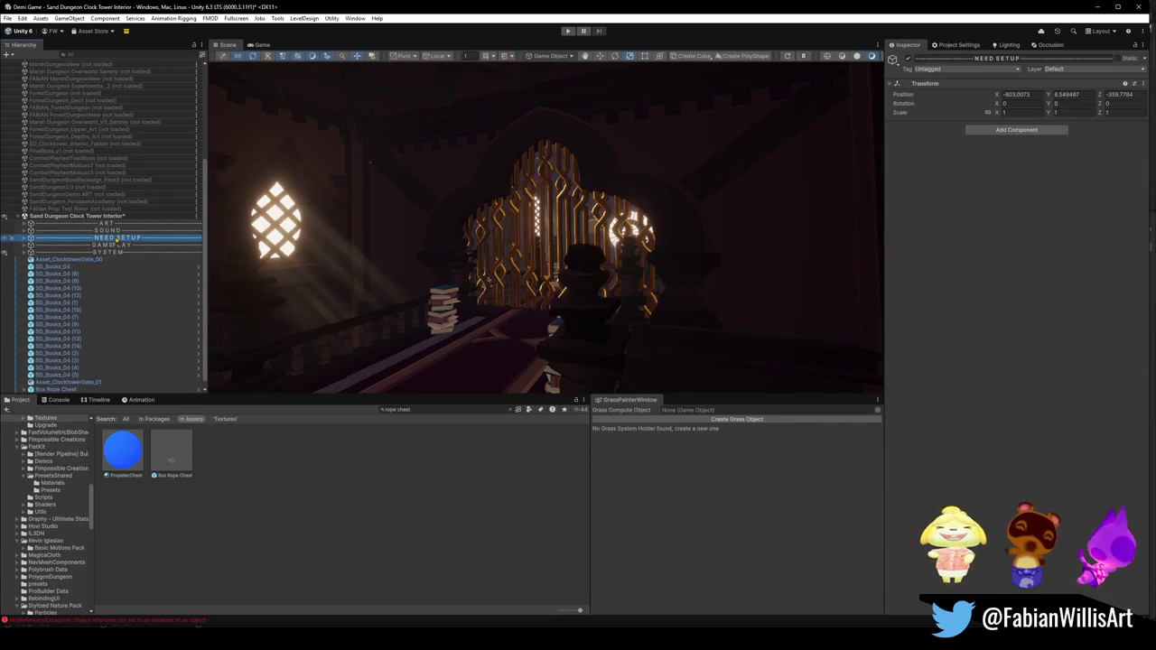
pyautogui.press('Delete')
pyautogui.click(95, 252)
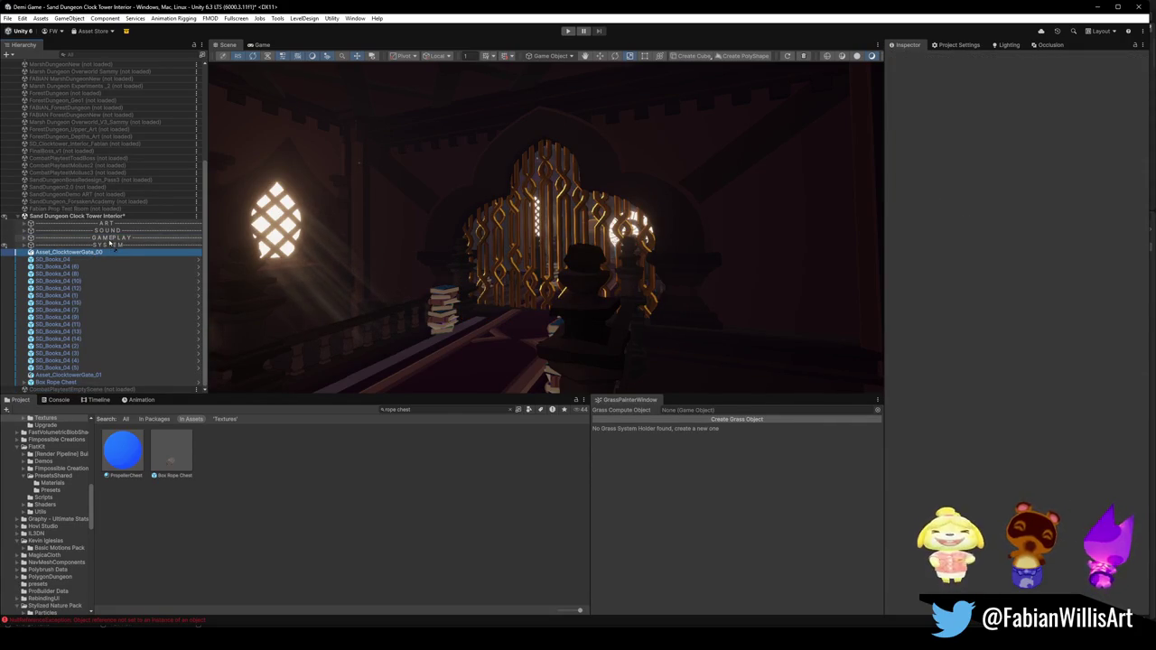
# Step: Delete Asset_ClocktowerGate_00 and group all SD_Books_04 copies under a new collapsed STACK OF BOOKS parent
pyautogui.press('Delete')
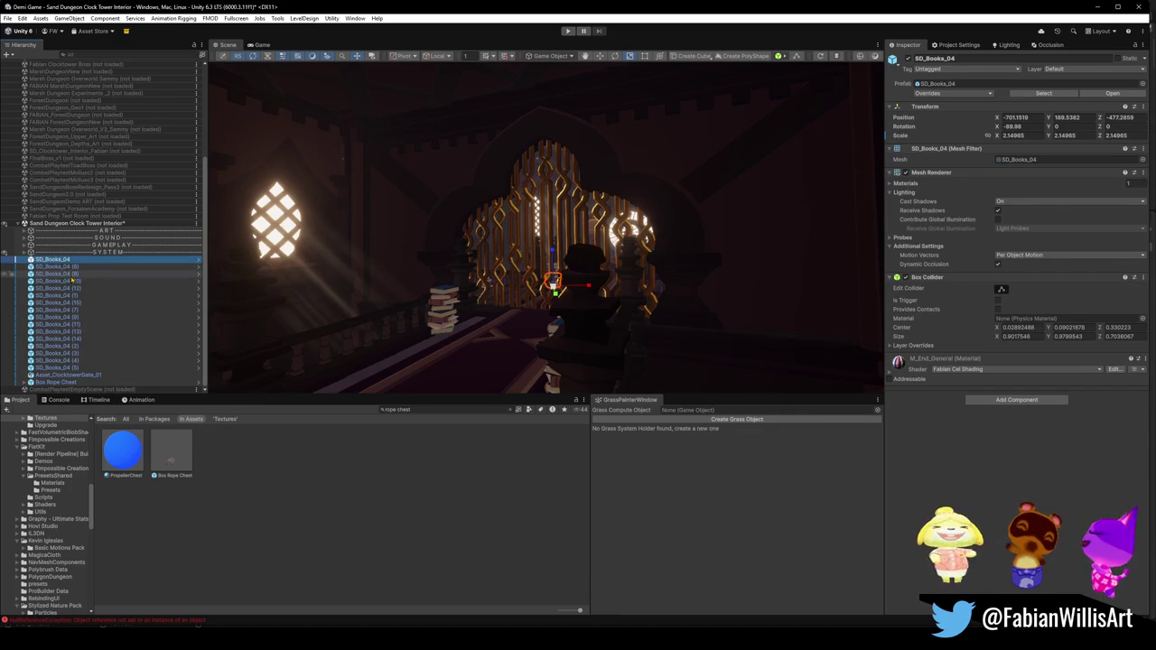
pyautogui.keyDown('shift'); pyautogui.click(63, 368); pyautogui.keyUp('shift')
pyautogui.hotkey('ctrl', 'shift', 'g')
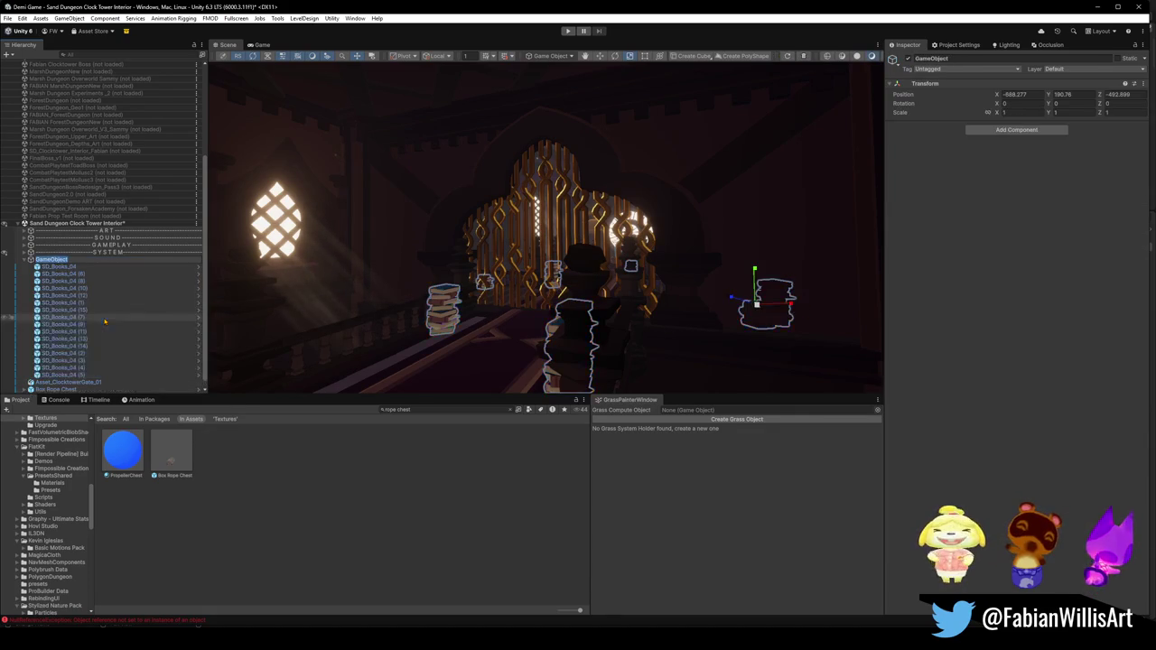
pyautogui.write('STACK OF BOOKS')
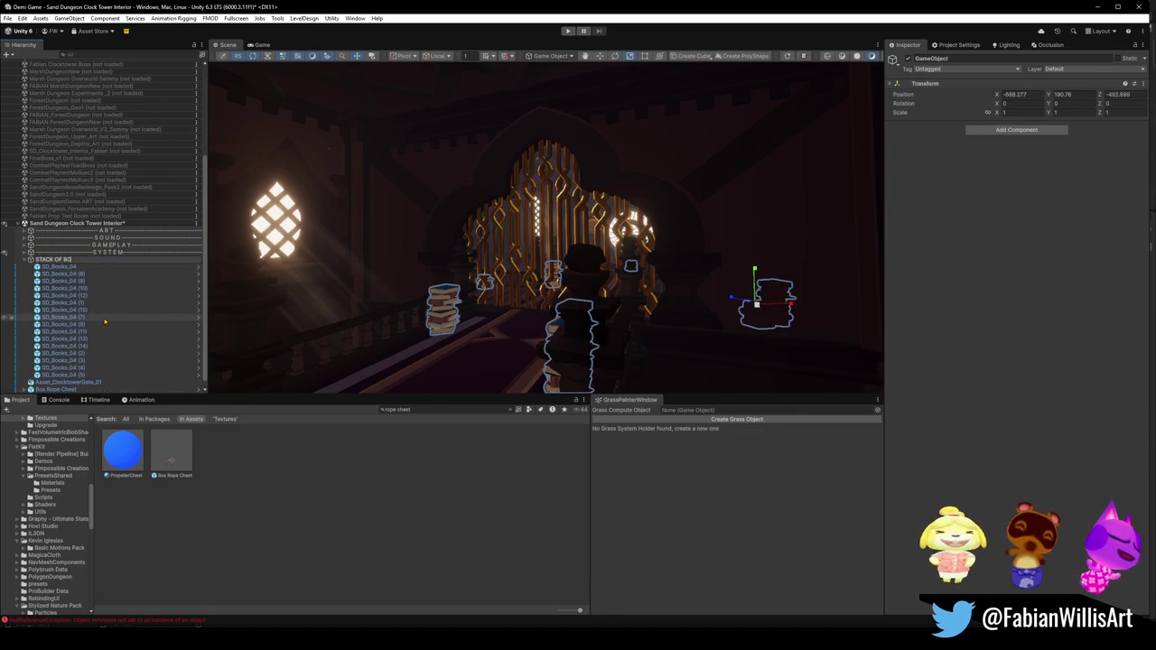
pyautogui.press('Return')
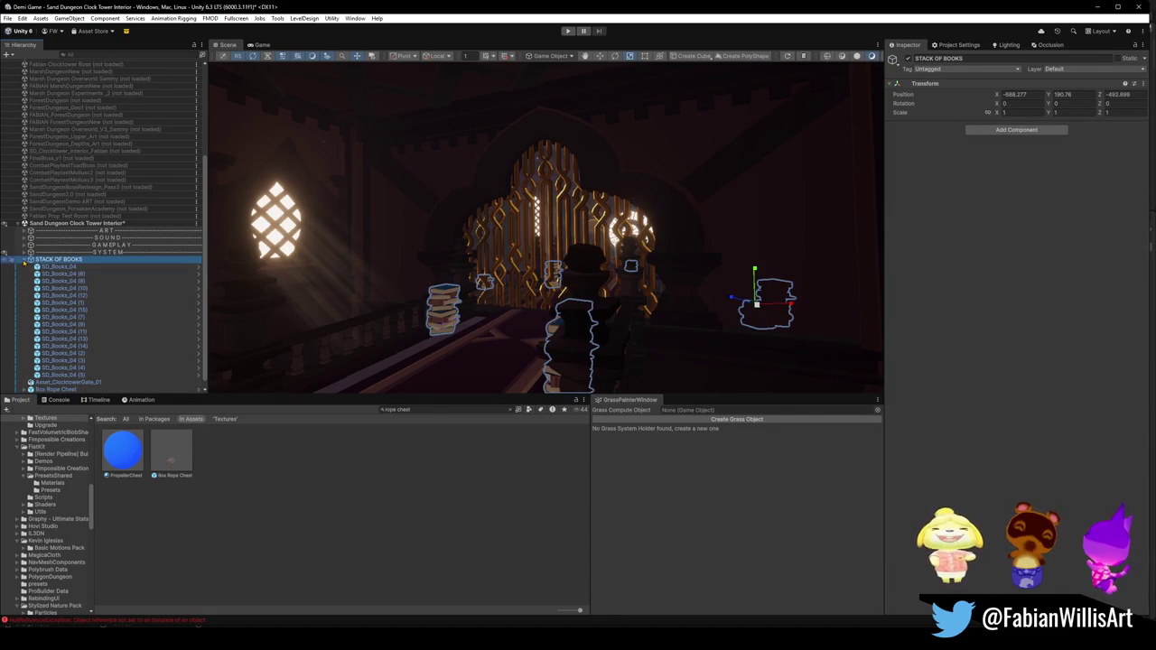
pyautogui.click(24, 260)
pyautogui.click(71, 374)
pyautogui.click(63, 369)
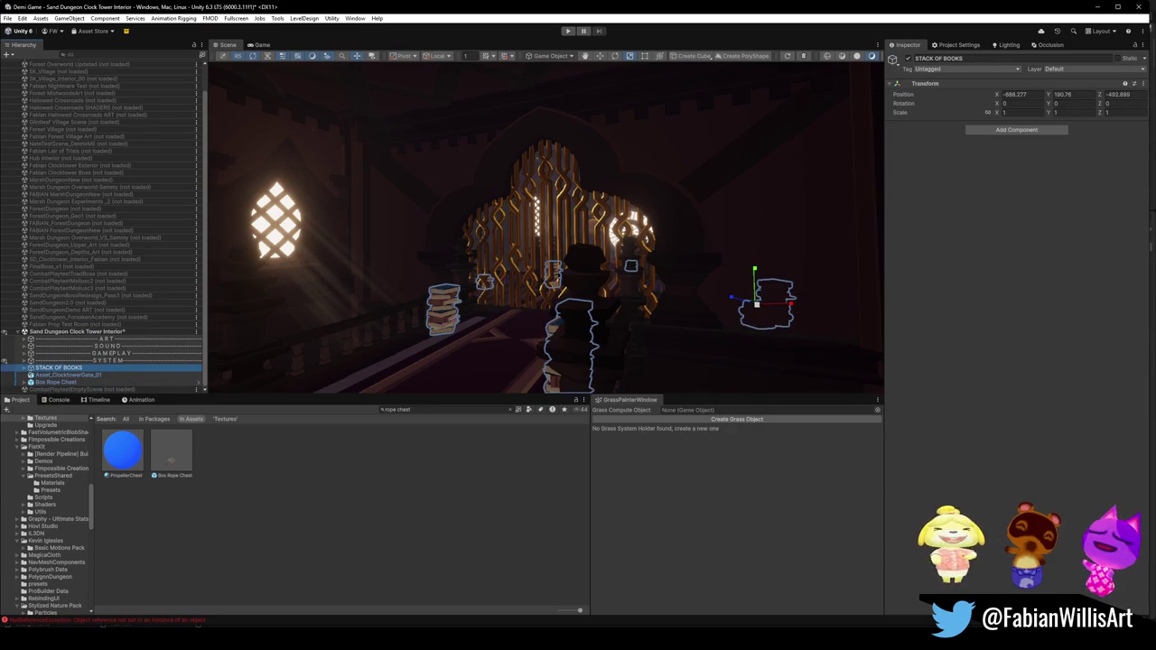
# Step: Frame Asset_ClocktowerGate_01 and move it into the GAMEPLAY group
pyautogui.click(72, 375)
pyautogui.press('f')
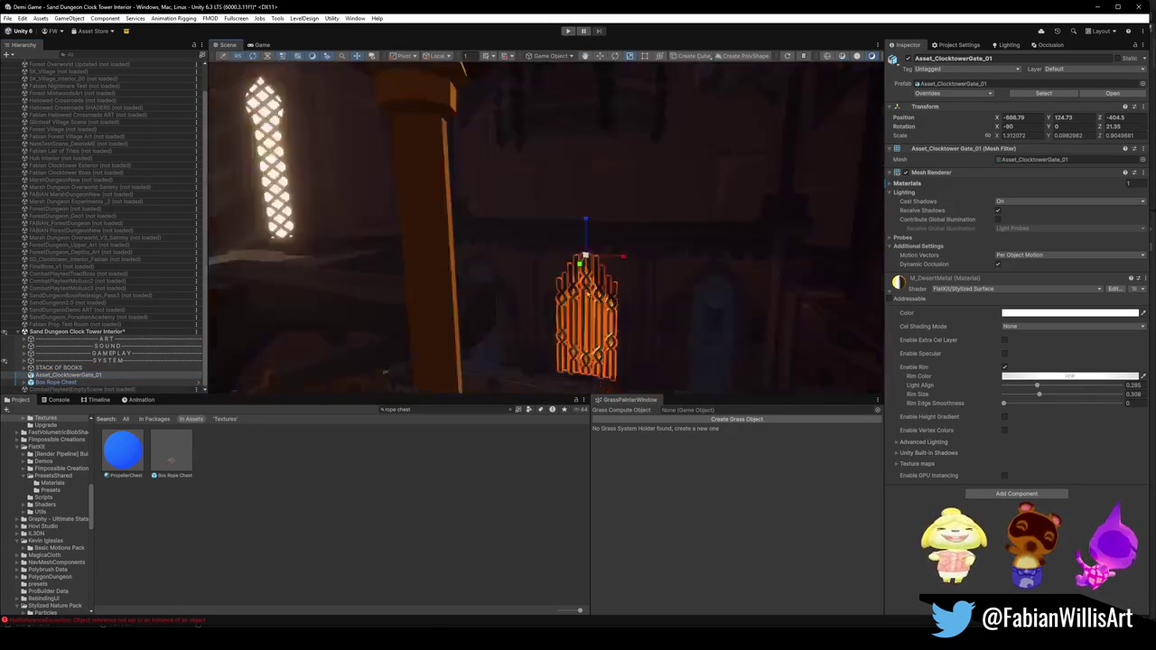
pyautogui.moveTo(70, 378); pyautogui.dragTo(107, 354)
# Step: Frame the Box Rope Chest in the scene and parent it under another group
pyautogui.click(69, 383)
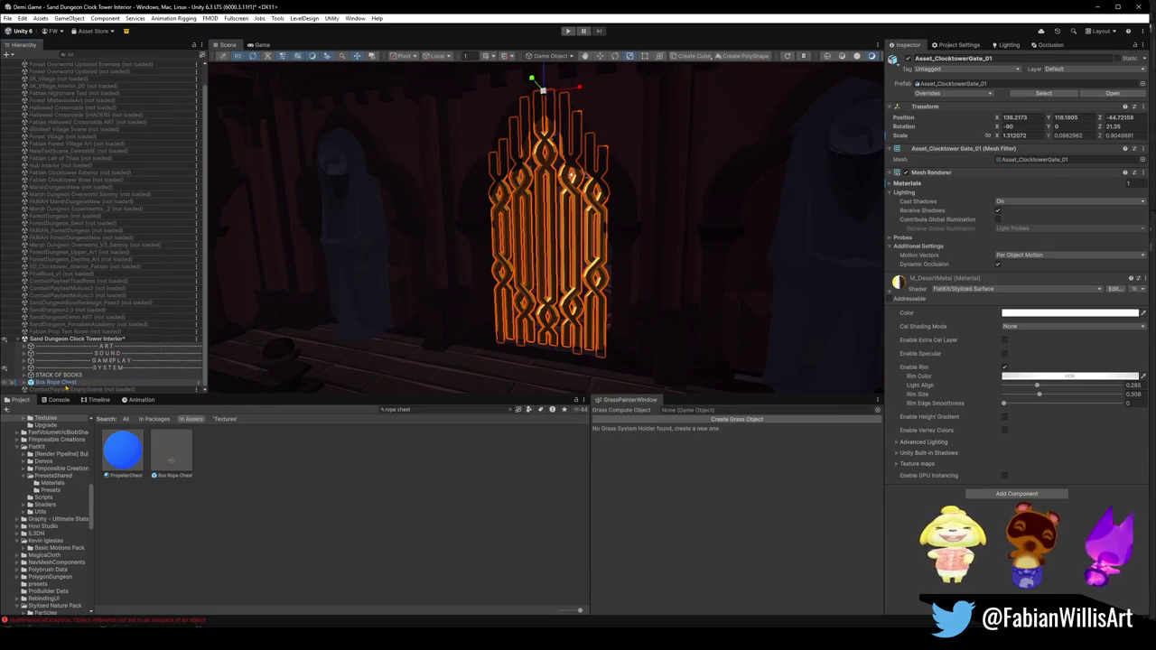
pyautogui.press('f')
pyautogui.moveTo(521, 240)
pyautogui.mouseDown()
pyautogui.moveTo(470, 226)
pyautogui.moveTo(423, 254)
pyautogui.moveTo(328, 237)
pyautogui.moveTo(298, 271)
pyautogui.mouseUp()
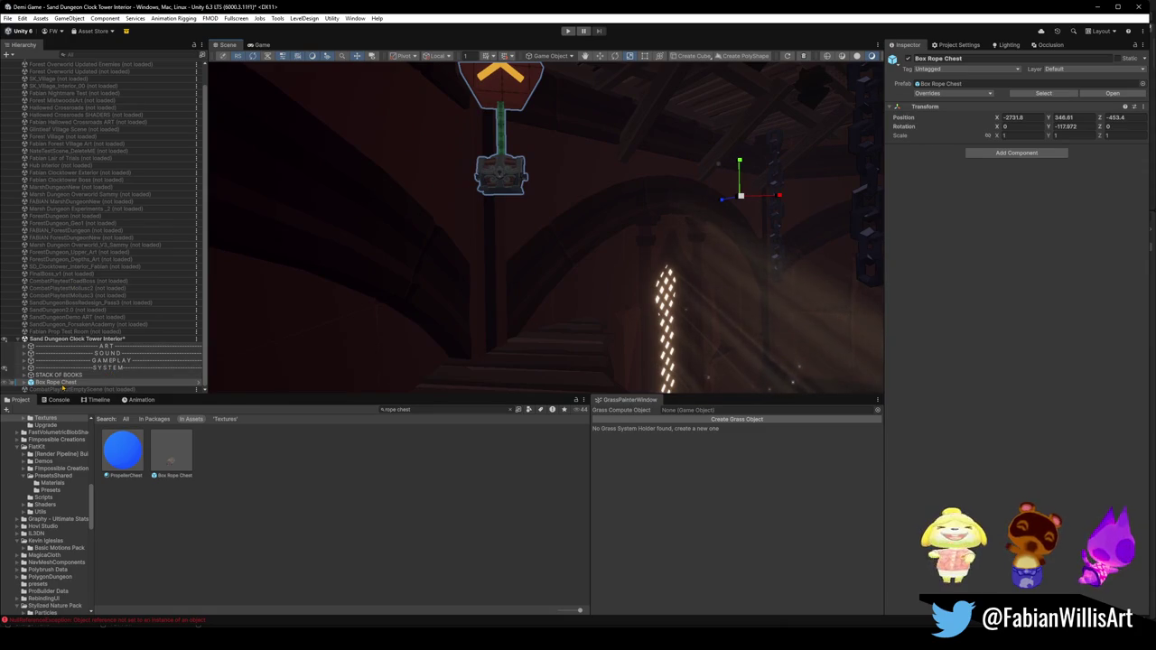
pyautogui.moveTo(56, 382); pyautogui.dragTo(70, 383)
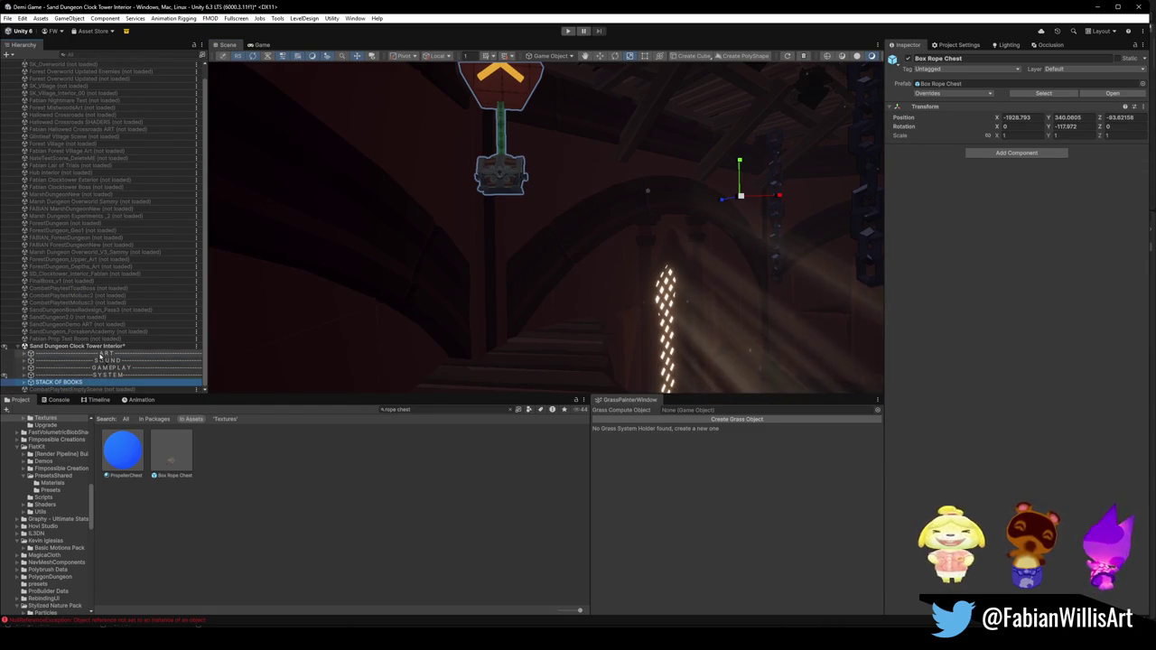
pyautogui.scroll(1, 49, 370)
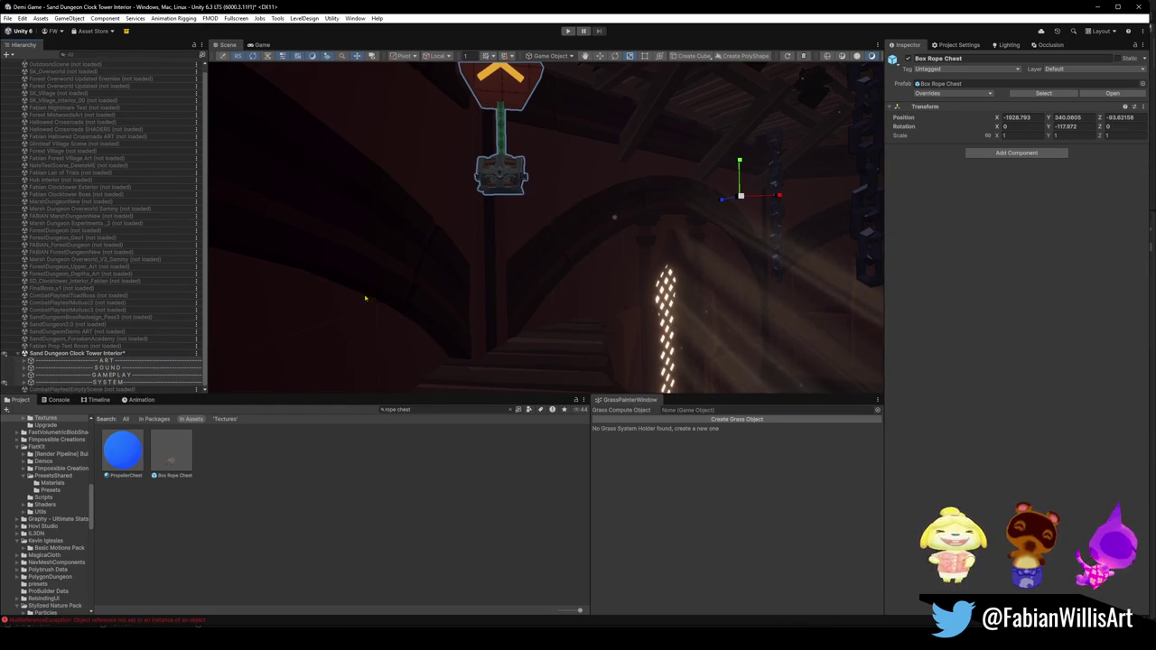
# Step: Save the scene and expand the ART, SOUND, GAMEPLAY and SYSTEM groups
pyautogui.hotkey('ctrl', 's')
pyautogui.click(24, 361)
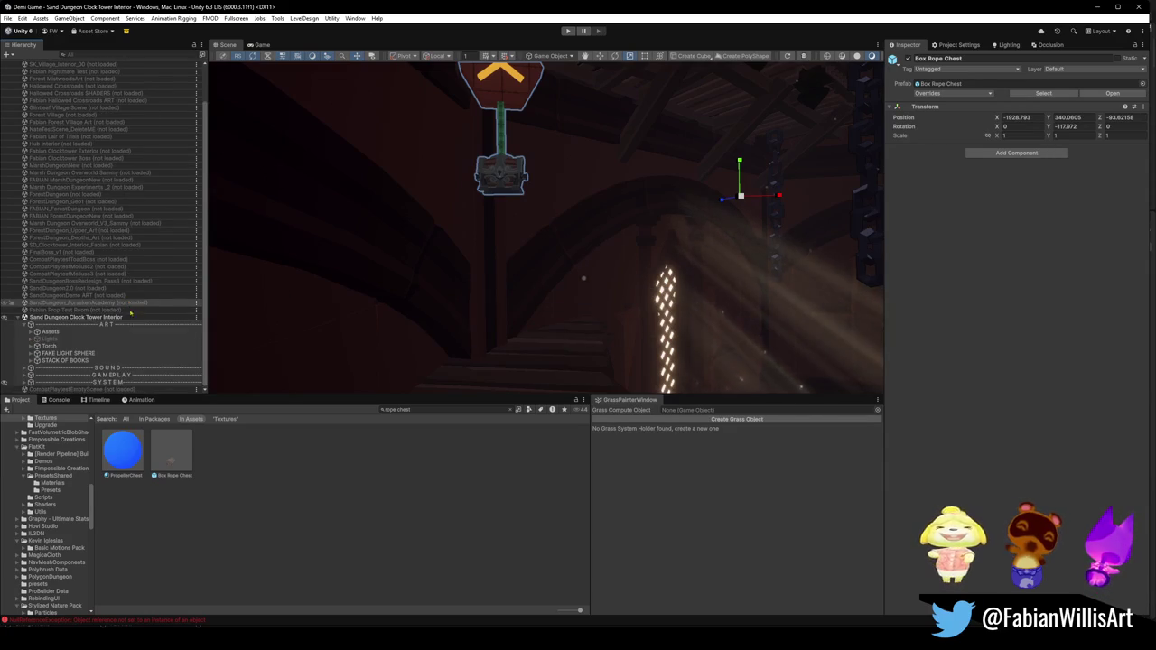
pyautogui.click(25, 367)
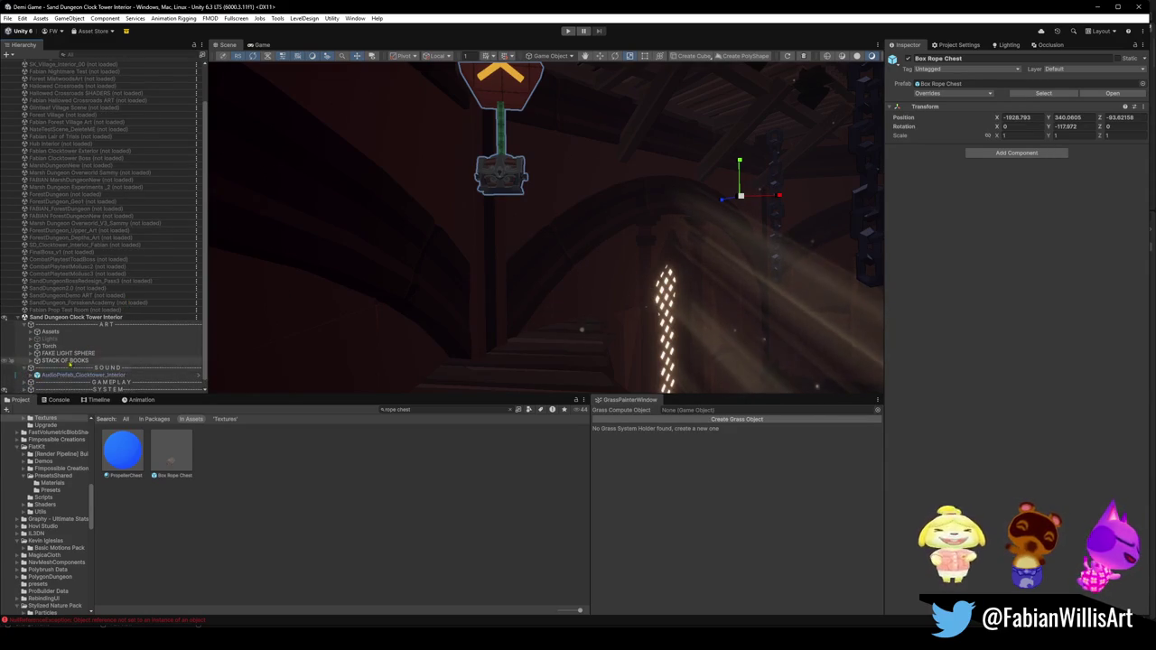
pyautogui.click(24, 375)
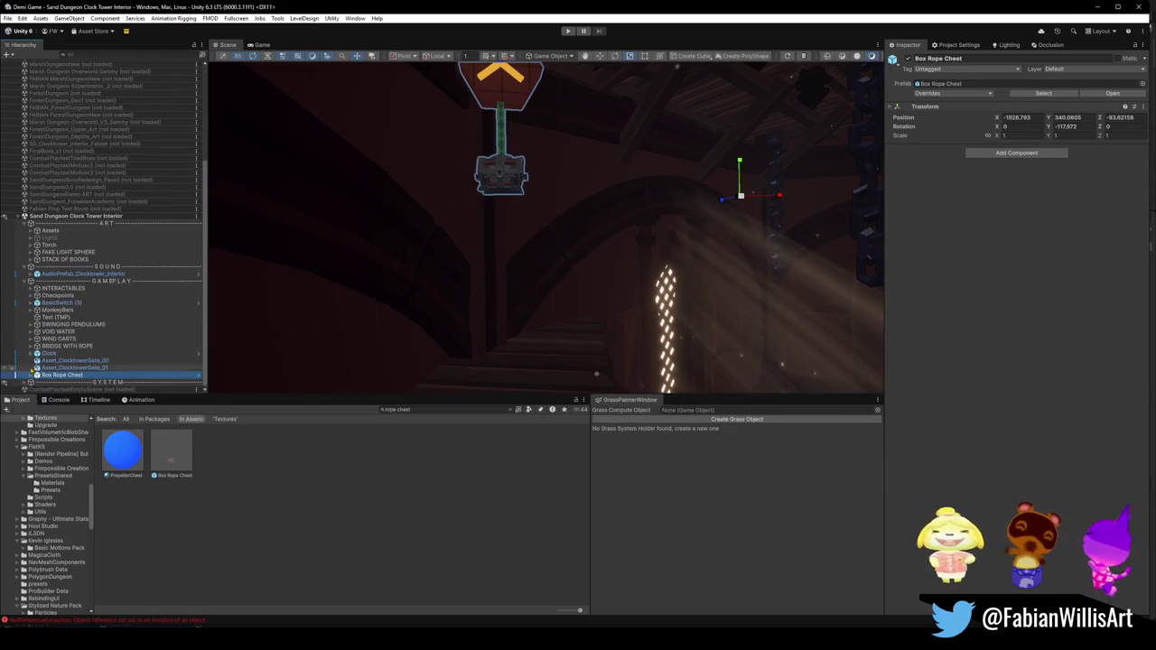
pyautogui.click(25, 382)
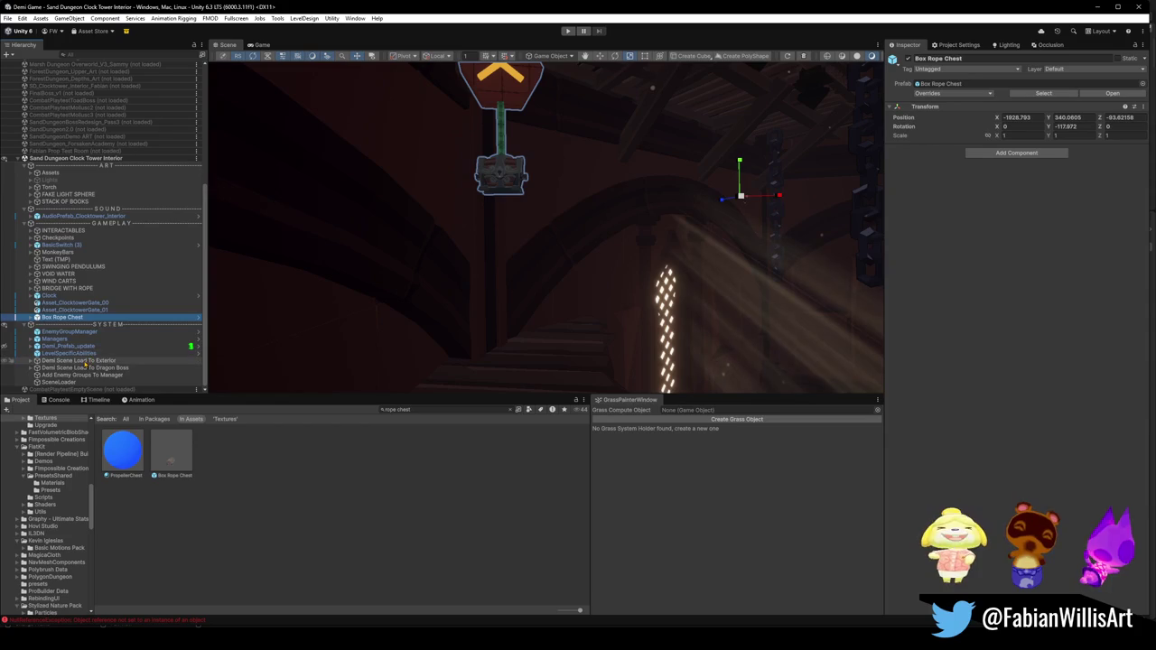
# Step: Move EnemyGroupManager through SceneLoader out from under SYSTEM to the top level
pyautogui.click(59, 383)
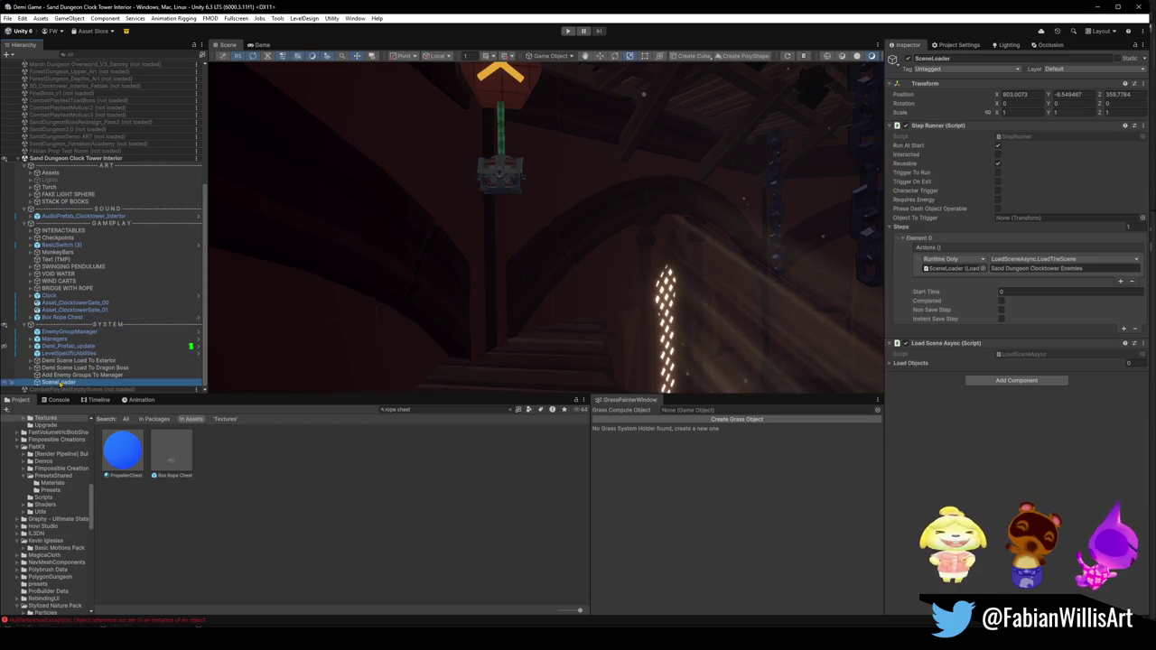
pyautogui.keyDown('shift'); pyautogui.click(54, 332); pyautogui.keyUp('shift')
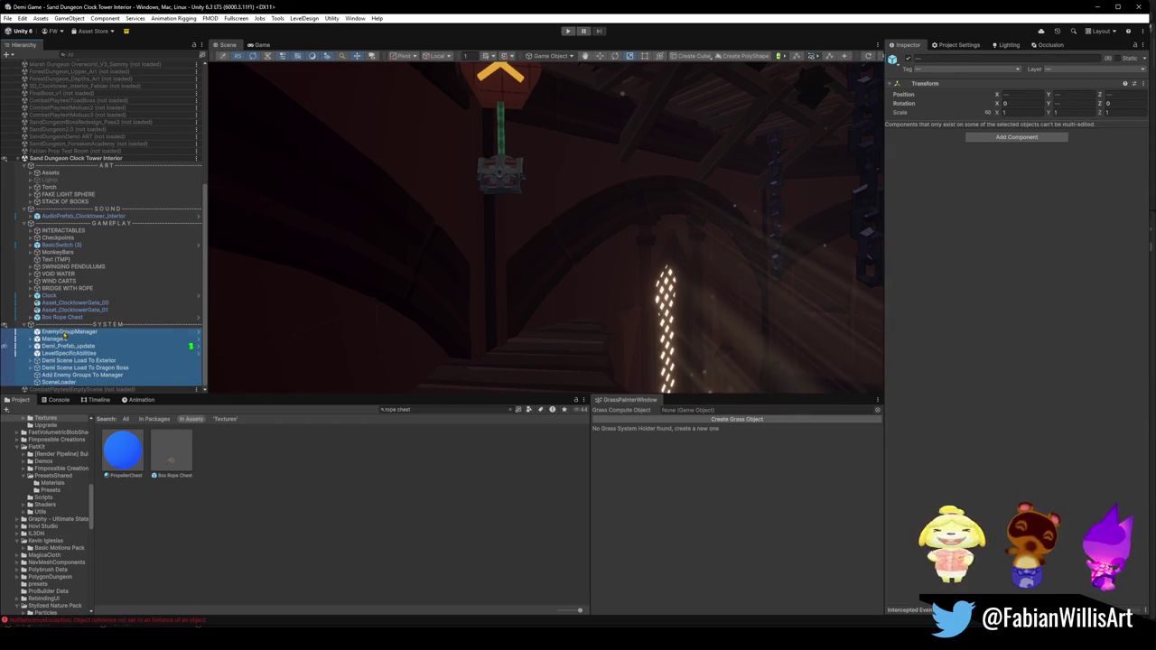
pyautogui.moveTo(30, 331)
pyautogui.mouseDown()
pyautogui.moveTo(49, 339)
pyautogui.moveTo(56, 329)
pyautogui.mouseUp()
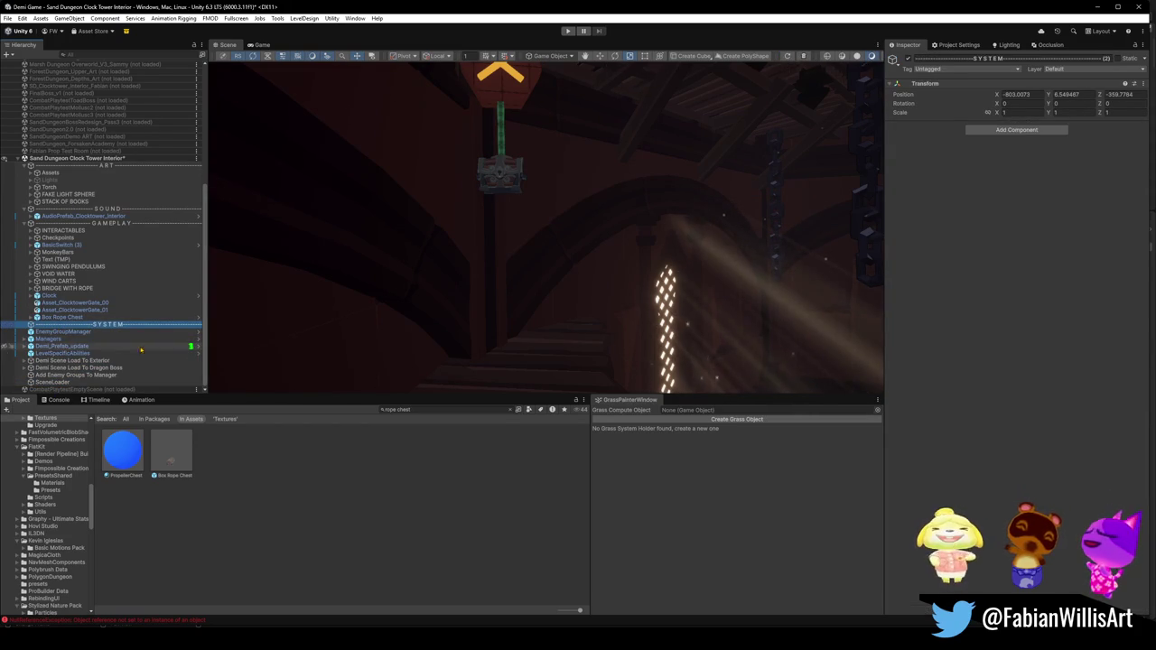
pyautogui.click(60, 317)
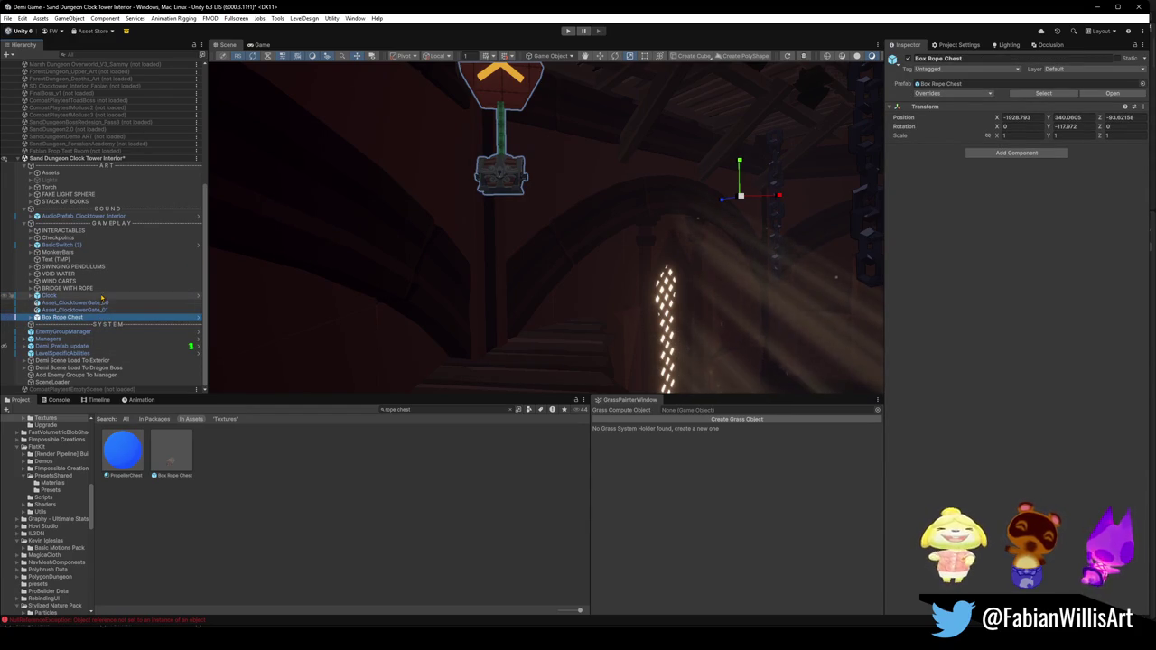
# Step: Inspect the Clock object and INTERACTABLES group, then save the scene
pyautogui.click(101, 297)
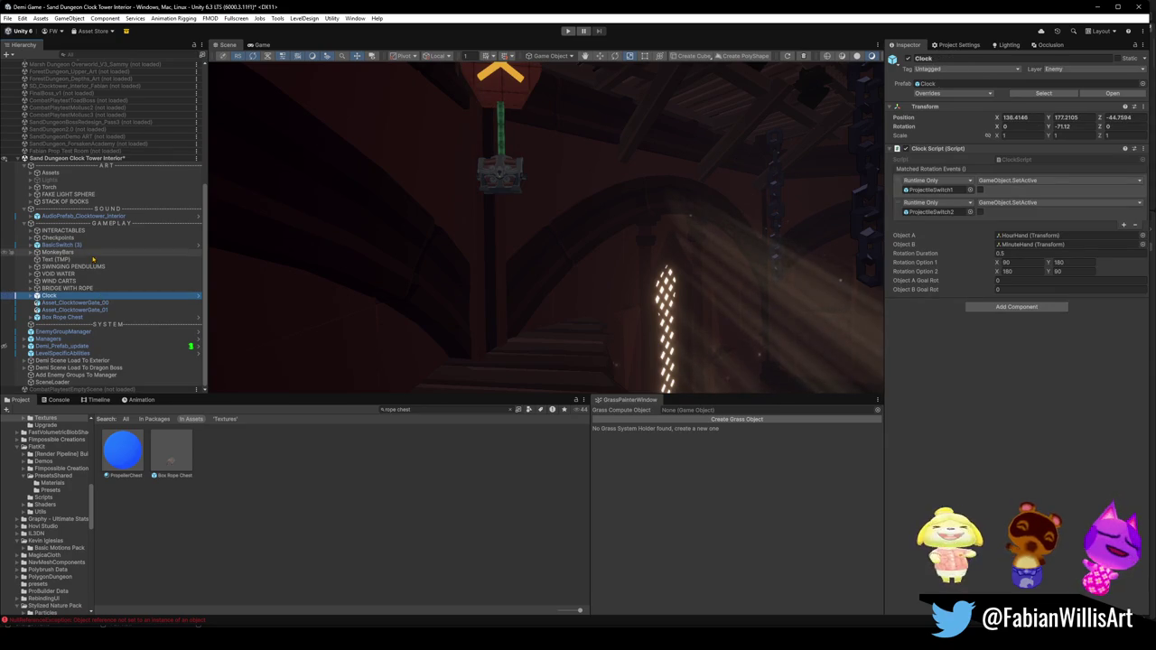
pyautogui.click(72, 232)
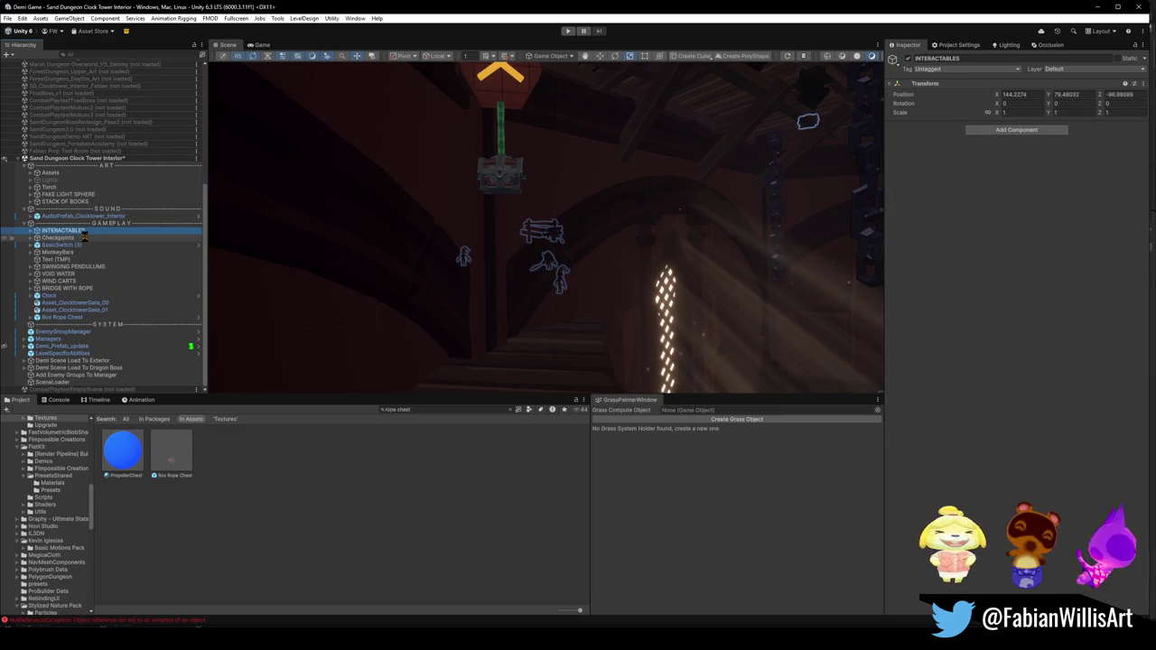
pyautogui.hotkey('ctrl', 's')
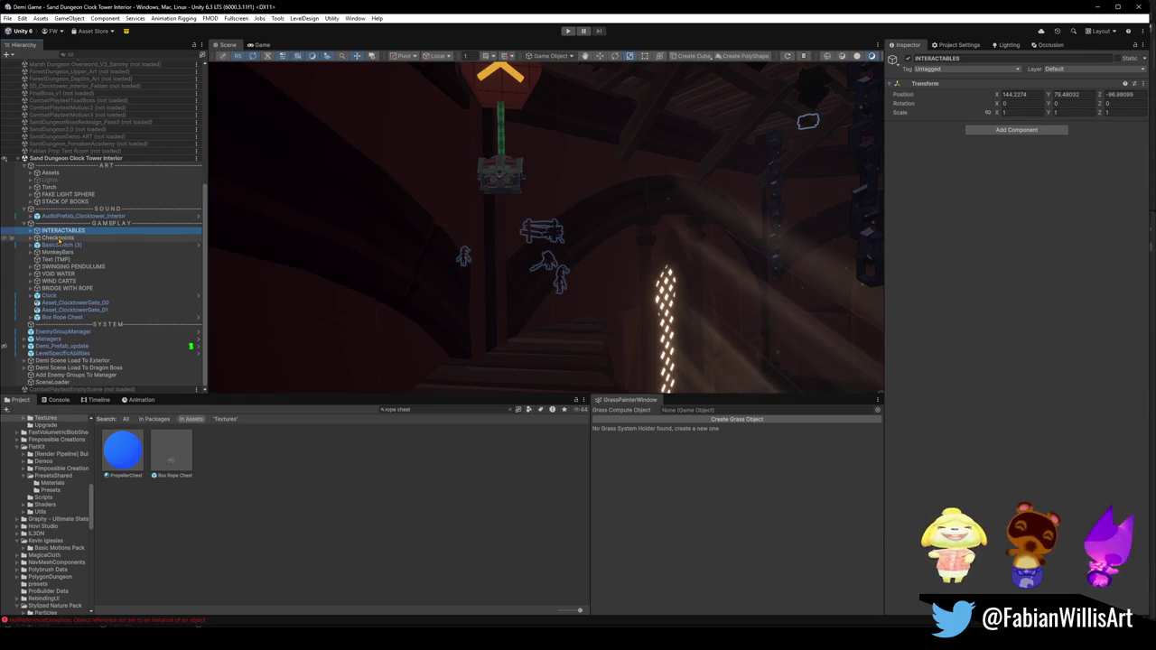
# Step: Fly the Scene view to BasicSwitch (3) near the clock face and delete it
pyautogui.click(61, 244)
pyautogui.moveTo(439, 286)
pyautogui.mouseDown()
pyautogui.moveTo(573, 312)
pyautogui.moveTo(568, 247)
pyautogui.moveTo(561, 282)
pyautogui.moveTo(572, 245)
pyautogui.moveTo(606, 245)
pyautogui.mouseUp()
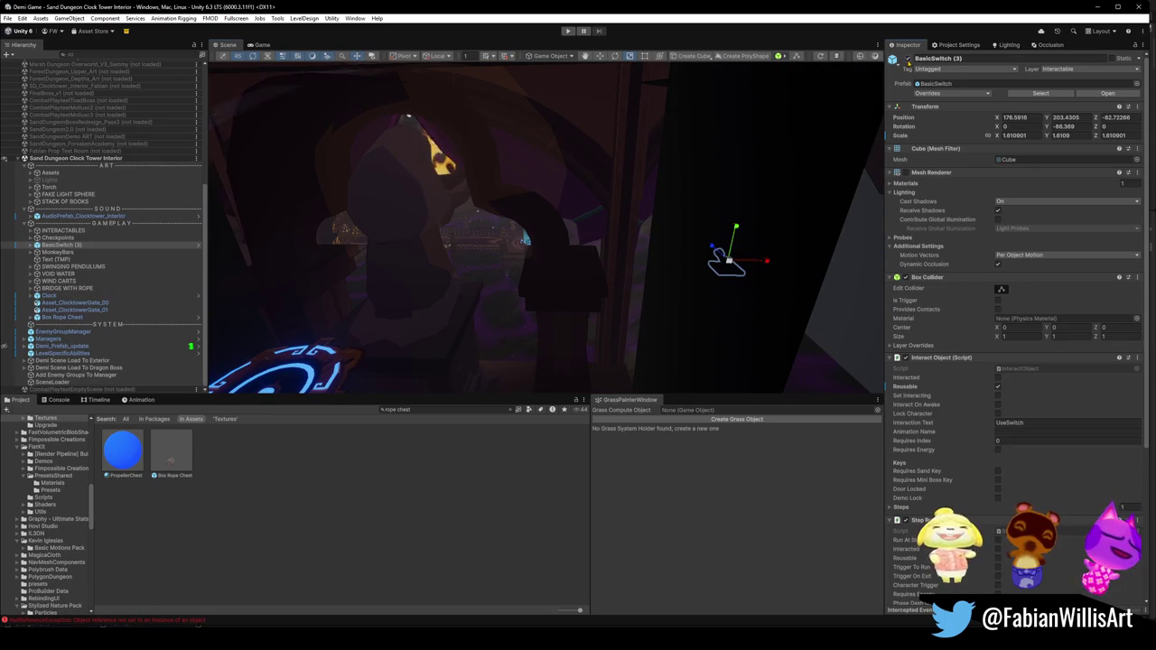
pyautogui.moveTo(583, 238); pyautogui.dragTo(578, 213)
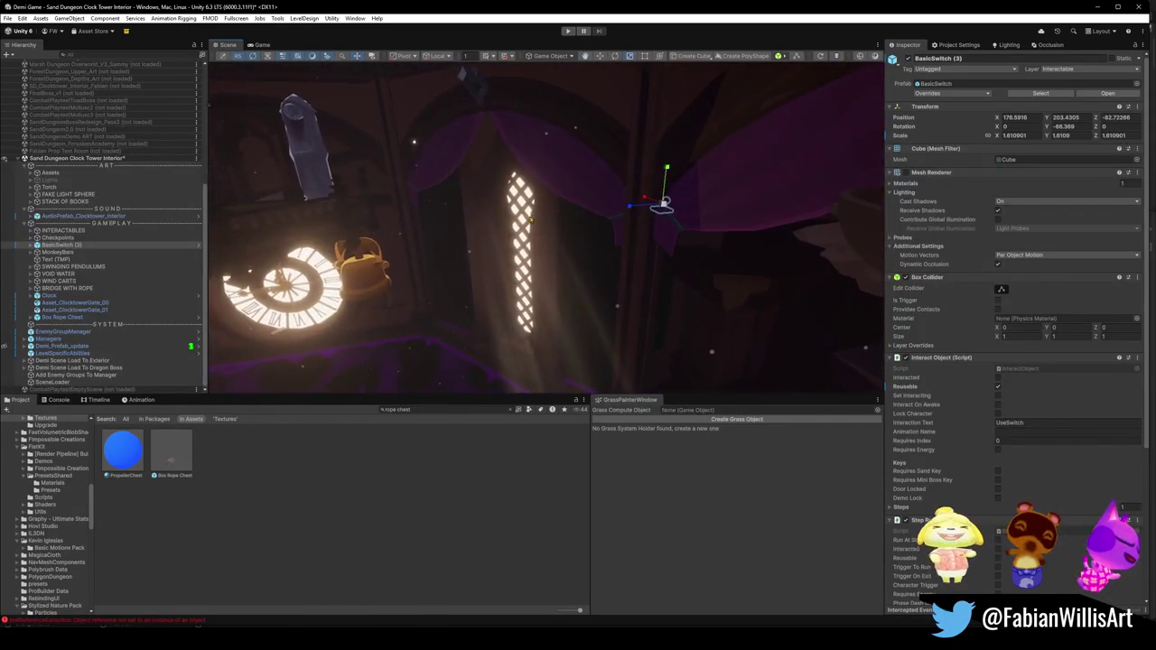
pyautogui.press('Delete')
# Step: Rename the MonkeyBars group to MONKEYBARS in capitals
pyautogui.click(77, 252)
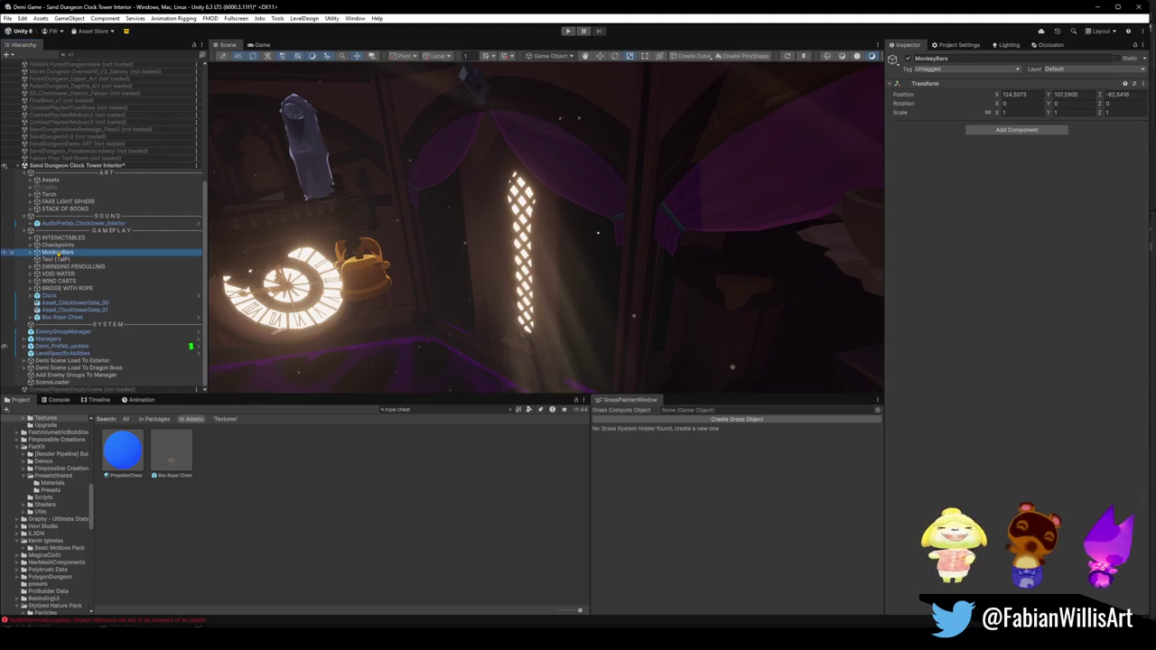
pyautogui.click(31, 252)
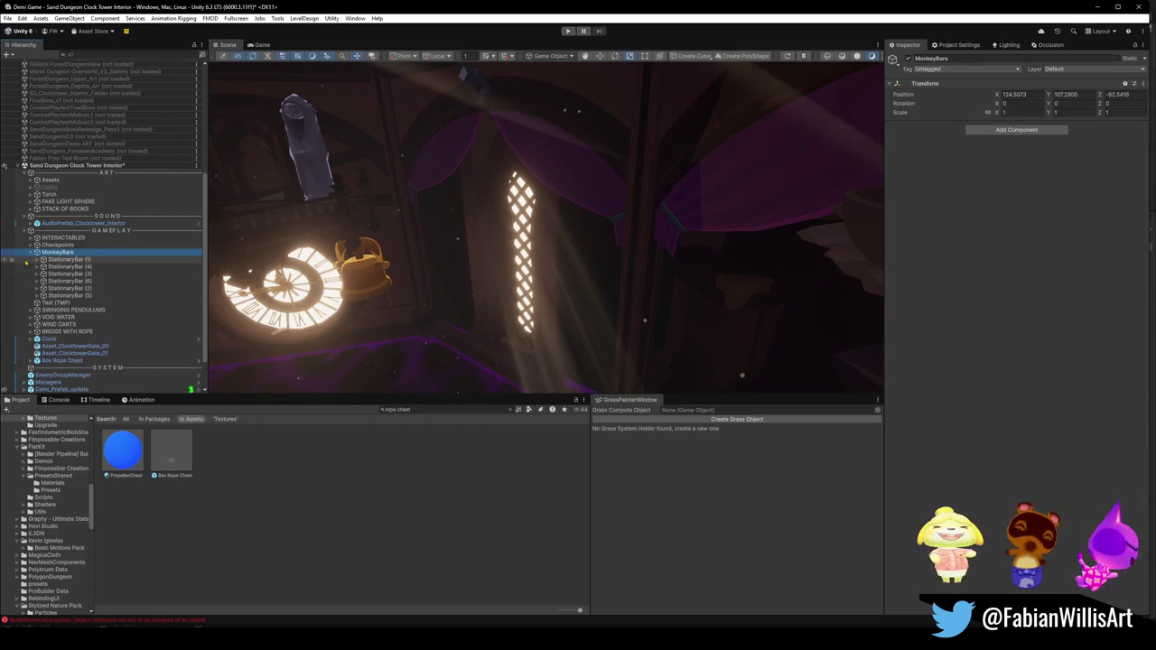
pyautogui.click(31, 252)
pyautogui.click(67, 254)
pyautogui.write('MONKEYBAR')
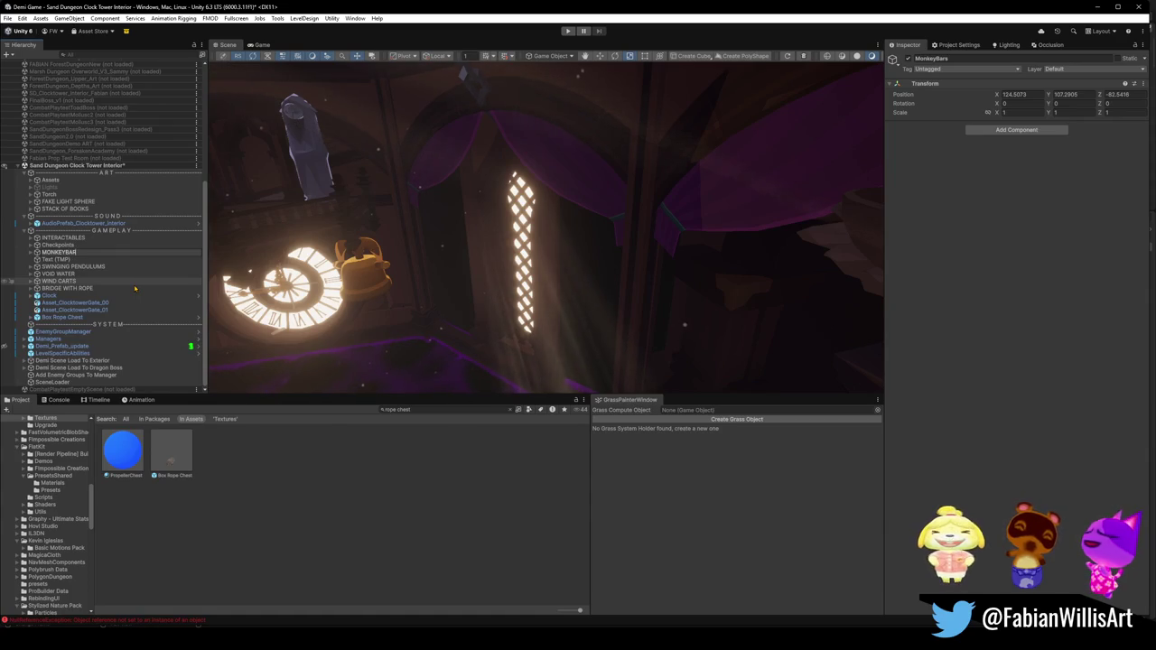
pyautogui.press('Return')
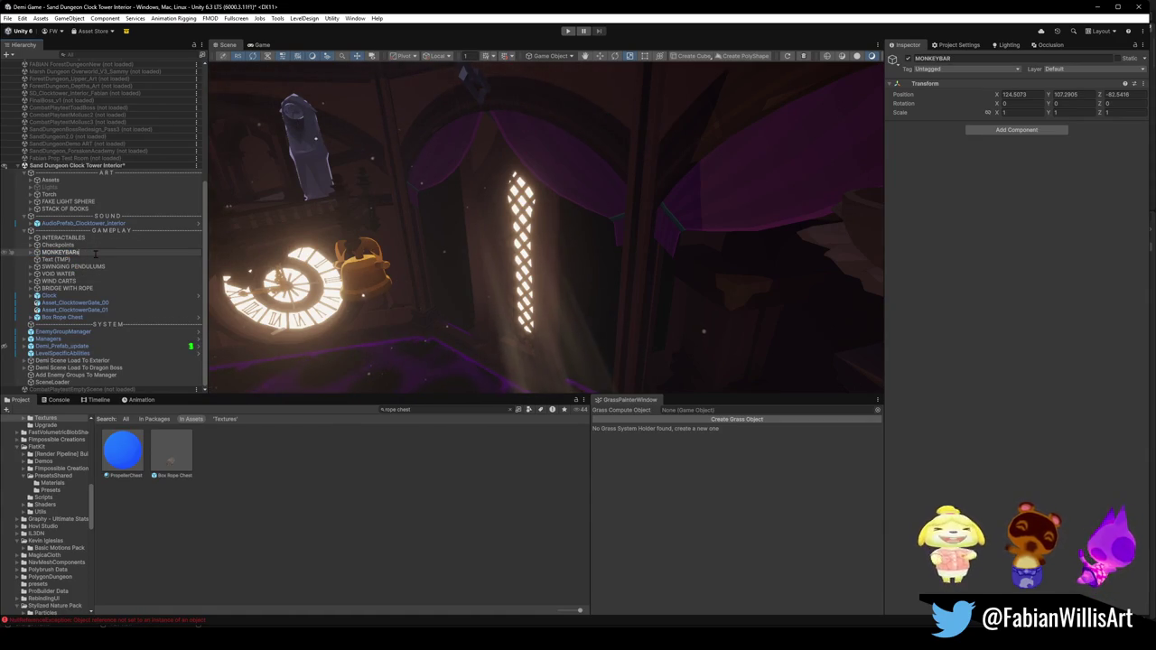
pyautogui.press('Return')
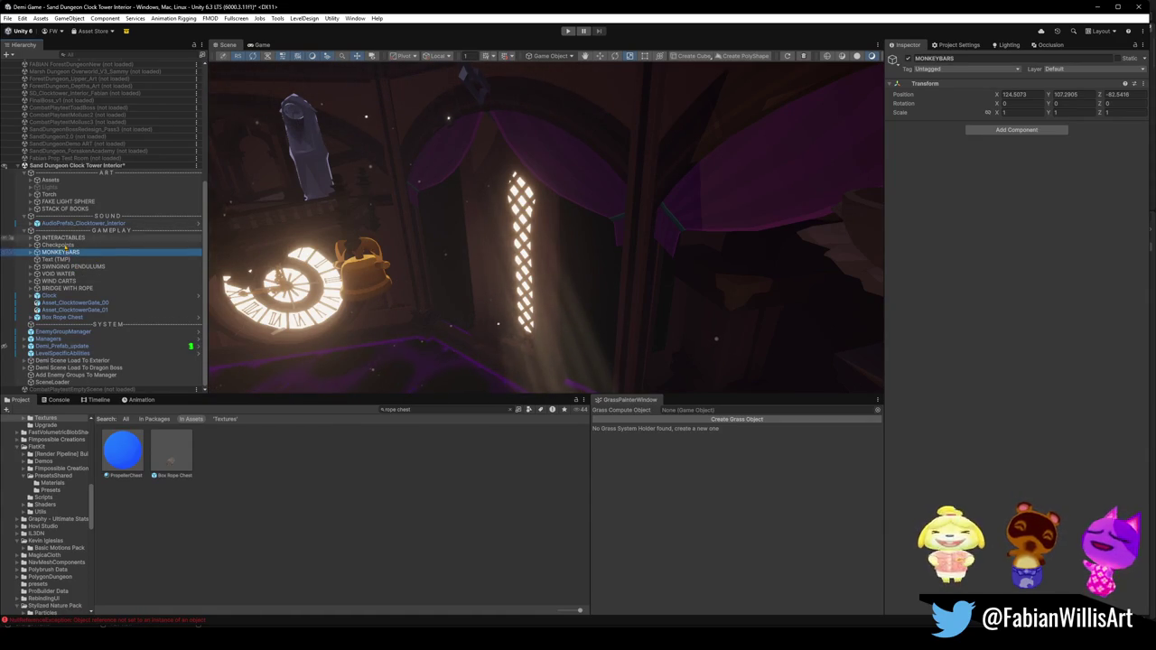
# Step: Step through VOID WATER and Clock to select the first clocktower gate
pyautogui.press('Down')
pyautogui.press('Down')
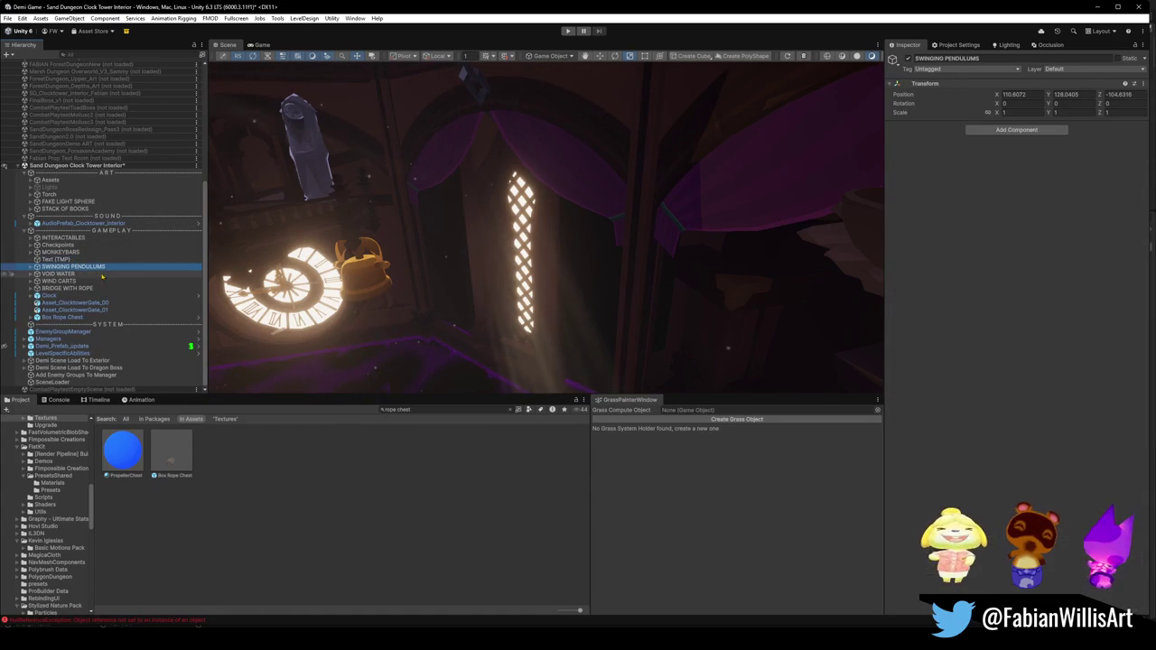
pyautogui.click(68, 274)
pyautogui.click(56, 296)
pyautogui.click(65, 304)
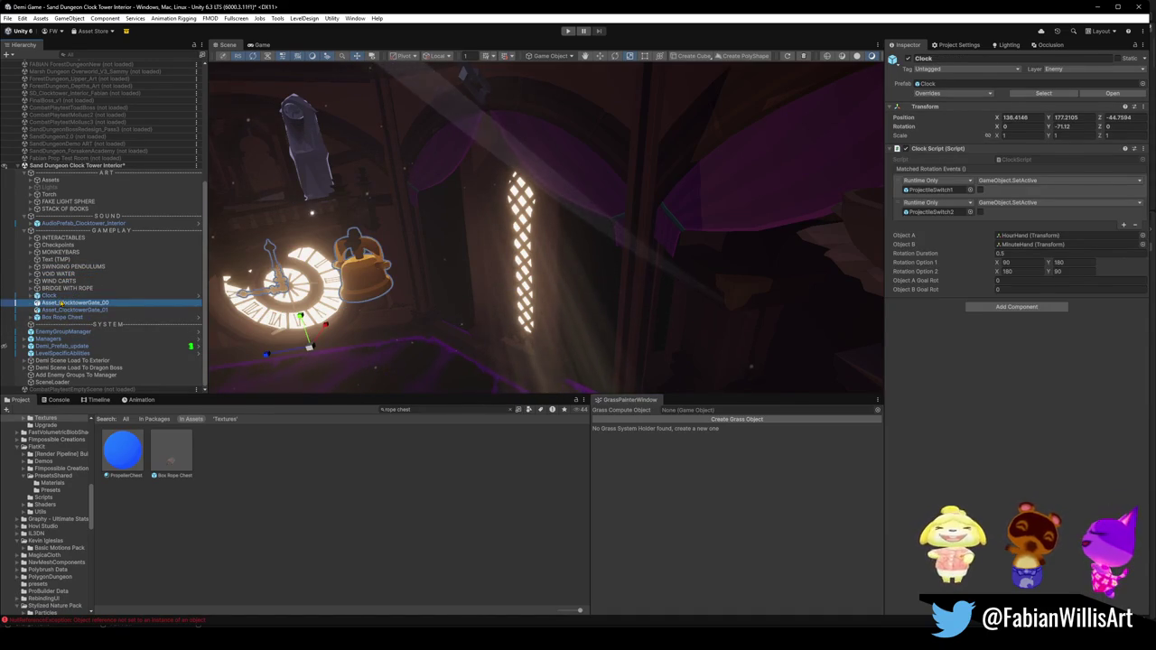
# Step: Group Asset_ClocktowerGate_00 and _01 under a new collapsed GATES parent and frame it
pyautogui.keyDown('shift'); pyautogui.click(67, 311); pyautogui.keyUp('shift')
pyautogui.hotkey('ctrl', 'shift', 'g')
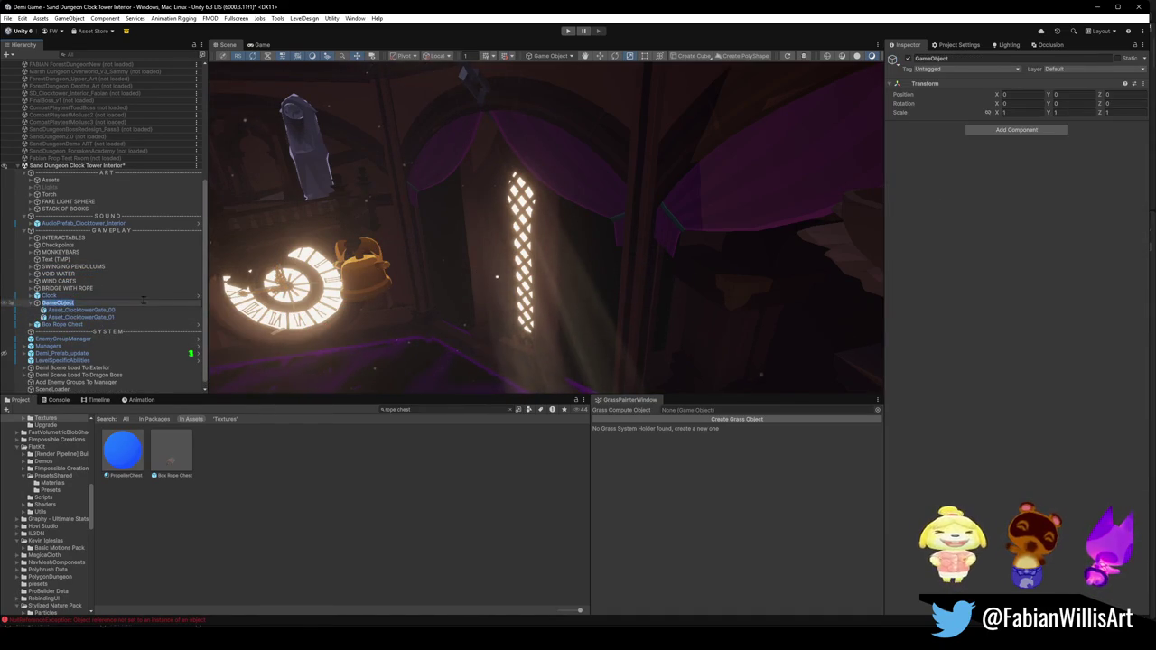
pyautogui.write('GATES')
pyautogui.press('Return')
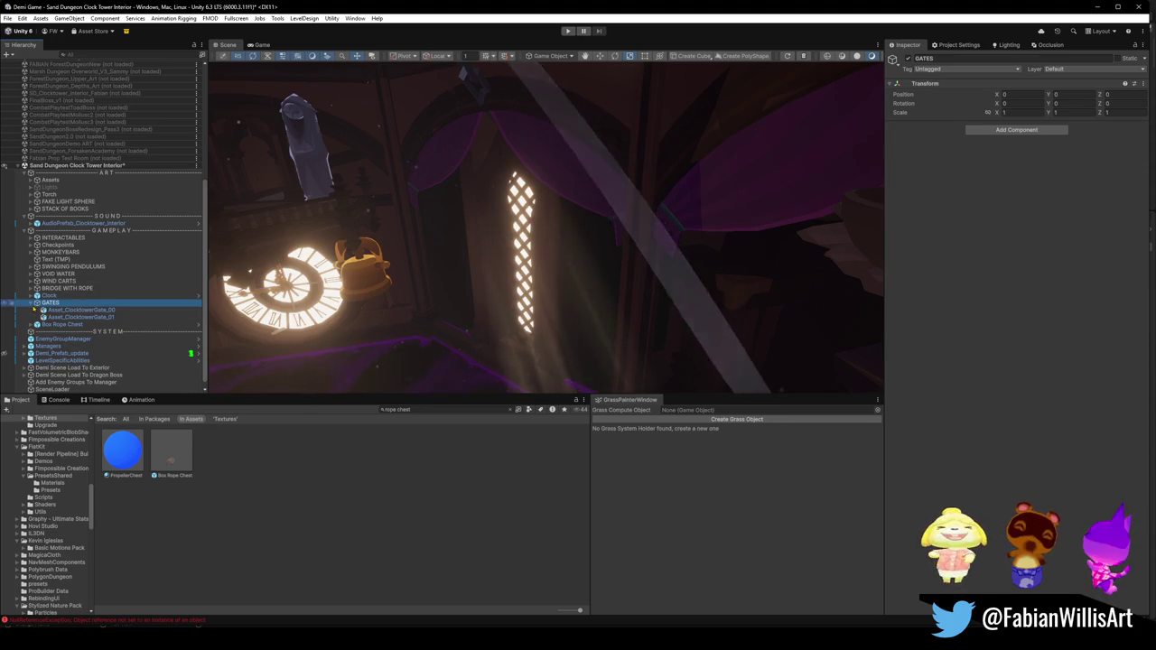
pyautogui.click(32, 303)
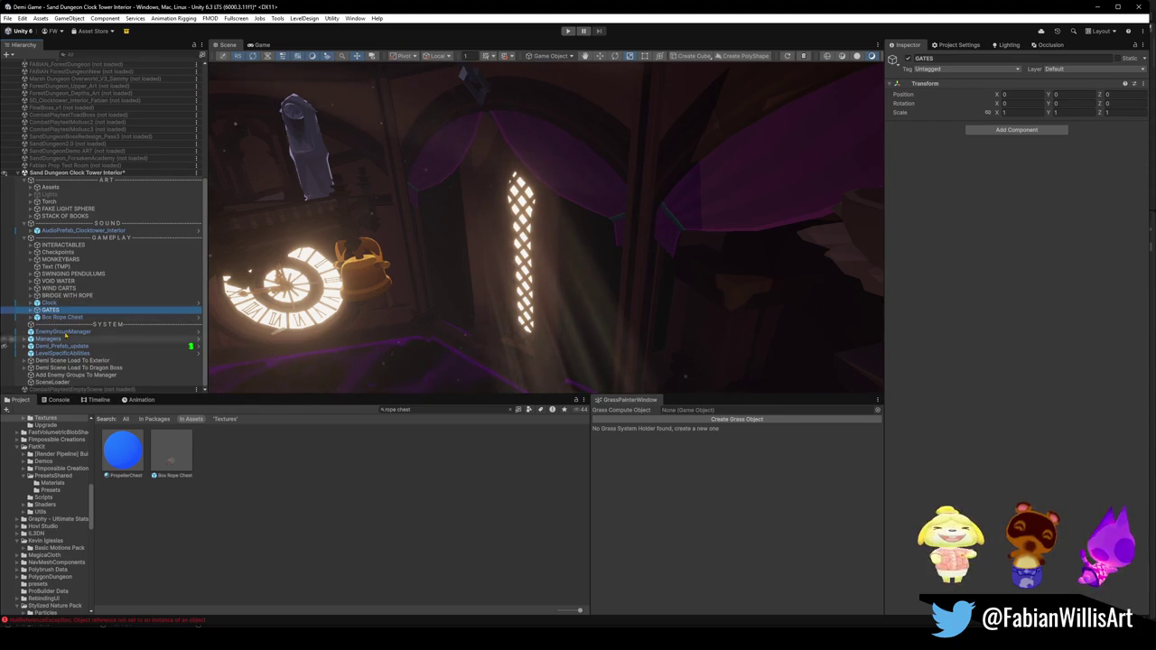
pyautogui.click(65, 318)
pyautogui.click(51, 310)
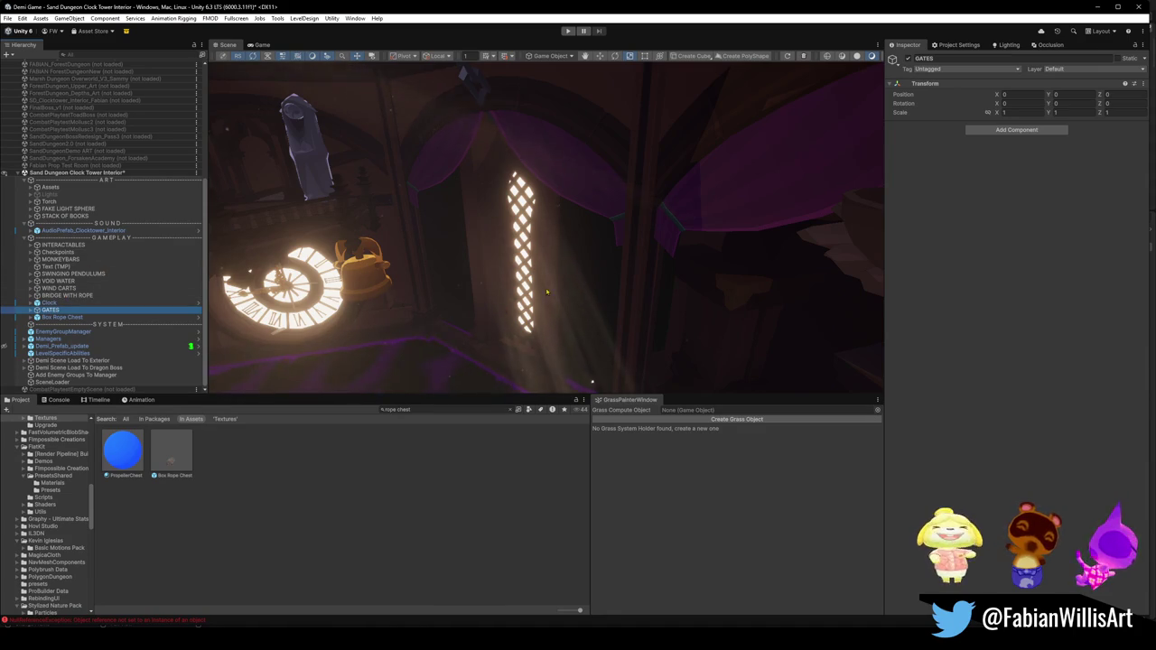
pyautogui.press('f')
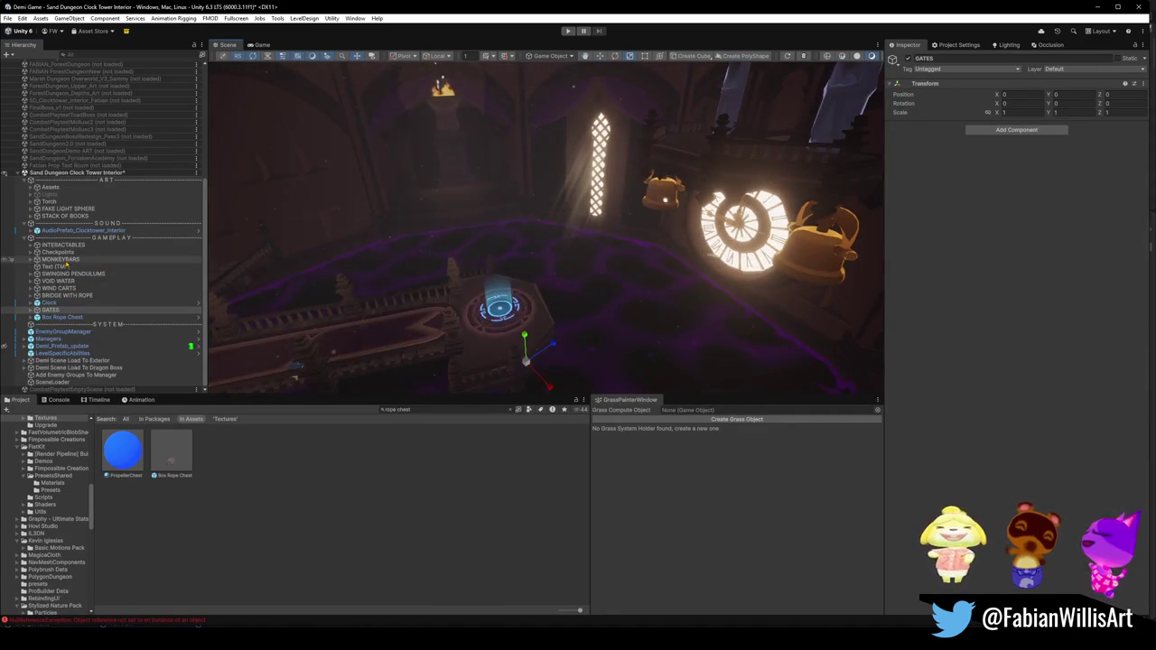
pyautogui.click(31, 245)
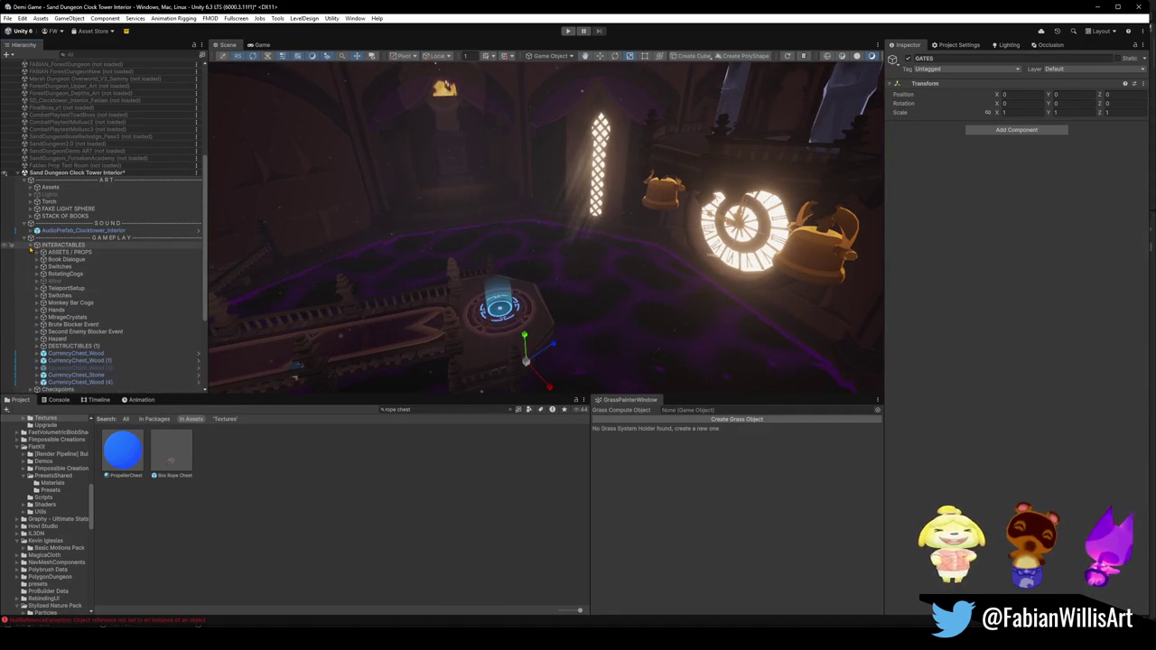
pyautogui.click(67, 252)
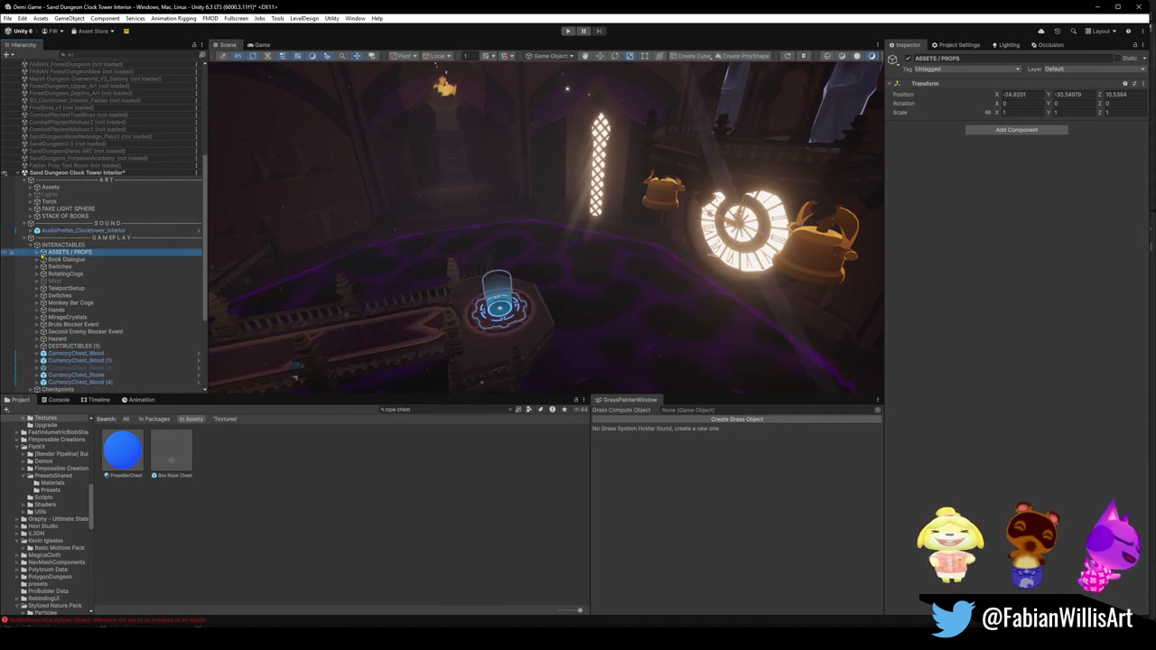
pyautogui.click(37, 252)
pyautogui.click(79, 259)
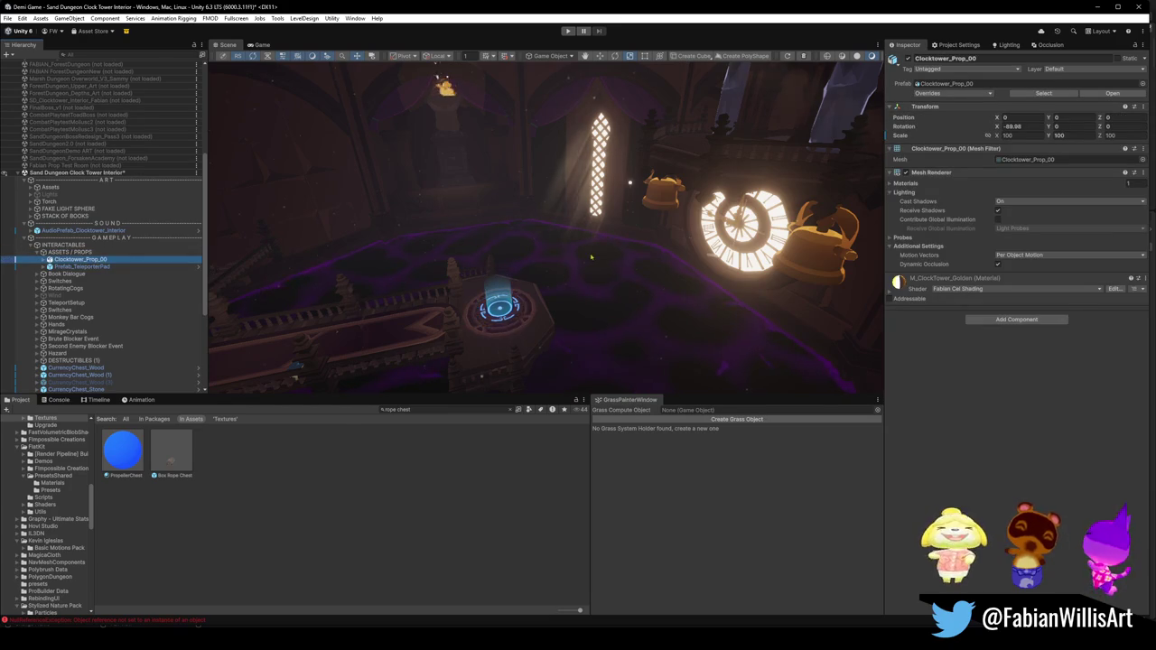
pyautogui.press('f')
pyautogui.moveTo(575, 261)
pyautogui.mouseDown()
pyautogui.moveTo(547, 249)
pyautogui.moveTo(874, 276)
pyautogui.mouseUp()
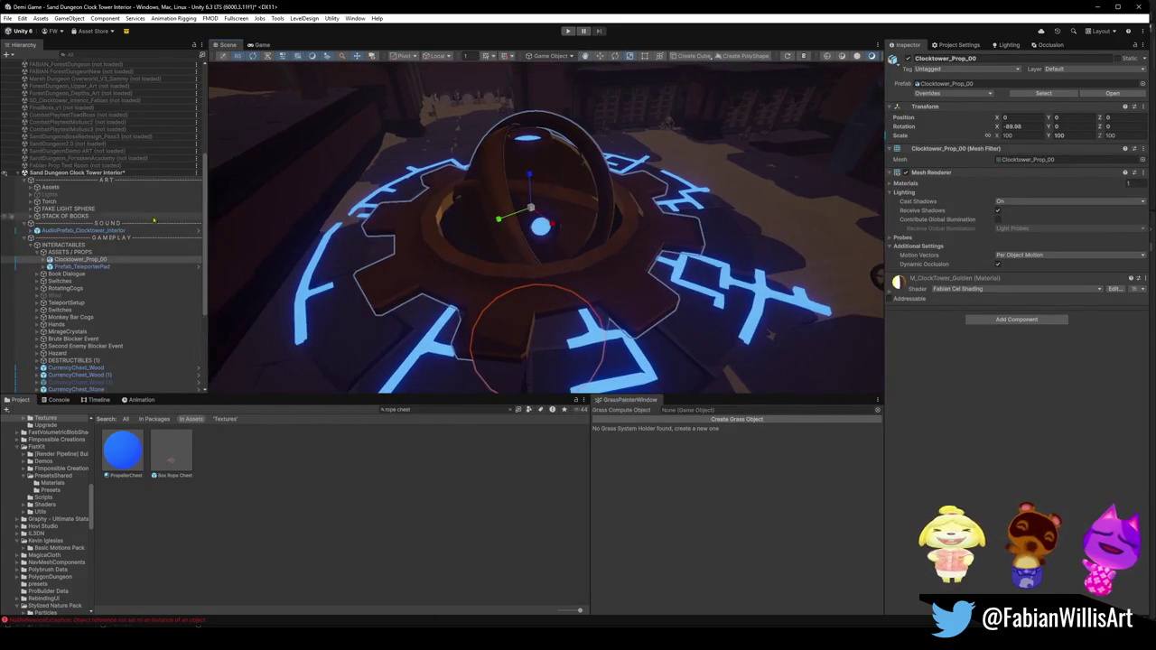
pyautogui.click(83, 267)
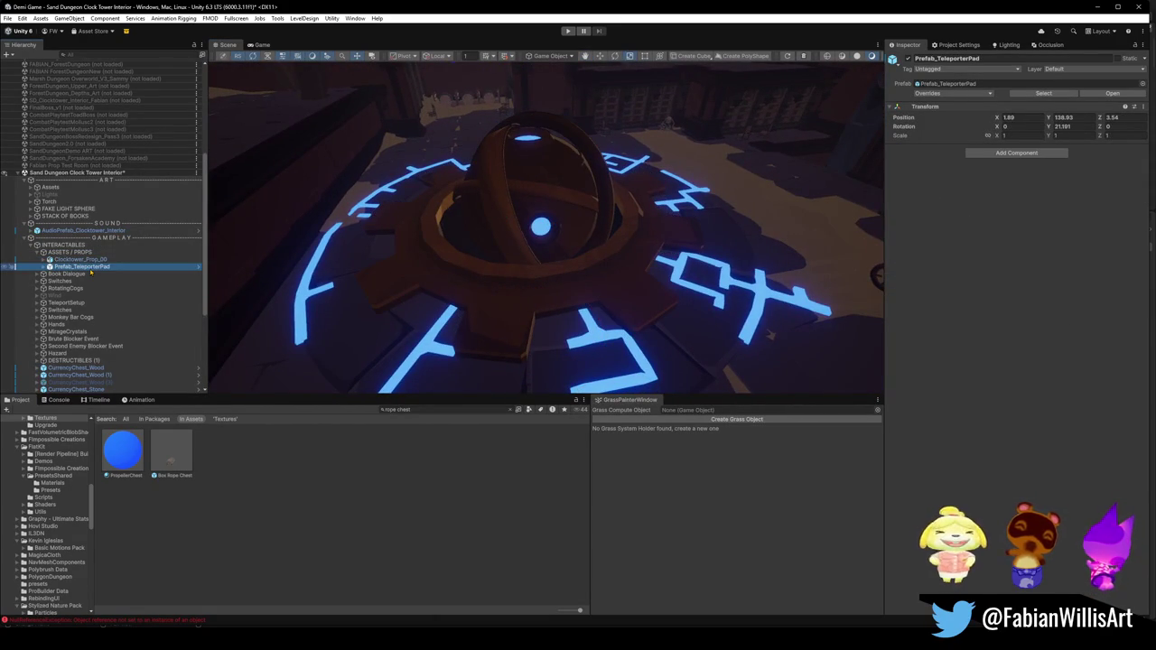
pyautogui.press('f')
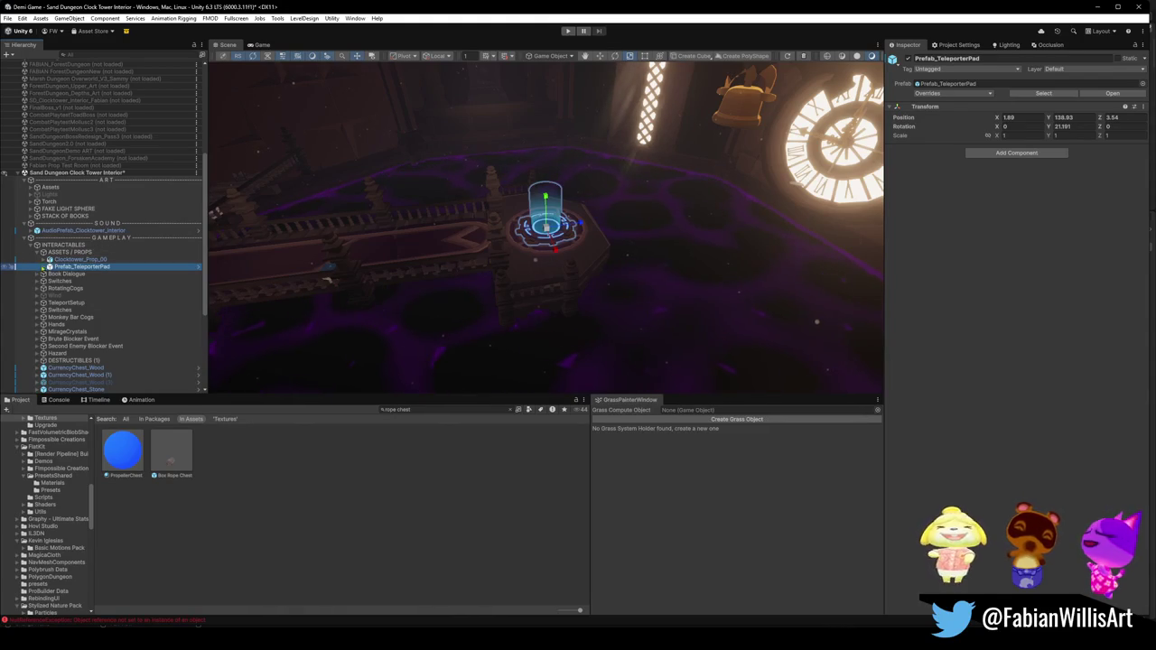
pyautogui.press('Right')
pyautogui.press('Right')
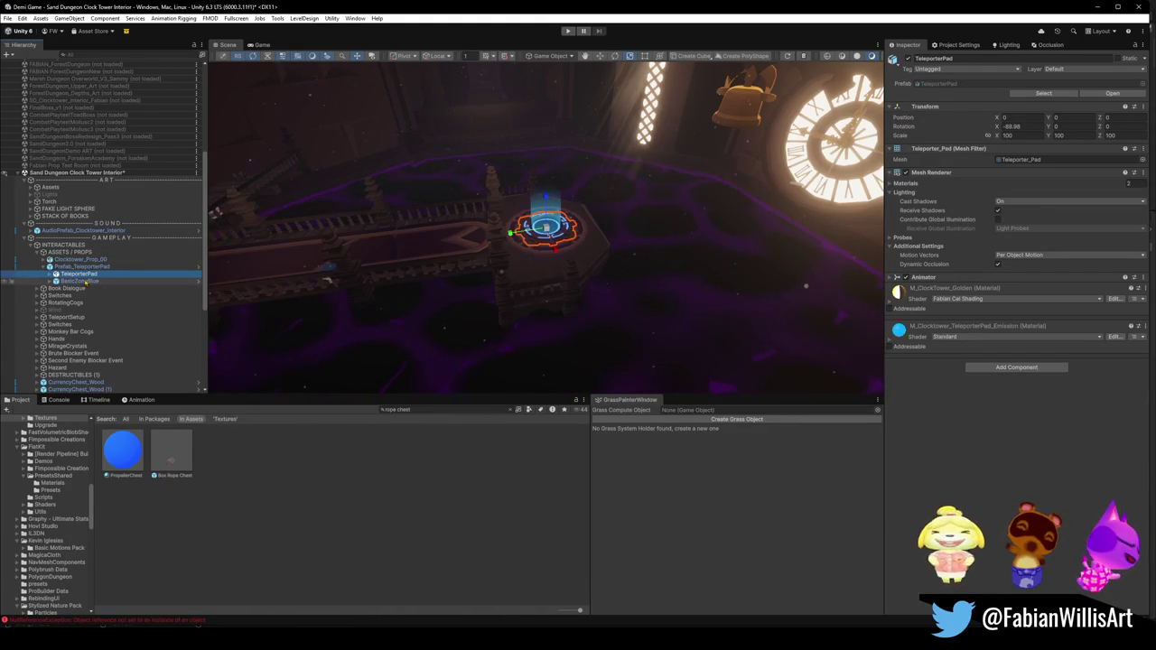
pyautogui.press('Right')
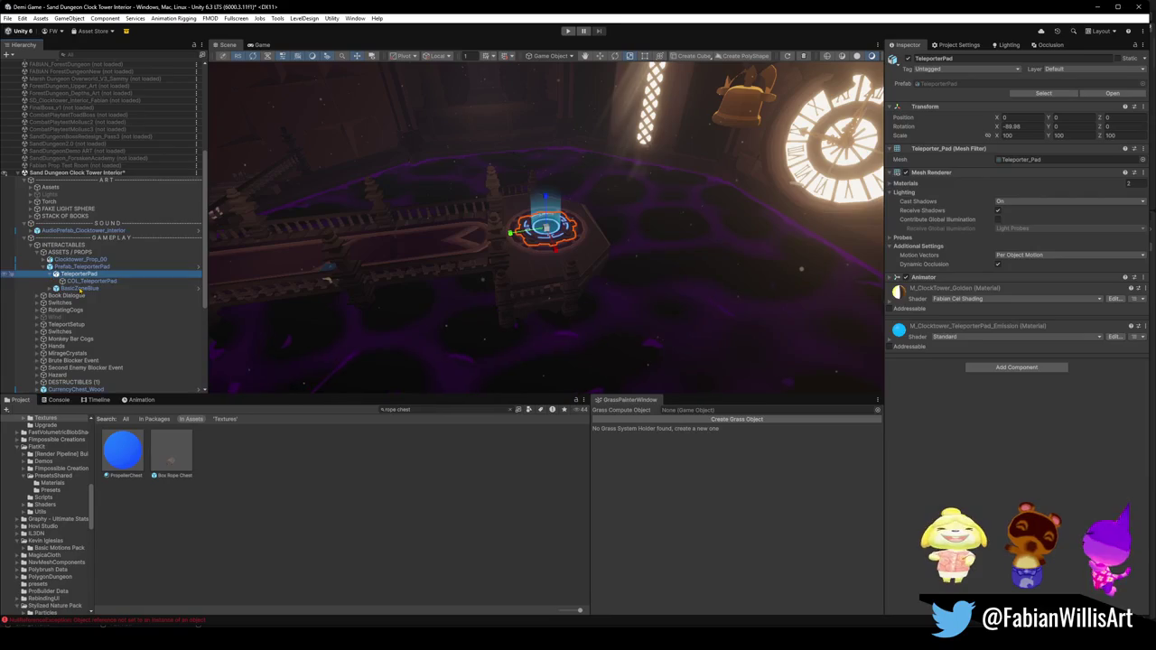
pyautogui.click(90, 282)
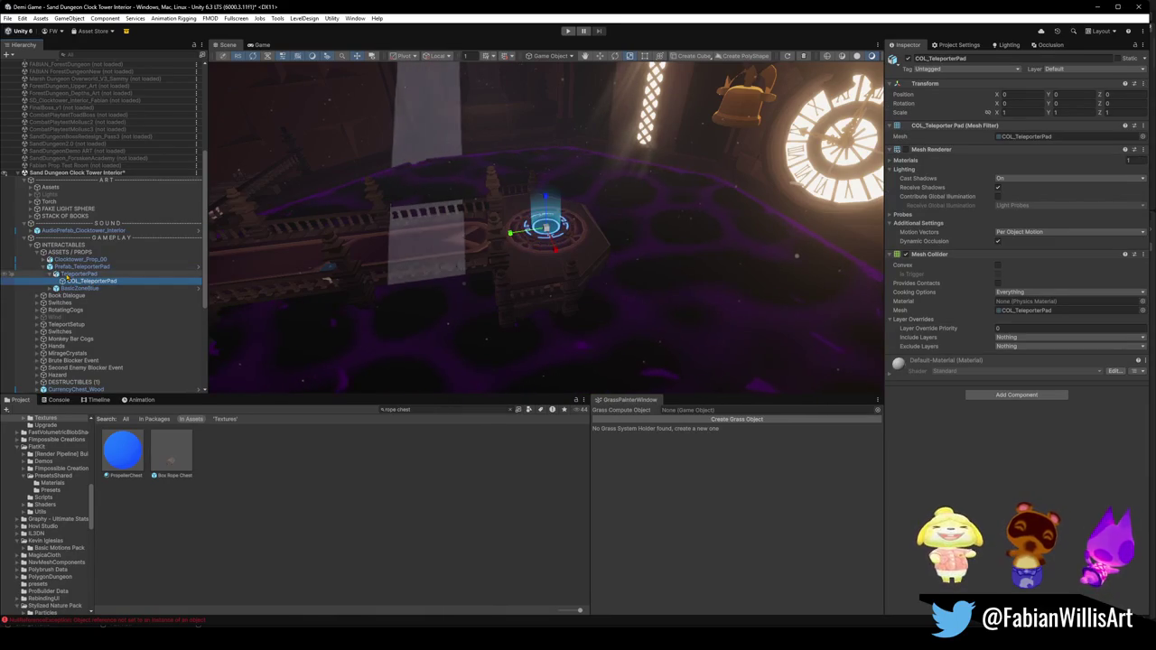
pyautogui.click(80, 288)
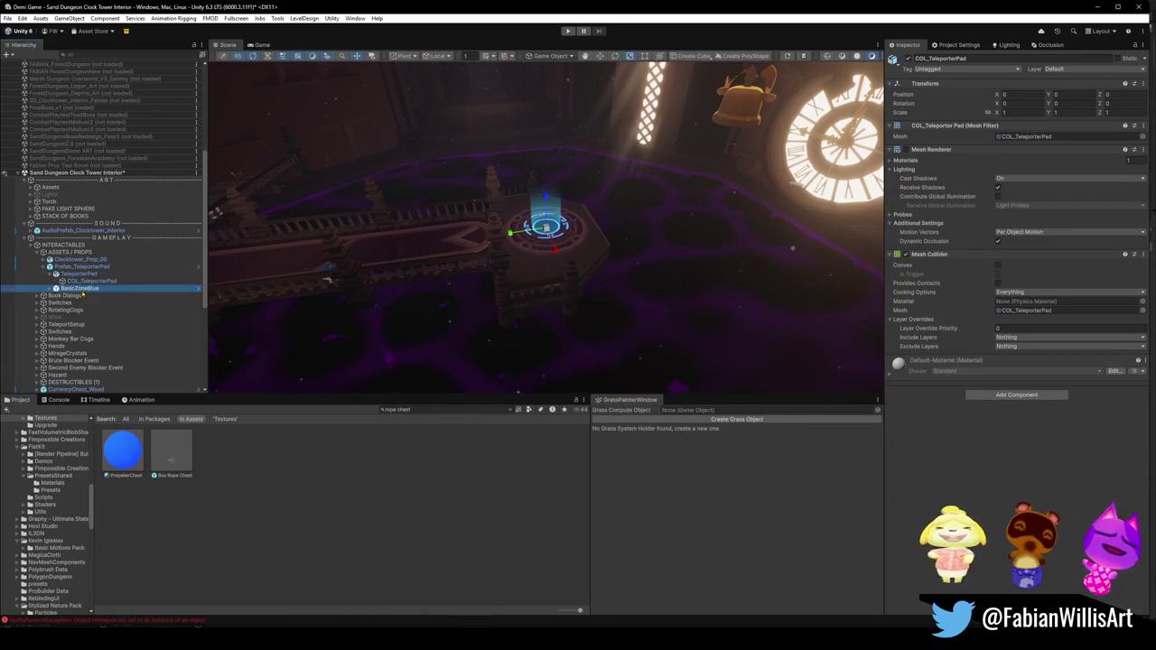
pyautogui.click(73, 274)
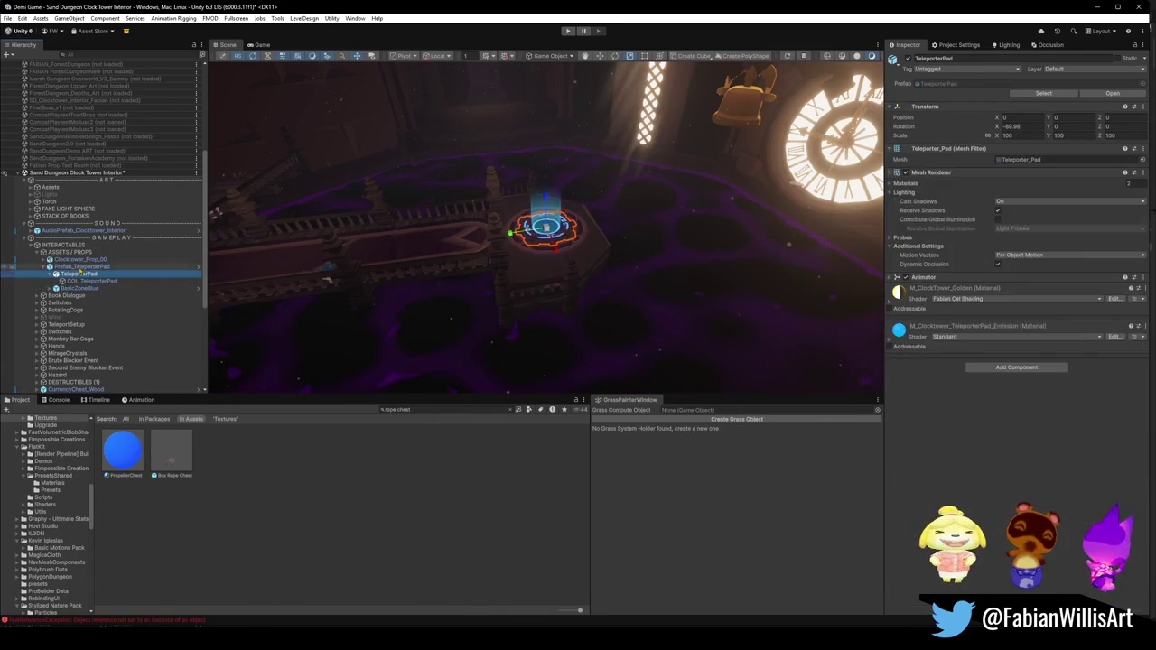
pyautogui.click(70, 266)
pyautogui.click(43, 267)
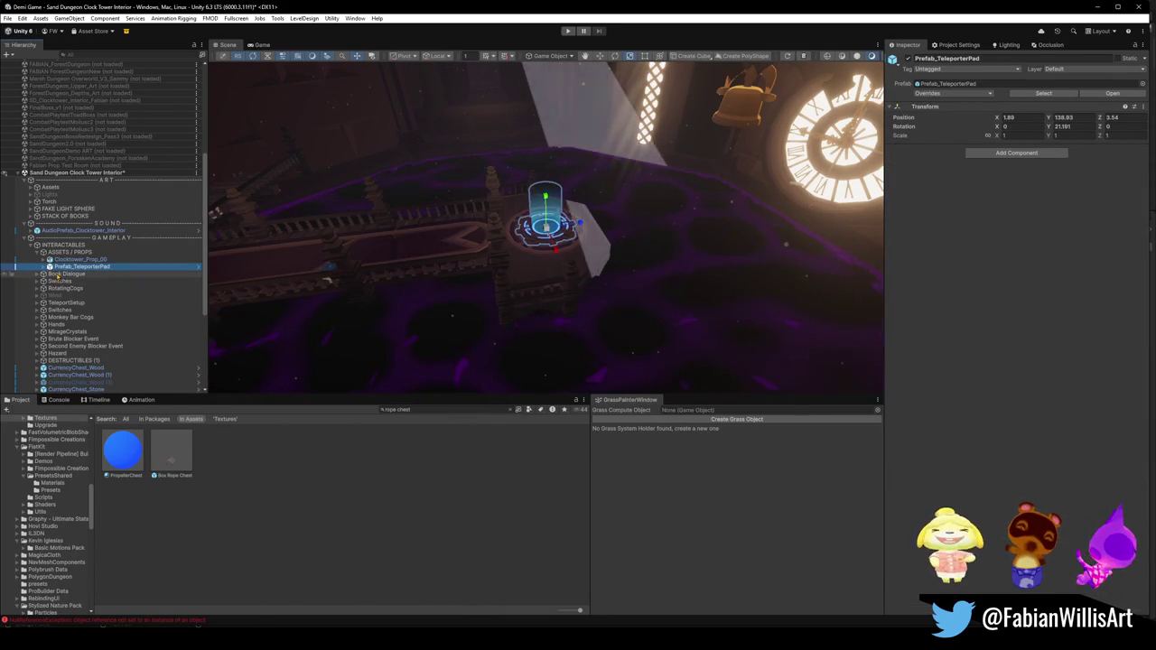
pyautogui.click(79, 259)
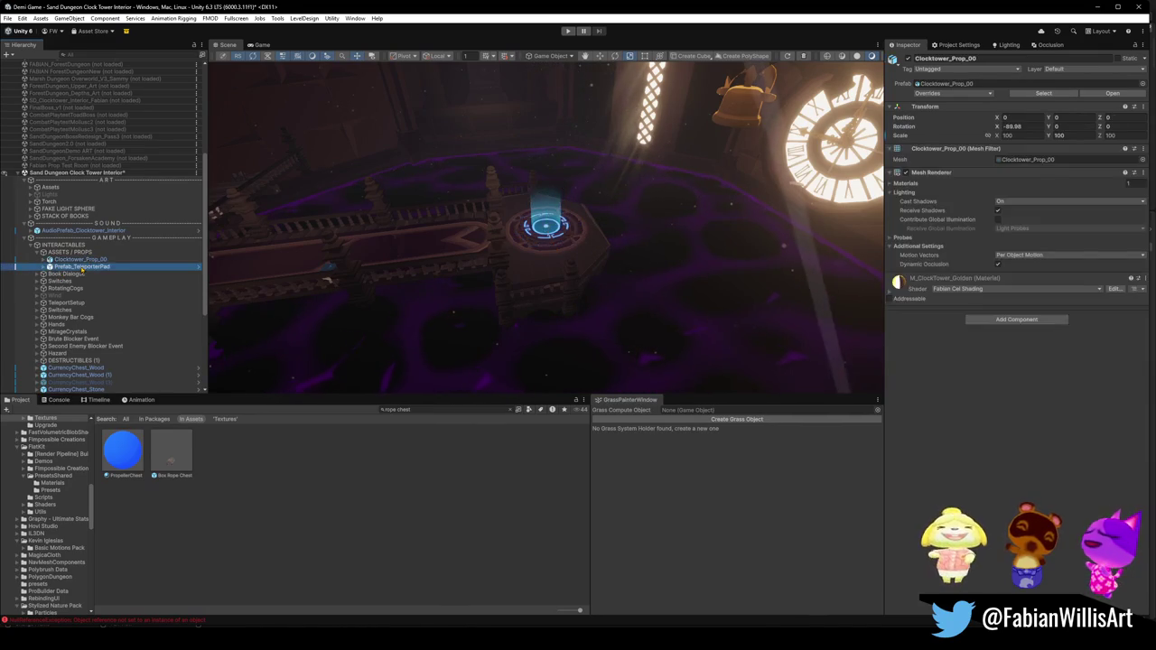
pyautogui.click(81, 267)
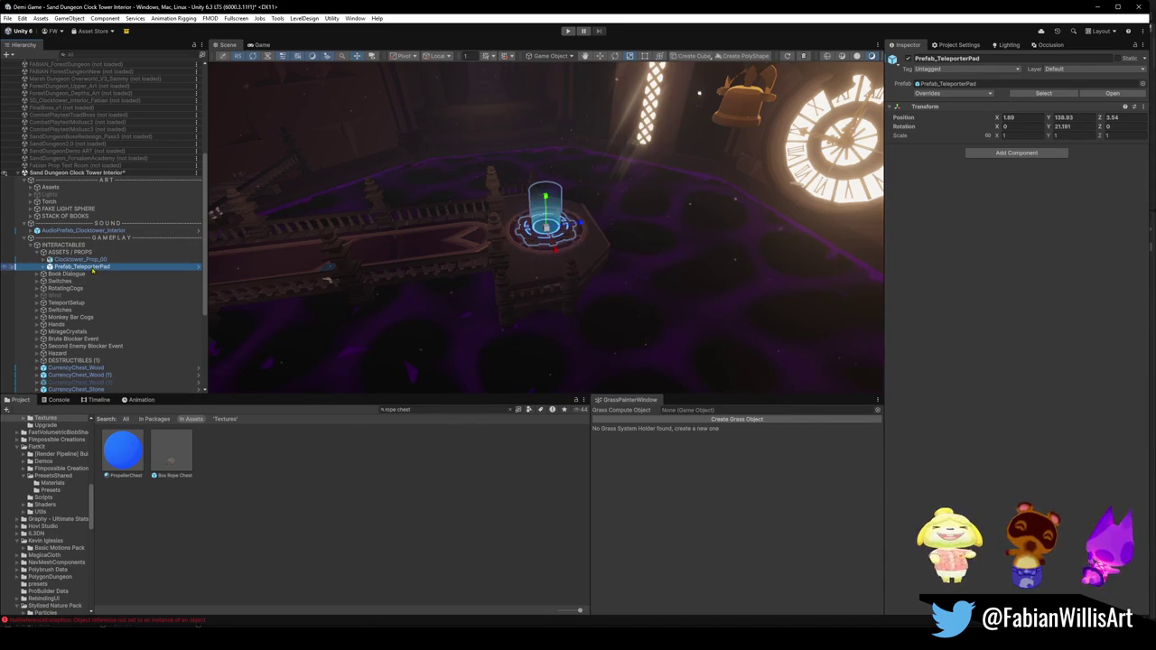
# Step: Drag Clocktower_Prop_00 out of ASSETS / PROPS, then reselect Prefab_TeleporterPad and view the clock
pyautogui.click(83, 260)
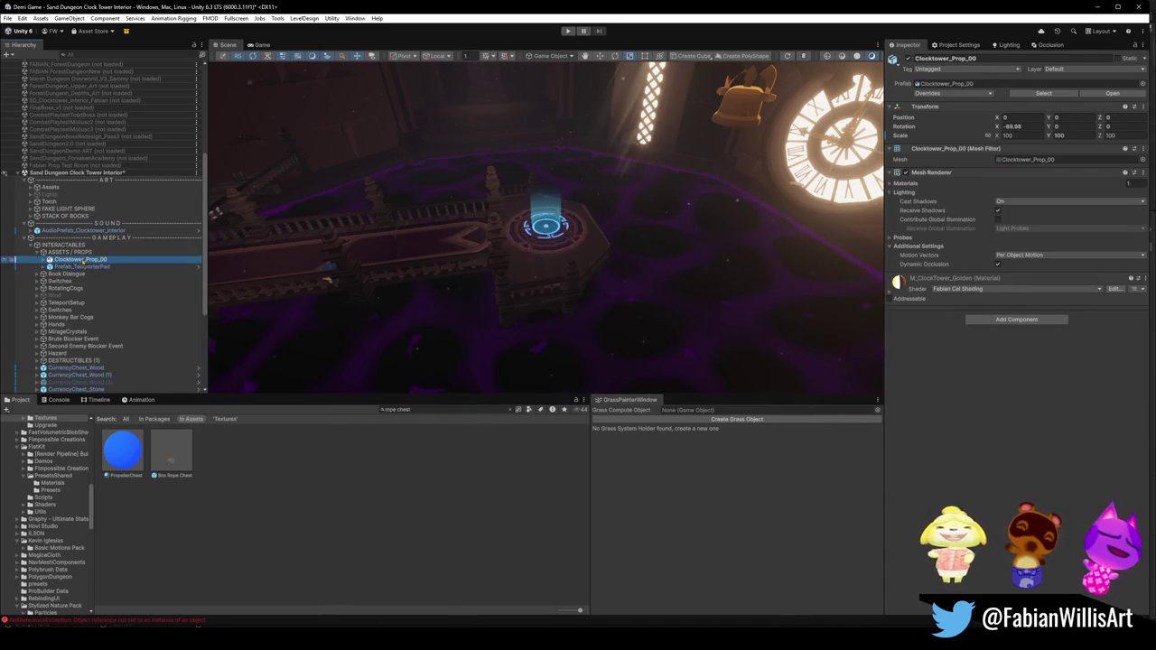
pyautogui.moveTo(81, 260); pyautogui.dragTo(54, 189)
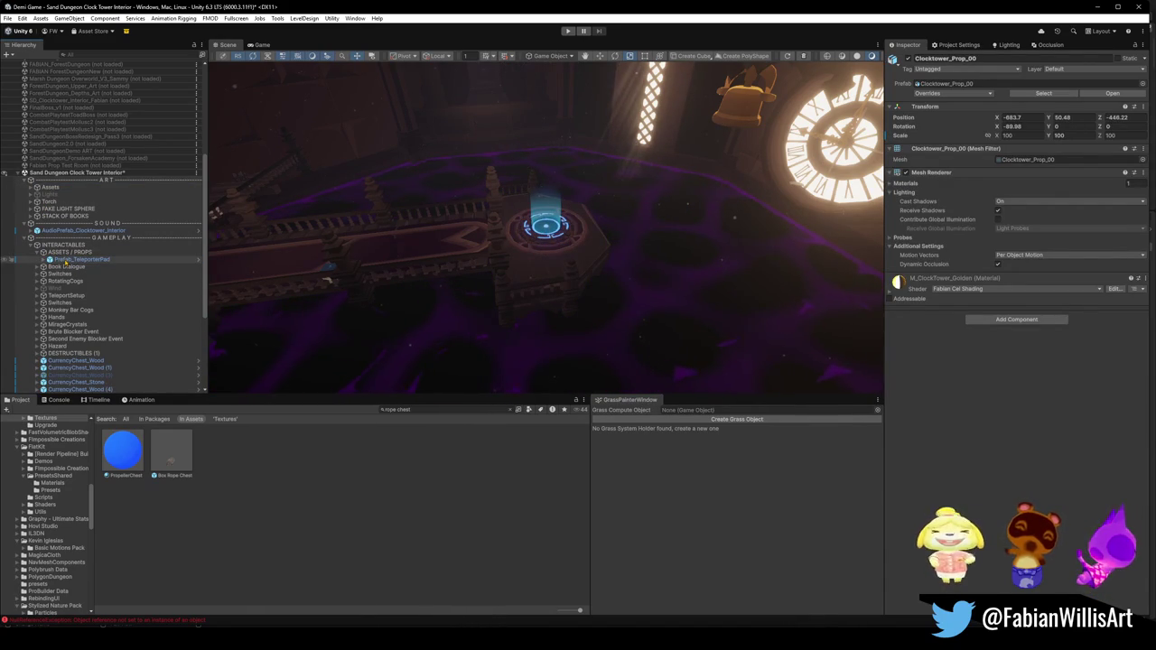
pyautogui.click(66, 260)
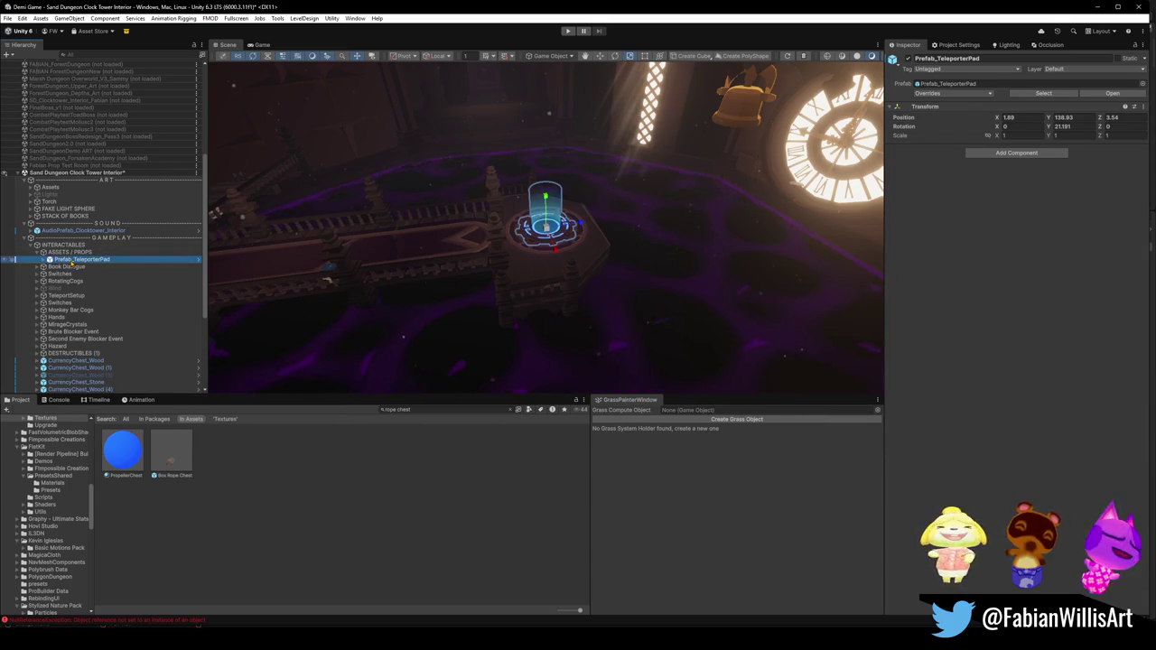
pyautogui.moveTo(645, 226)
pyautogui.mouseDown()
pyautogui.moveTo(661, 217)
pyautogui.moveTo(619, 292)
pyautogui.mouseUp()
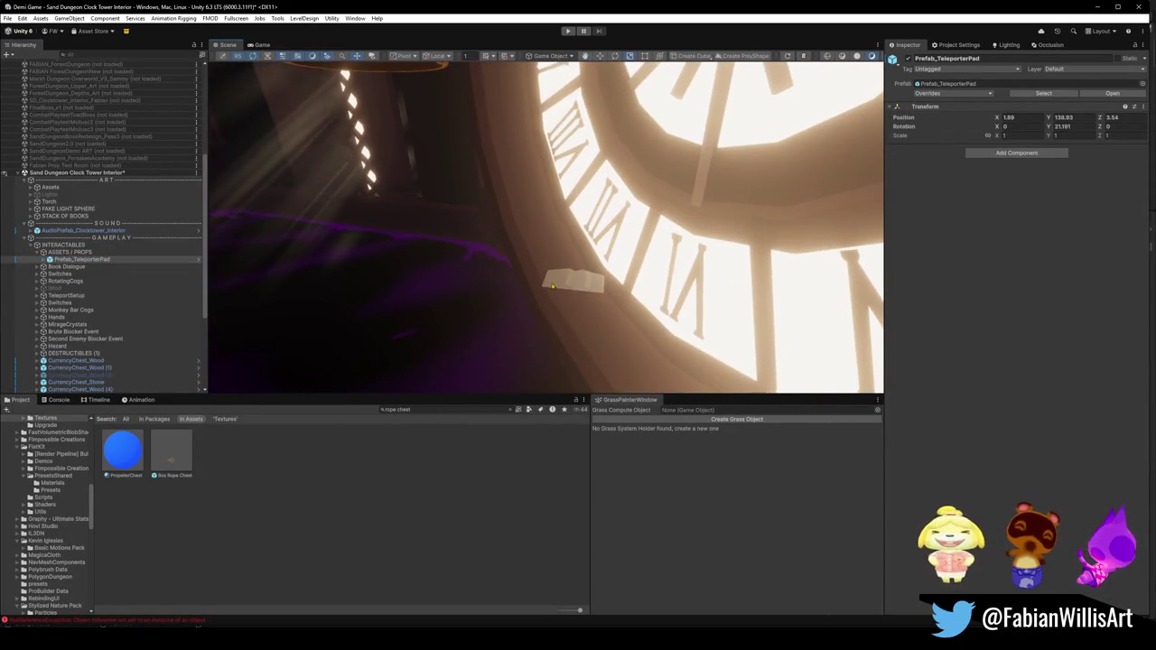
# Step: Delete the stray book SD_Books_07 (4) beside the clock face and pull the view back
pyautogui.click(607, 304)
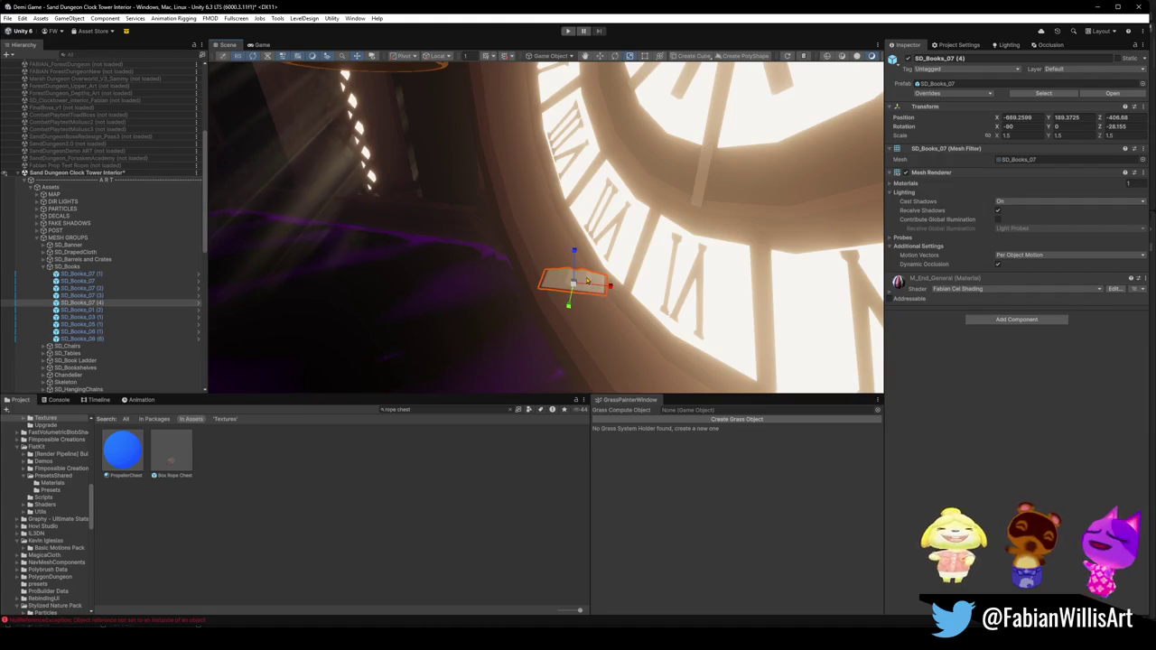
pyautogui.press('Delete')
pyautogui.moveTo(562, 272)
pyautogui.mouseDown()
pyautogui.moveTo(355, 284)
pyautogui.moveTo(577, 289)
pyautogui.moveTo(661, 254)
pyautogui.moveTo(636, 256)
pyautogui.mouseUp()
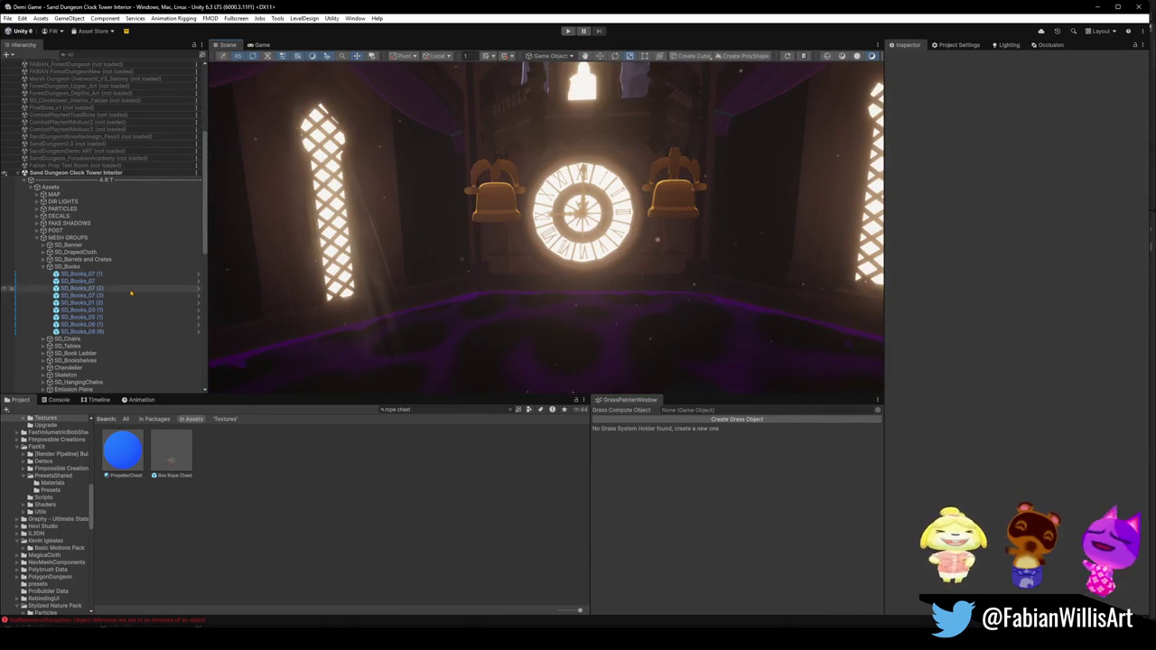
# Step: Collapse SD_Books and the art Assets branch, then delete the empty Wind object
pyautogui.click(44, 268)
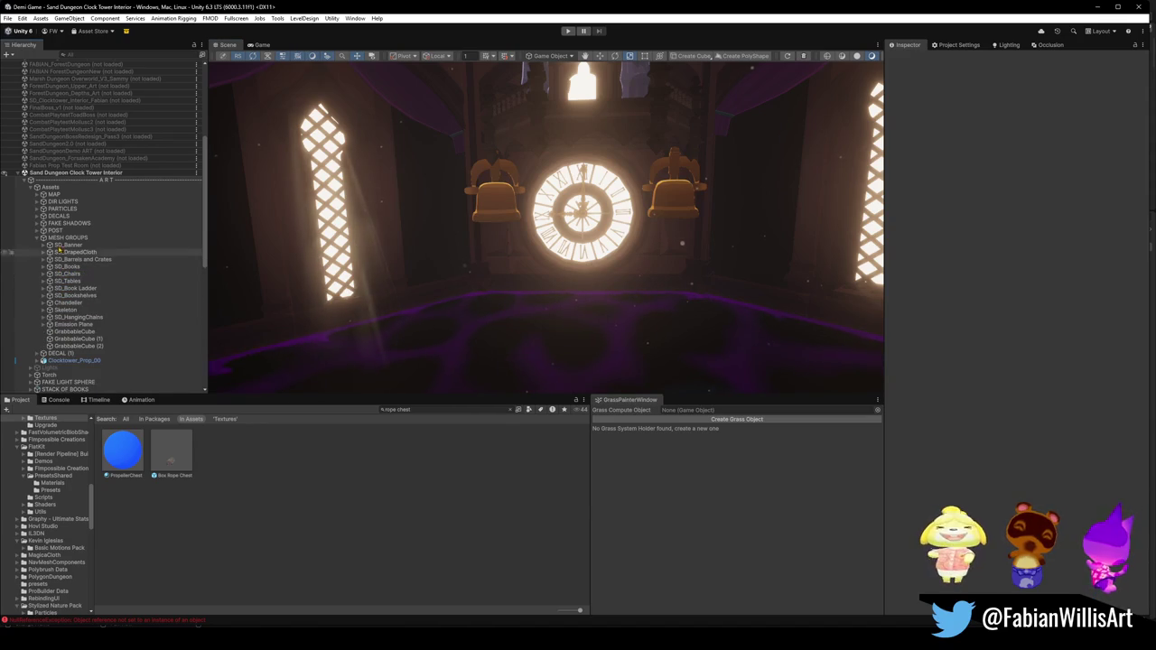
pyautogui.click(31, 188)
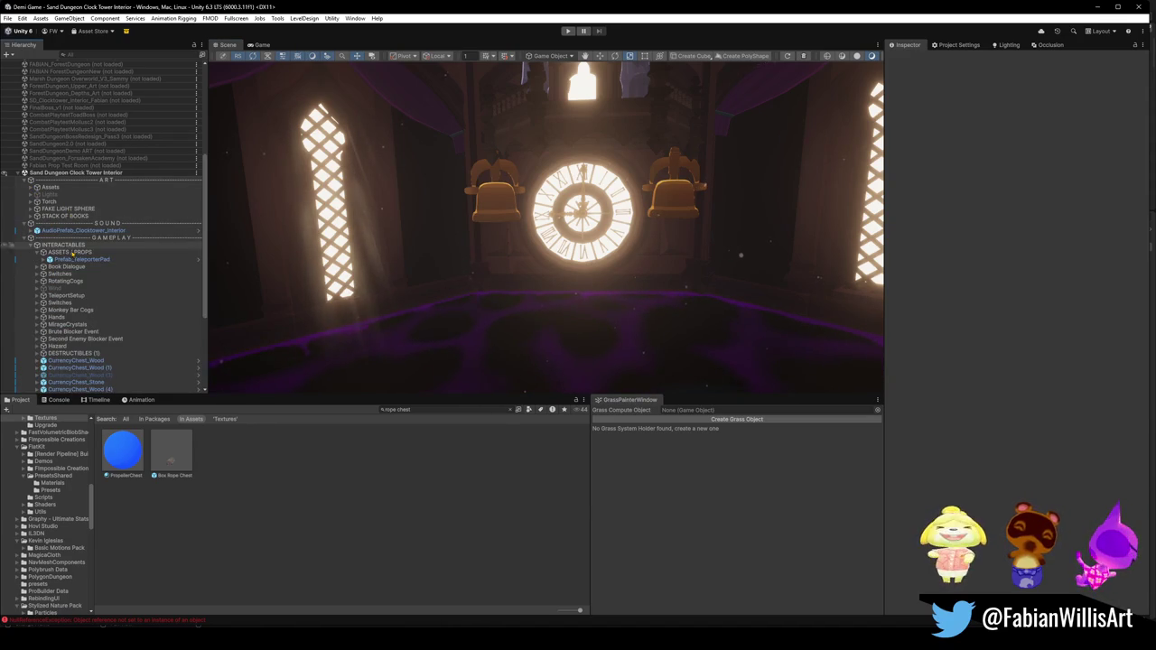
pyautogui.click(58, 288)
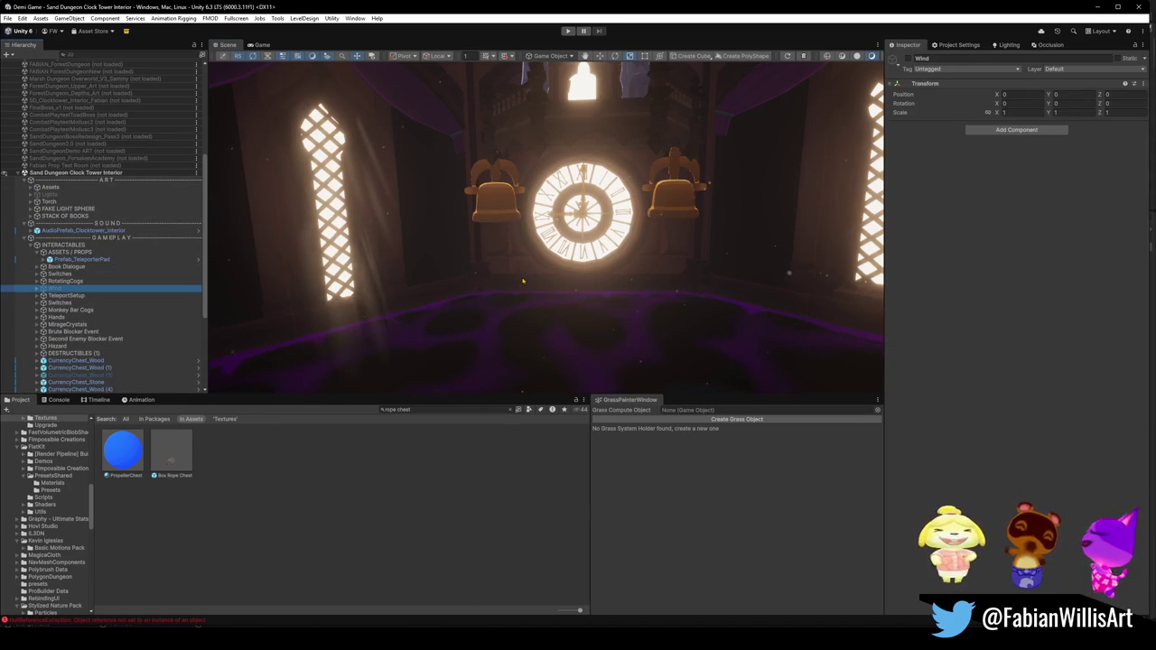
pyautogui.press('Delete')
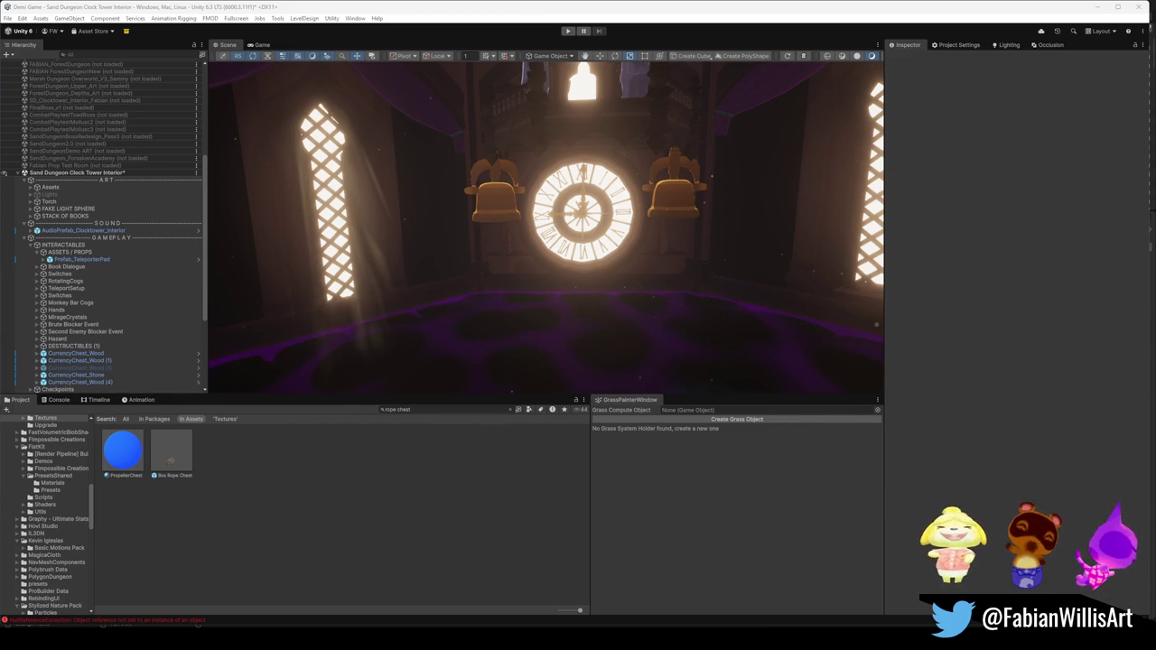
pyautogui.moveTo(415, 287); pyautogui.dragTo(397, 287)
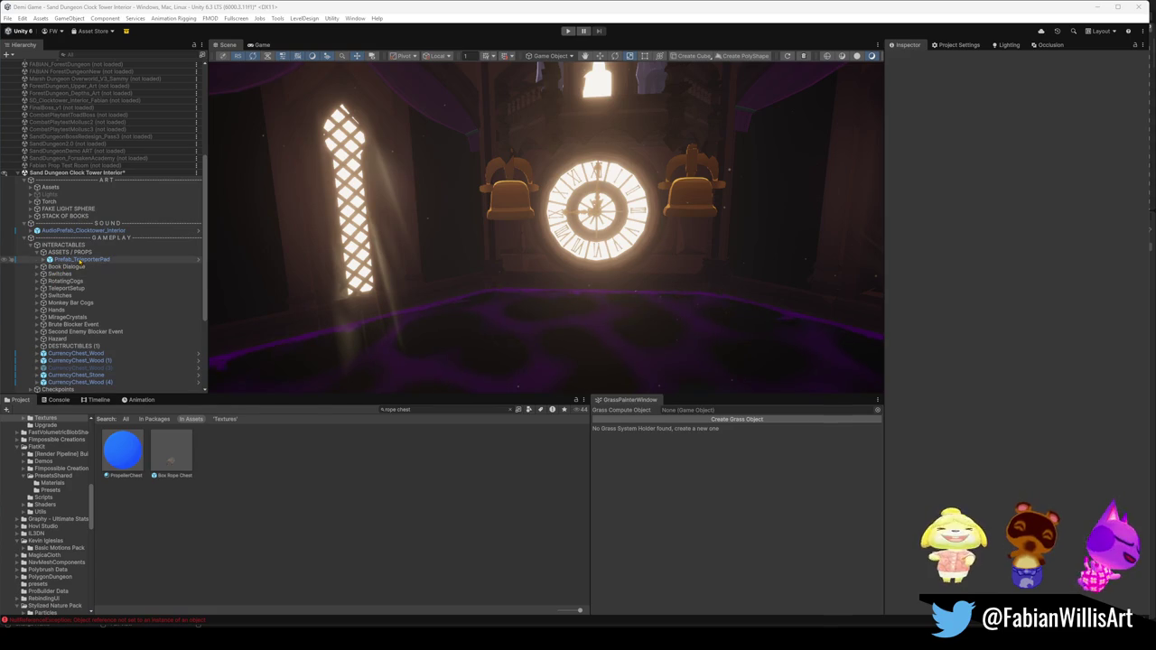
pyautogui.click(37, 274)
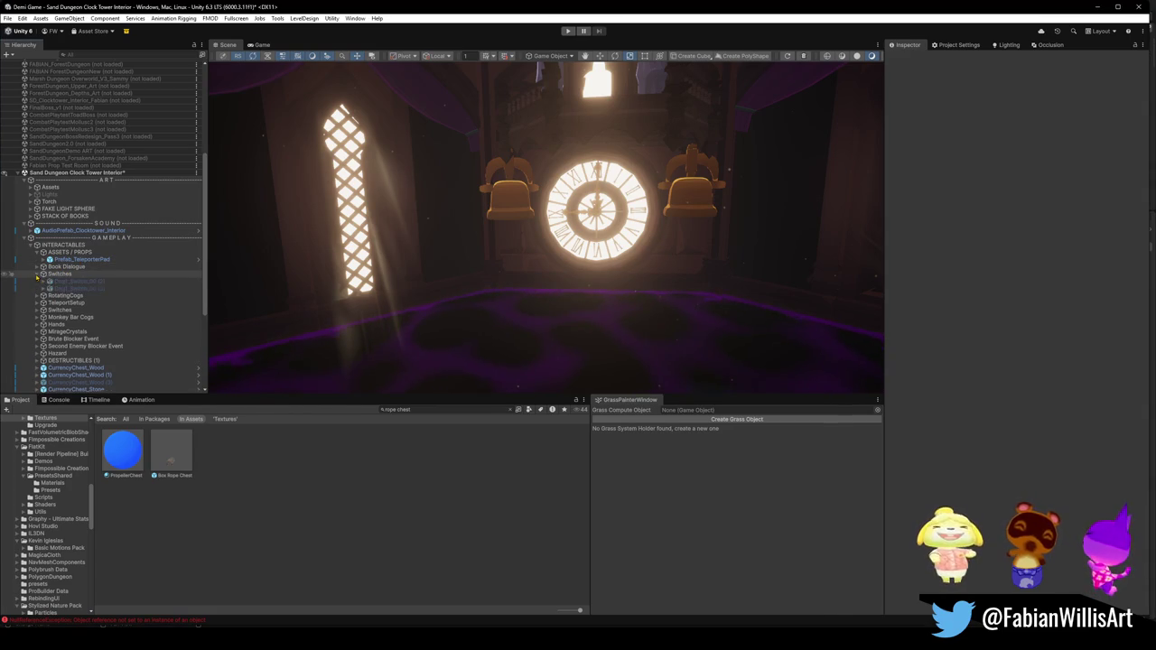
# Step: Review the contents of the Switches and Book Dialogue groups
pyautogui.click(68, 274)
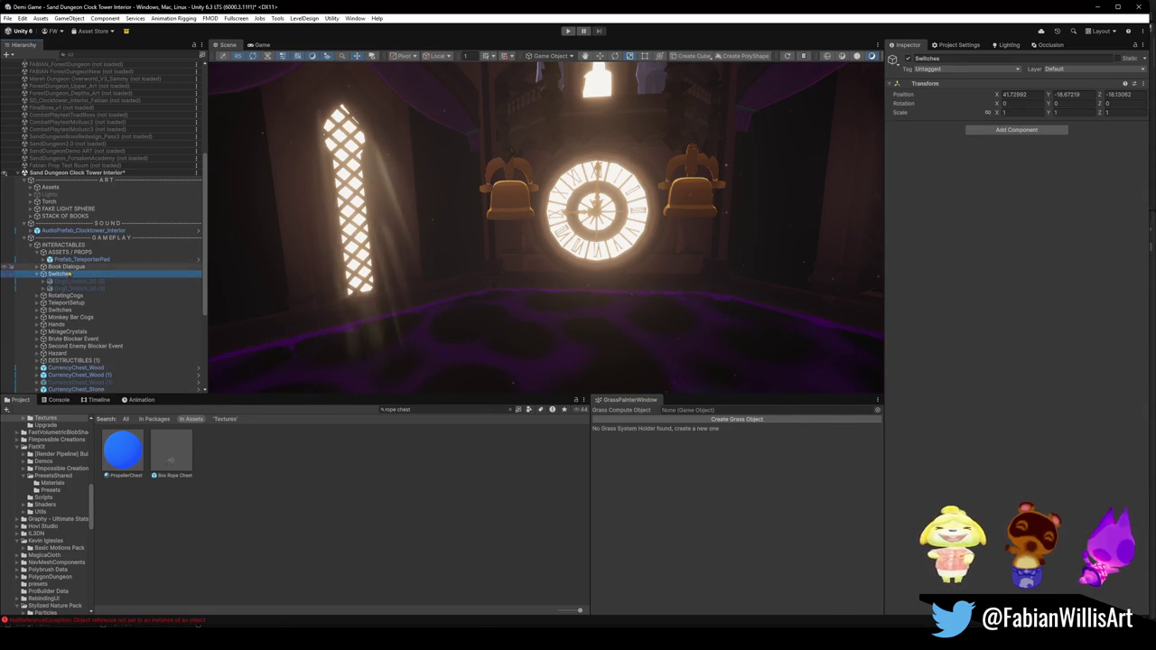
pyautogui.click(37, 275)
pyautogui.click(65, 267)
pyautogui.click(37, 267)
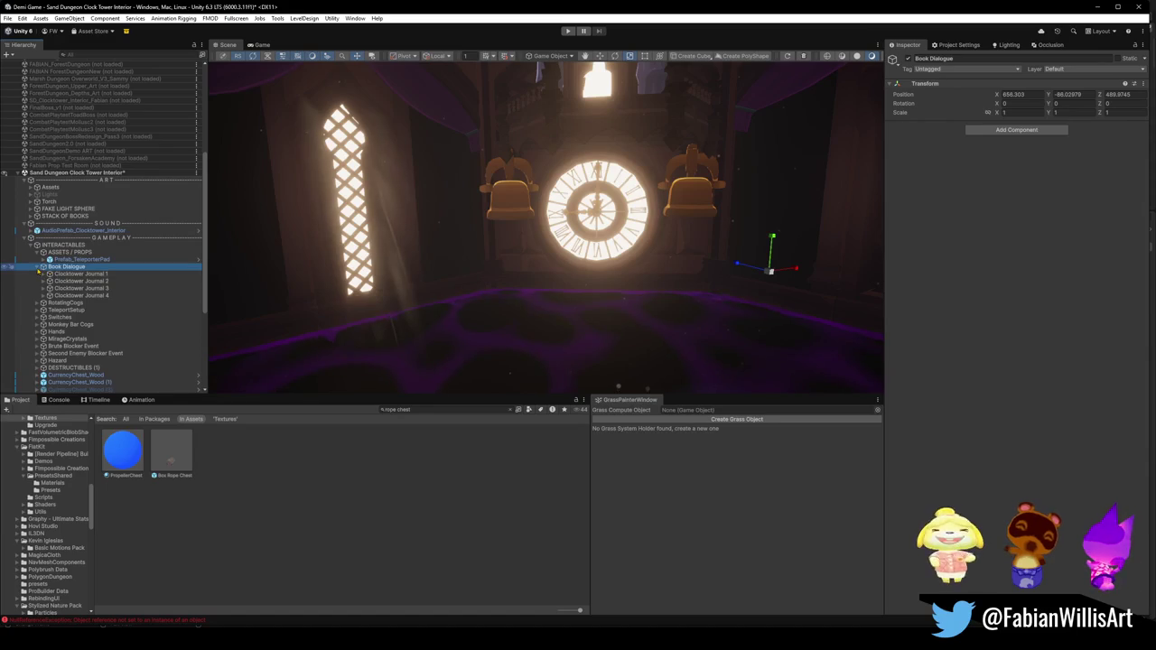
pyautogui.click(37, 267)
# Step: Expand RotatingCogs, frame UBX_SD_Wall_25.003 and look up at the rotating cog pillar
pyautogui.click(61, 275)
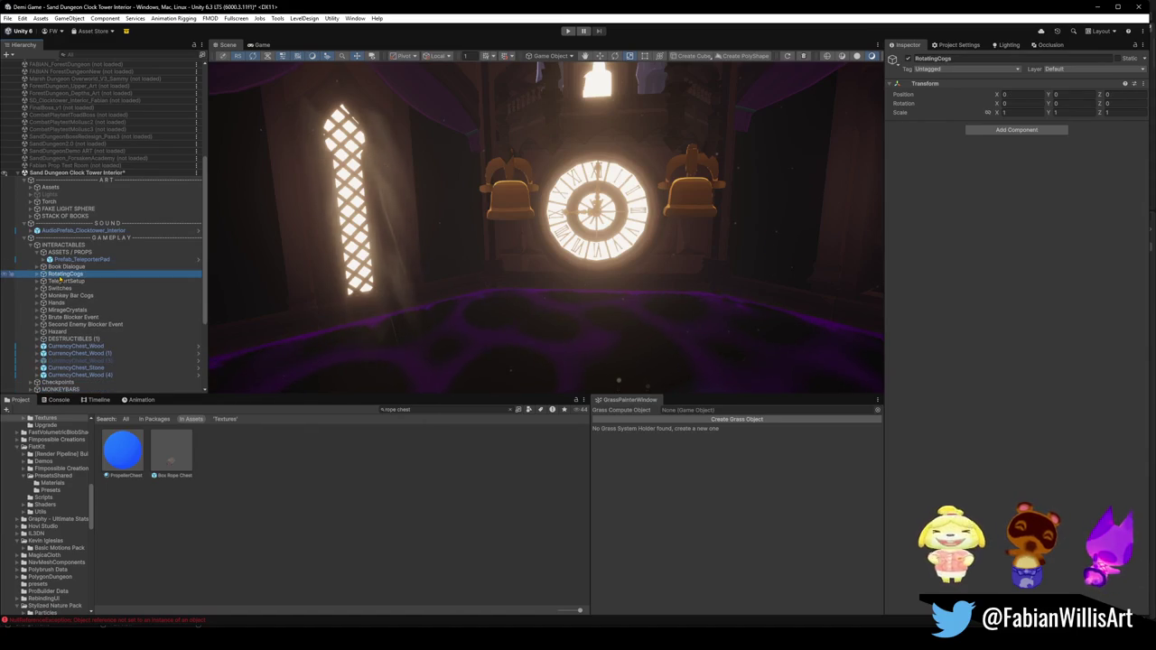
pyautogui.click(37, 274)
pyautogui.click(78, 282)
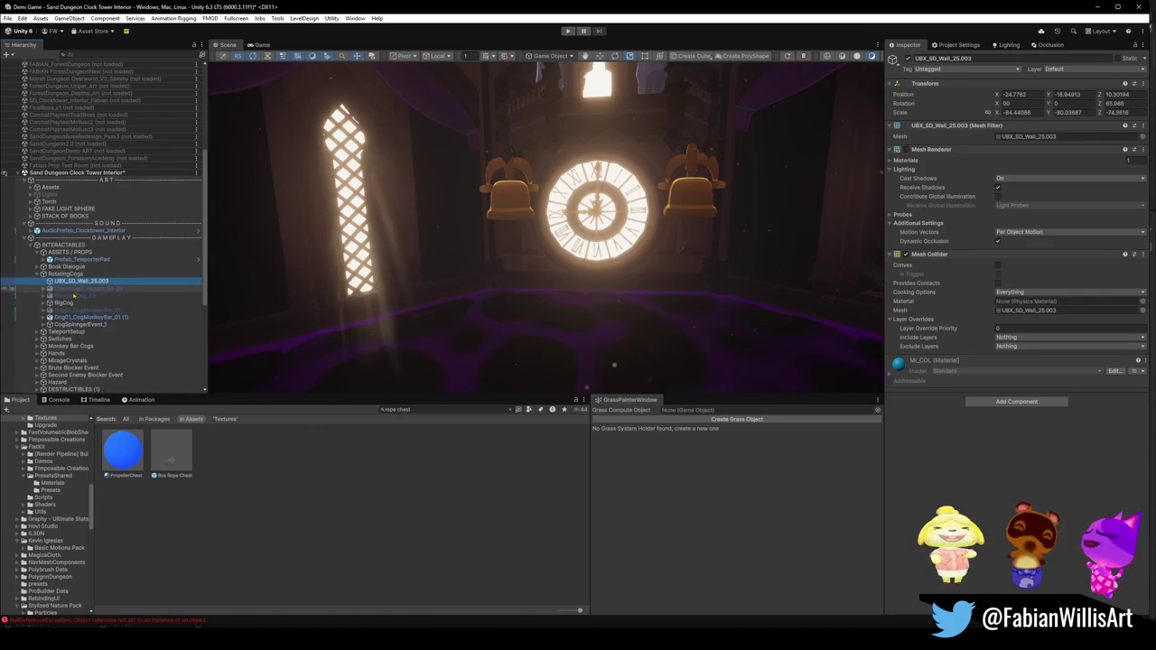
pyautogui.press('f')
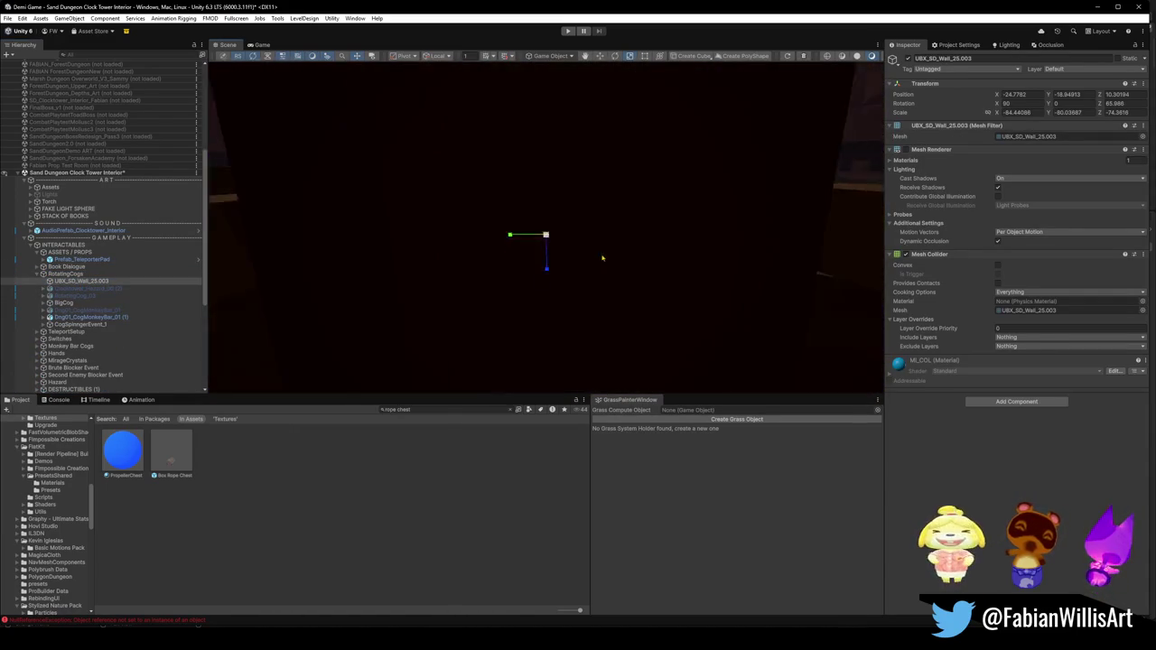
pyautogui.scroll(-5, 560, 226)
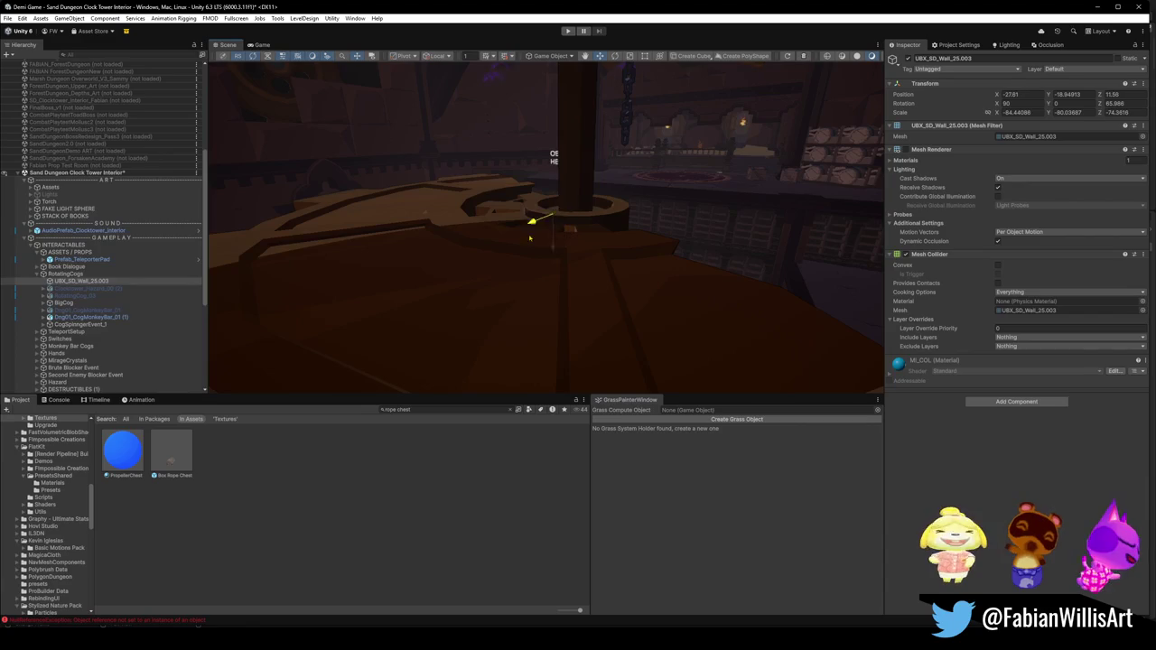
pyautogui.moveTo(686, 167)
pyautogui.mouseDown()
pyautogui.moveTo(679, 138)
pyautogui.moveTo(662, 209)
pyautogui.mouseUp()
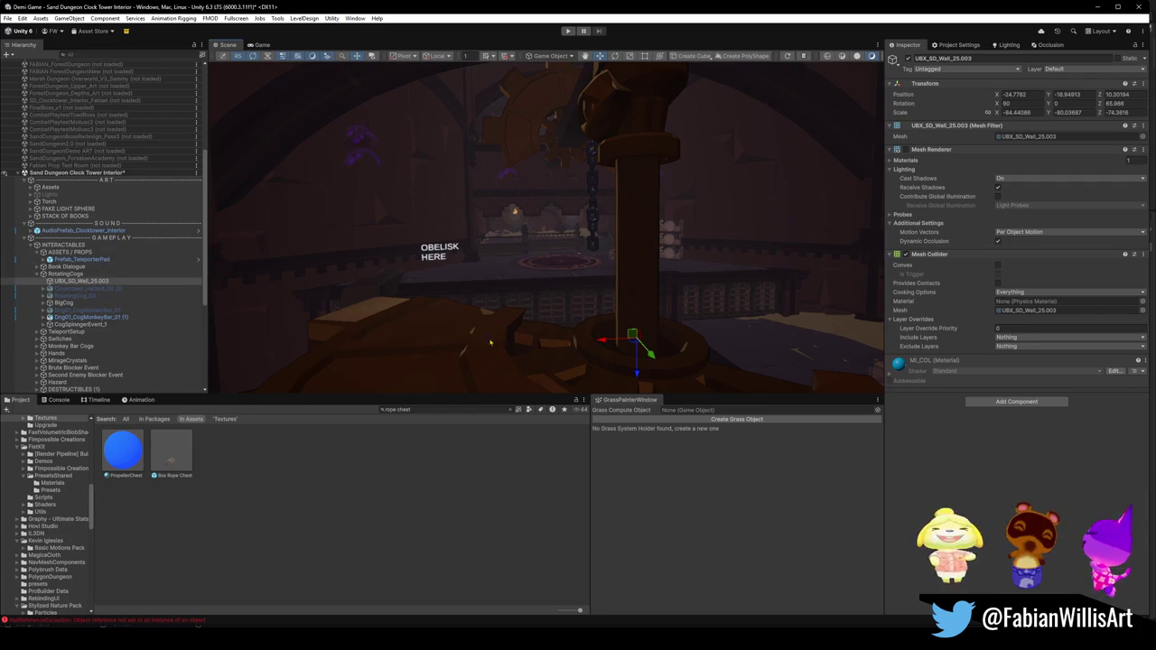
pyautogui.click(461, 367)
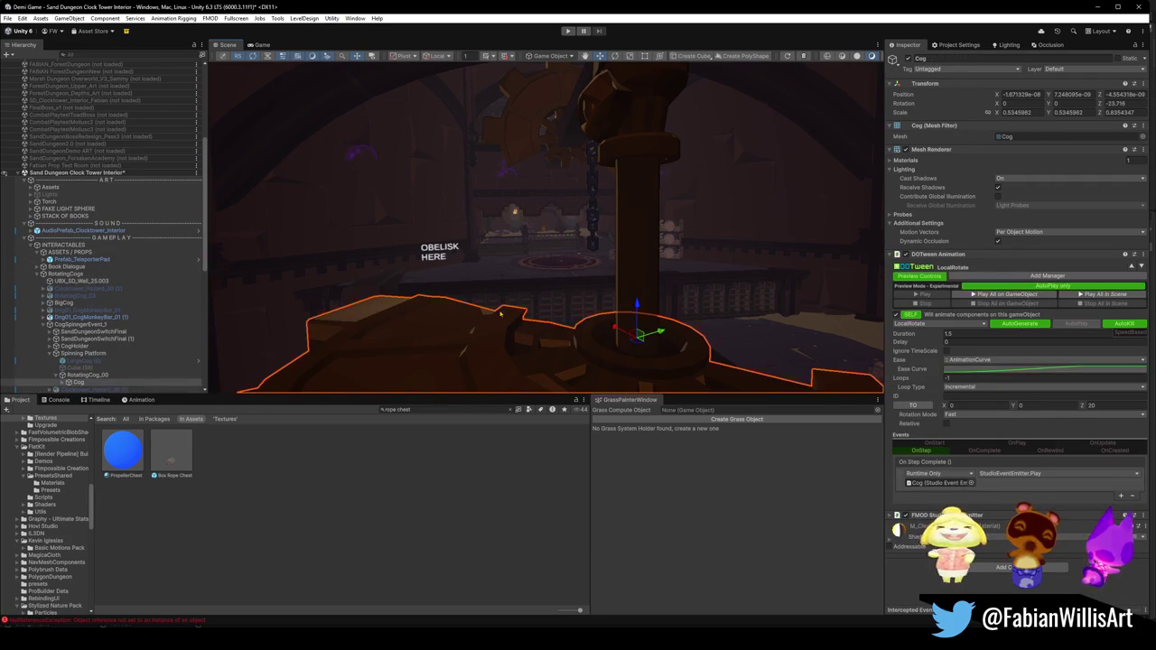
# Step: Inspect the Cog's COL collider and LargeCog (9), briefly toggling their mesh renderers
pyautogui.click(99, 375)
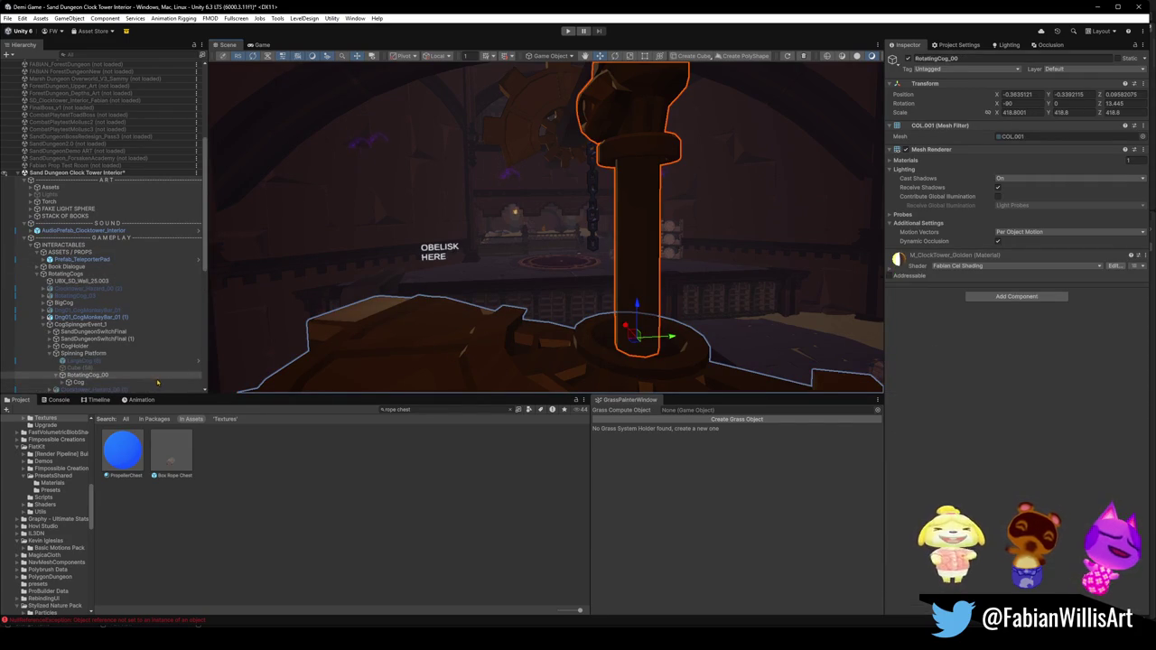
pyautogui.scroll(-1, 121, 358)
pyautogui.click(76, 356)
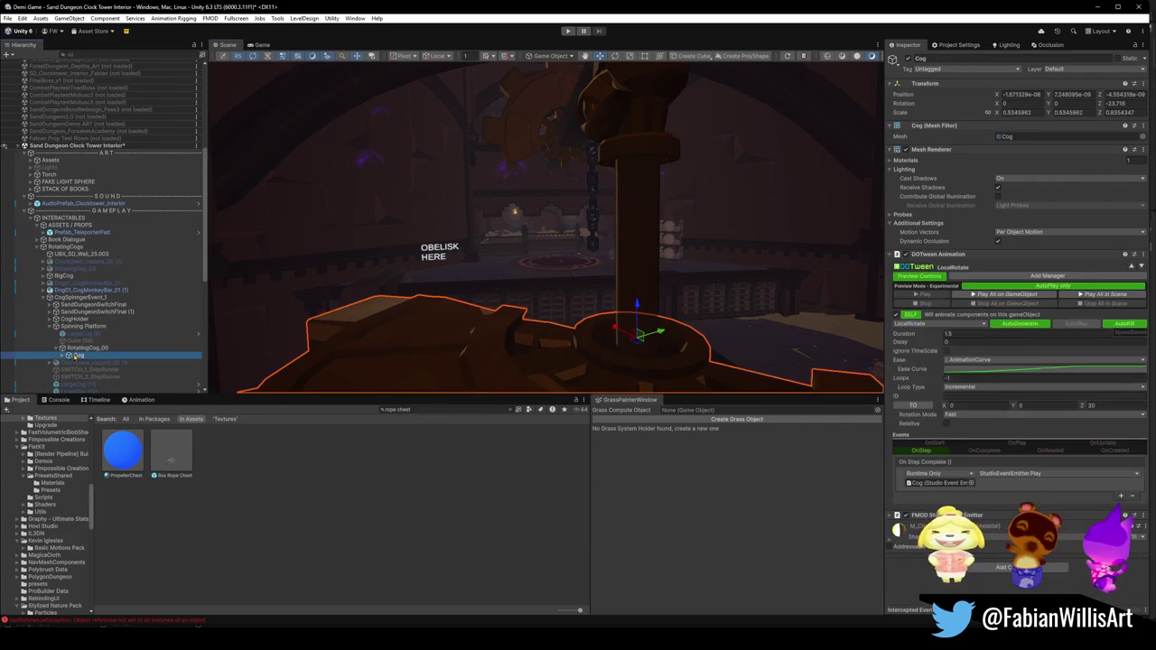
pyautogui.click(62, 356)
pyautogui.click(94, 363)
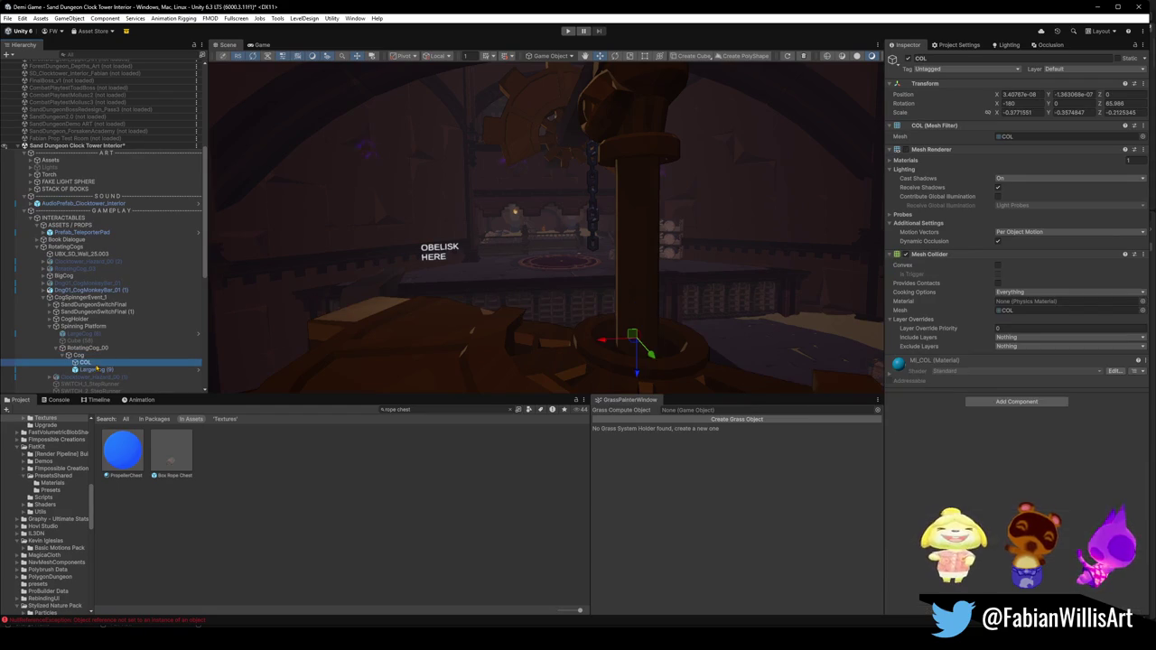
pyautogui.click(905, 150)
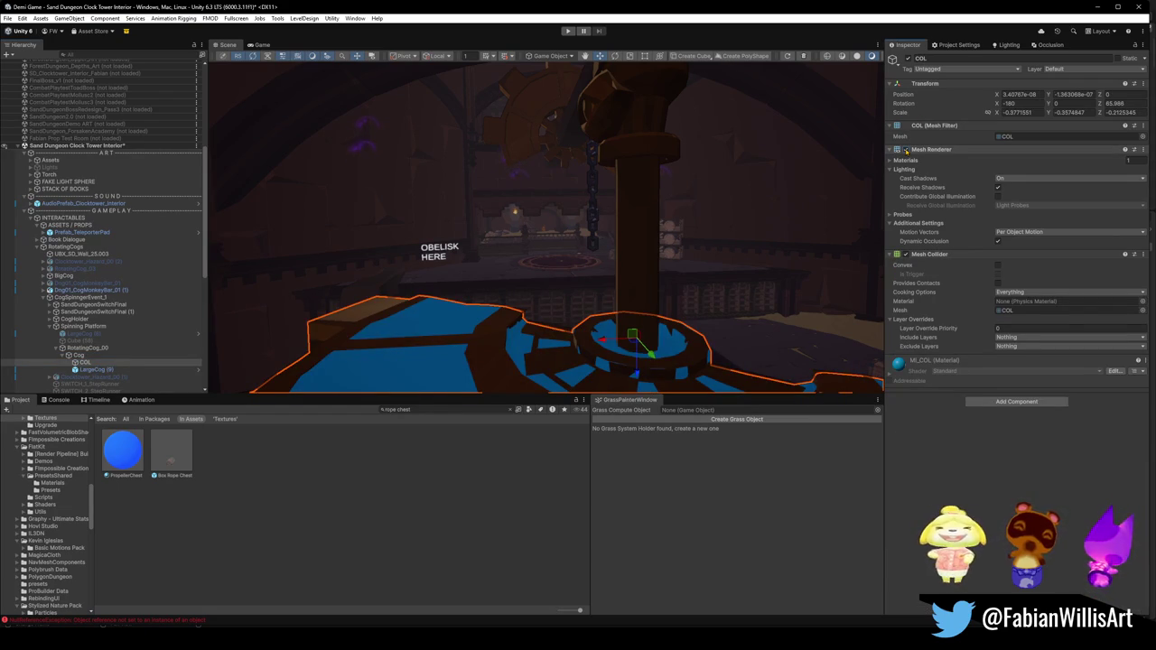
pyautogui.click(906, 150)
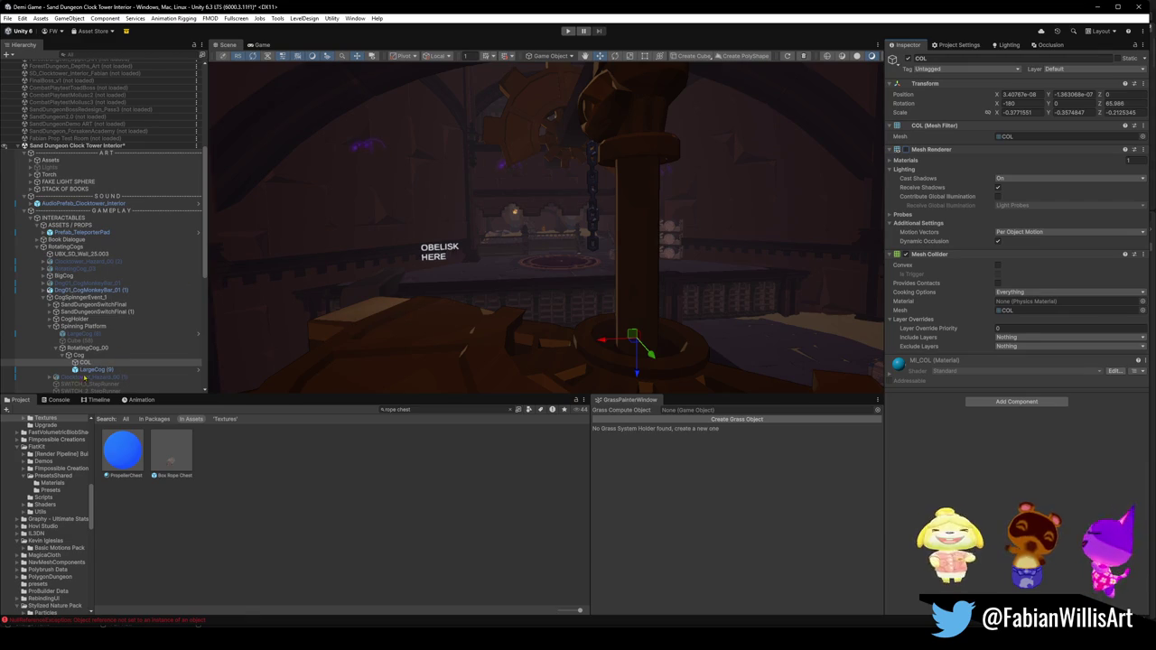
pyautogui.click(95, 369)
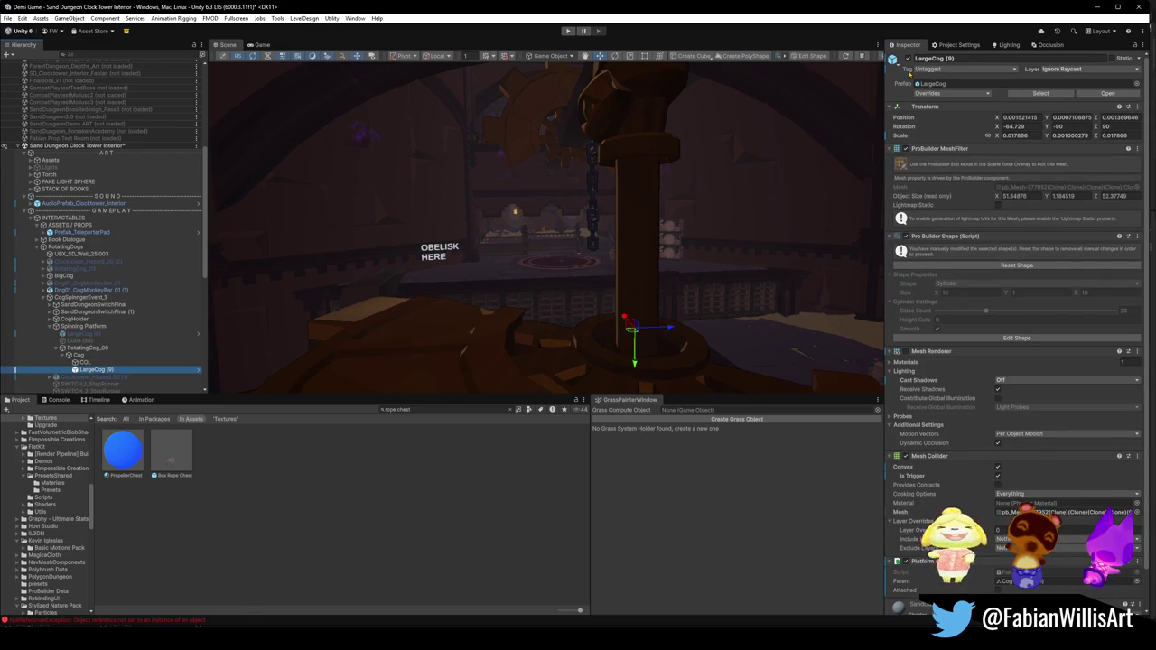
pyautogui.click(906, 351)
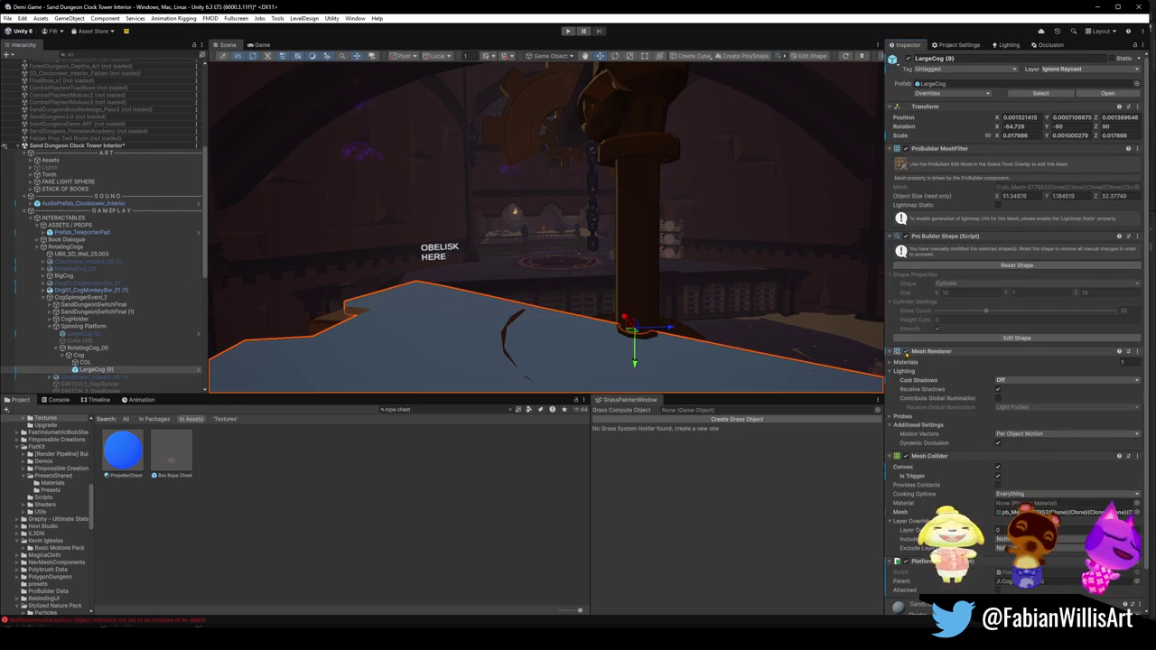
pyautogui.click(906, 351)
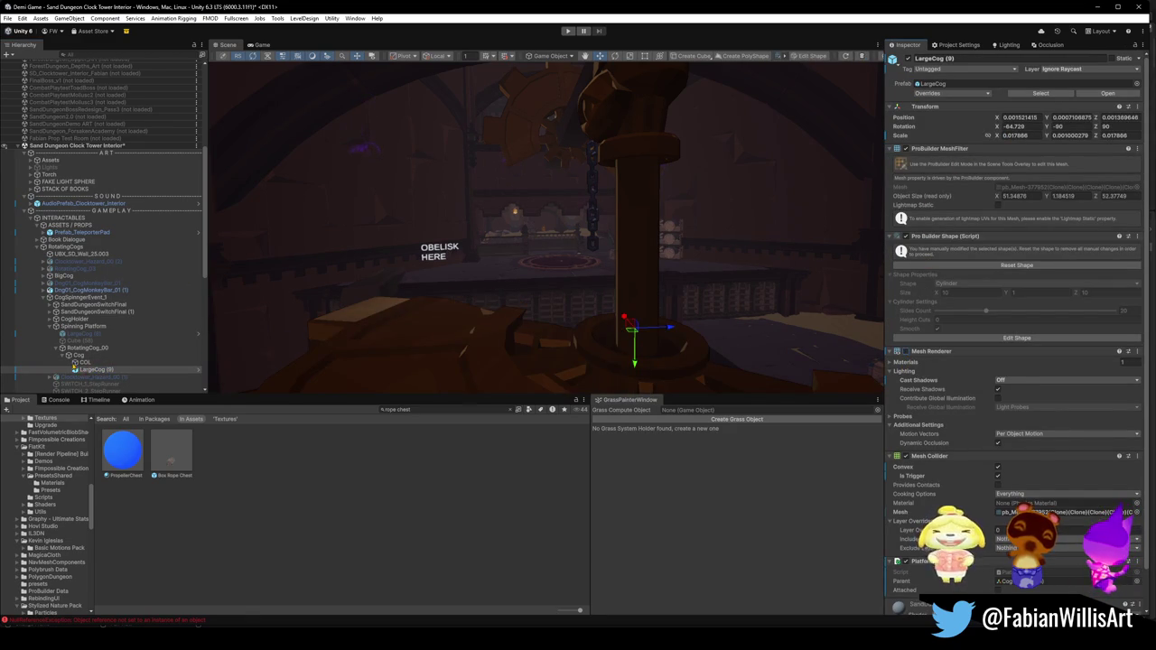
# Step: Parent Cube (58) under LargeCog (8) and delete LargeCog (8) with it
pyautogui.click(62, 348)
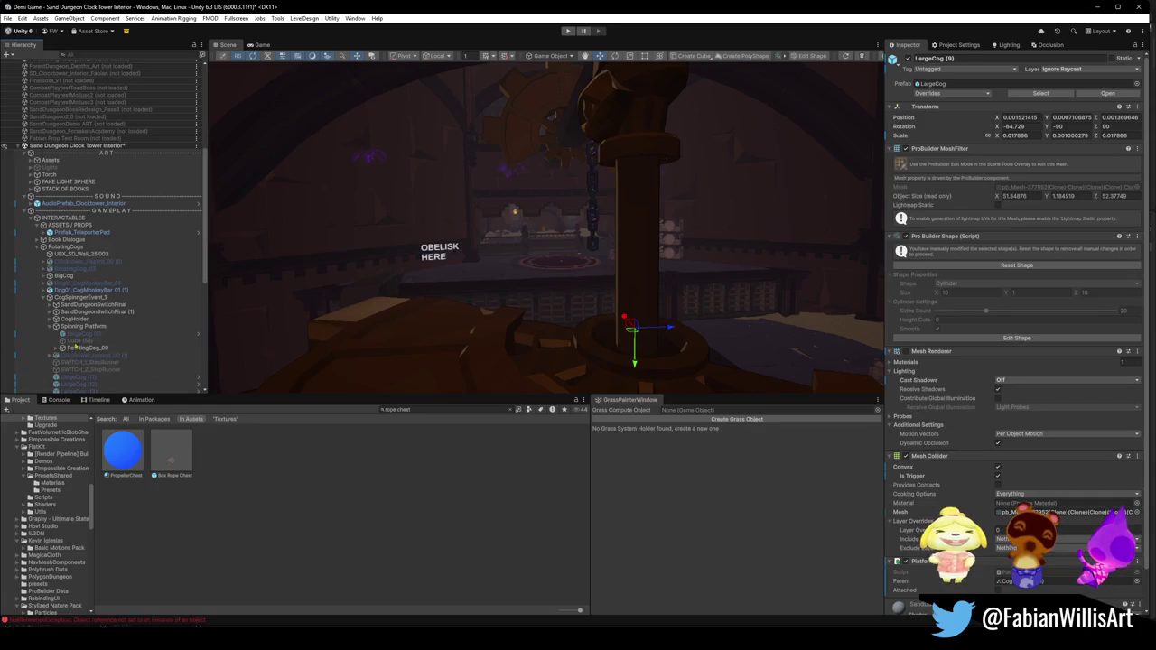
pyautogui.click(82, 342)
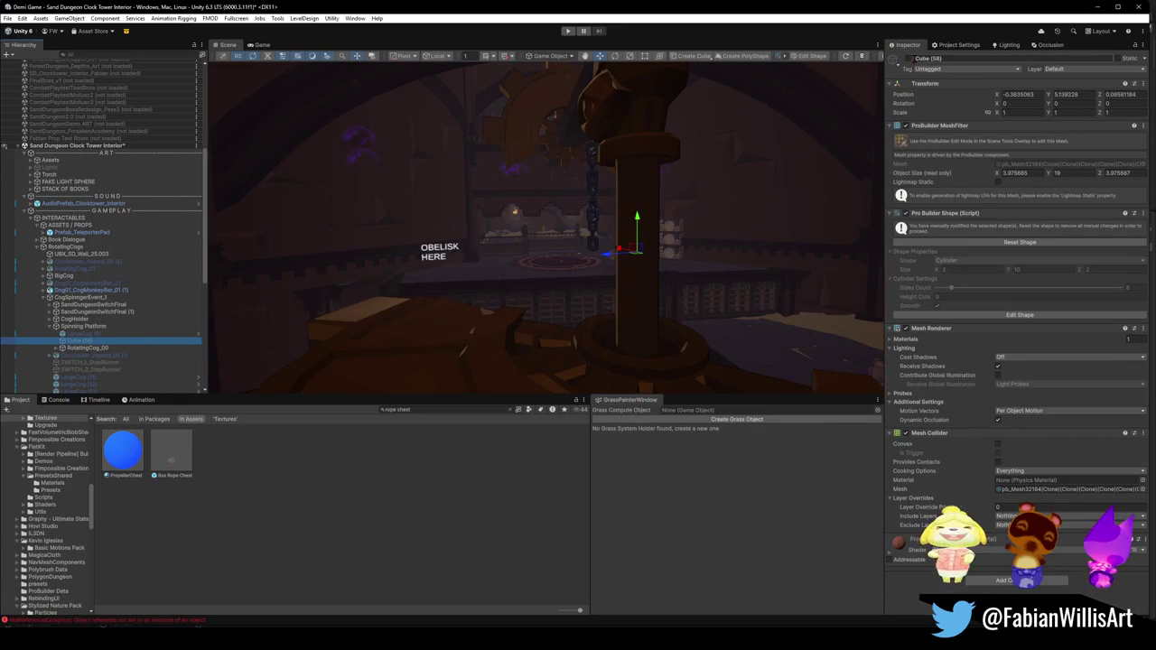
pyautogui.click(909, 58)
pyautogui.click(909, 59)
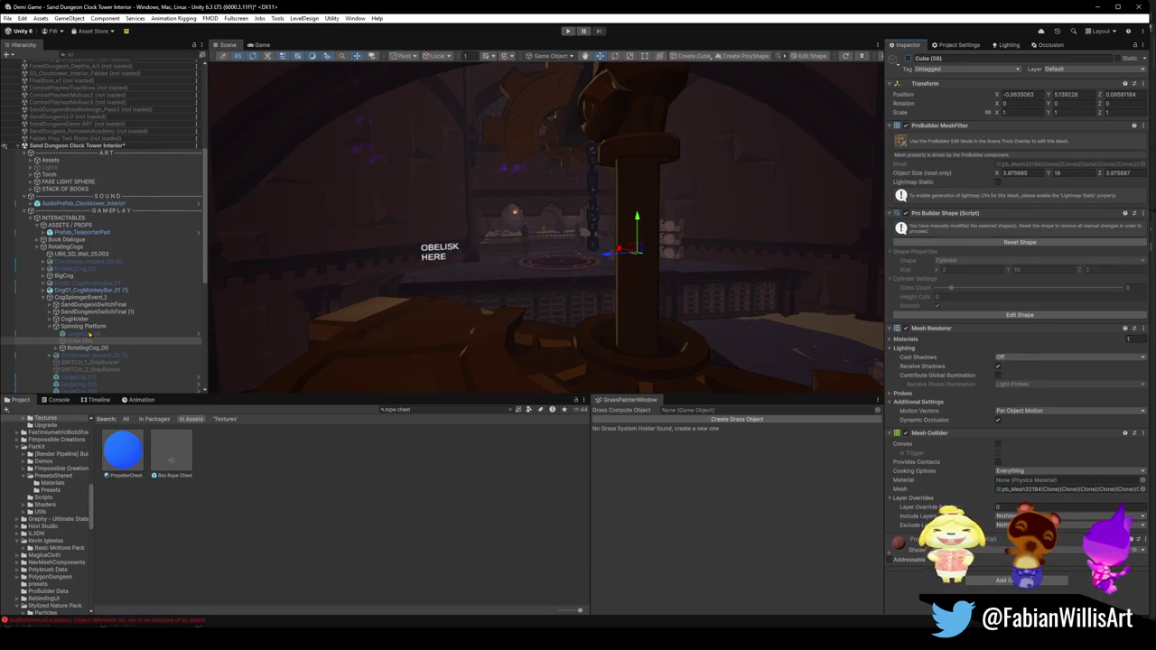
pyautogui.keyDown('ctrl'); pyautogui.click(82, 333); pyautogui.keyUp('ctrl')
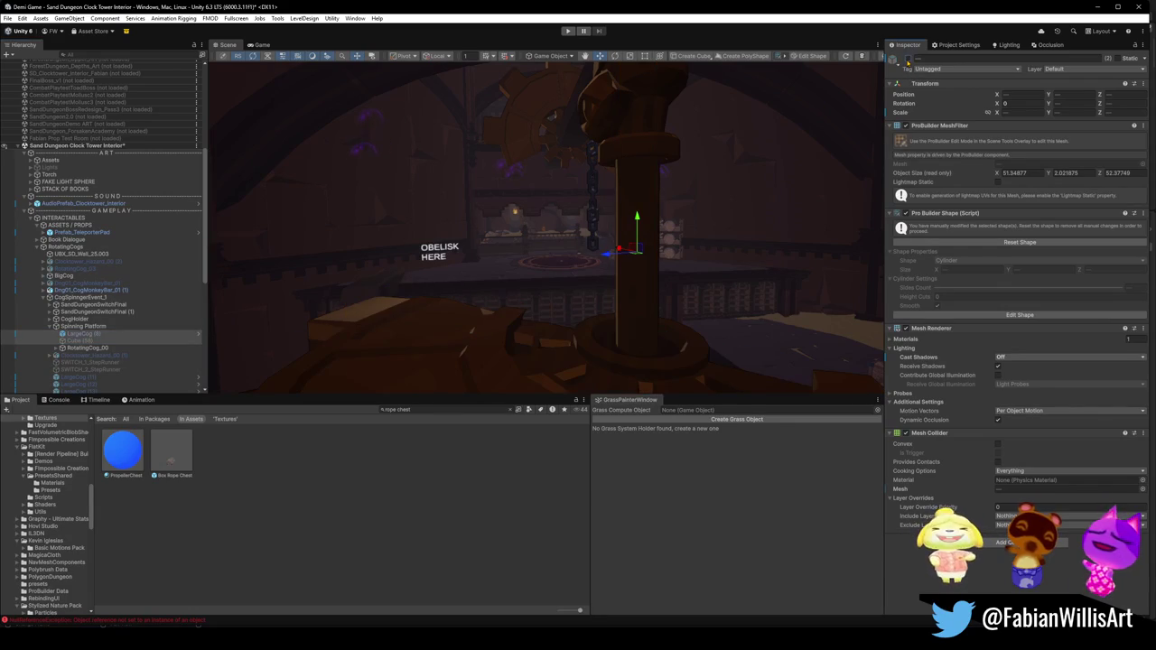
pyautogui.moveTo(79, 360); pyautogui.dragTo(83, 341)
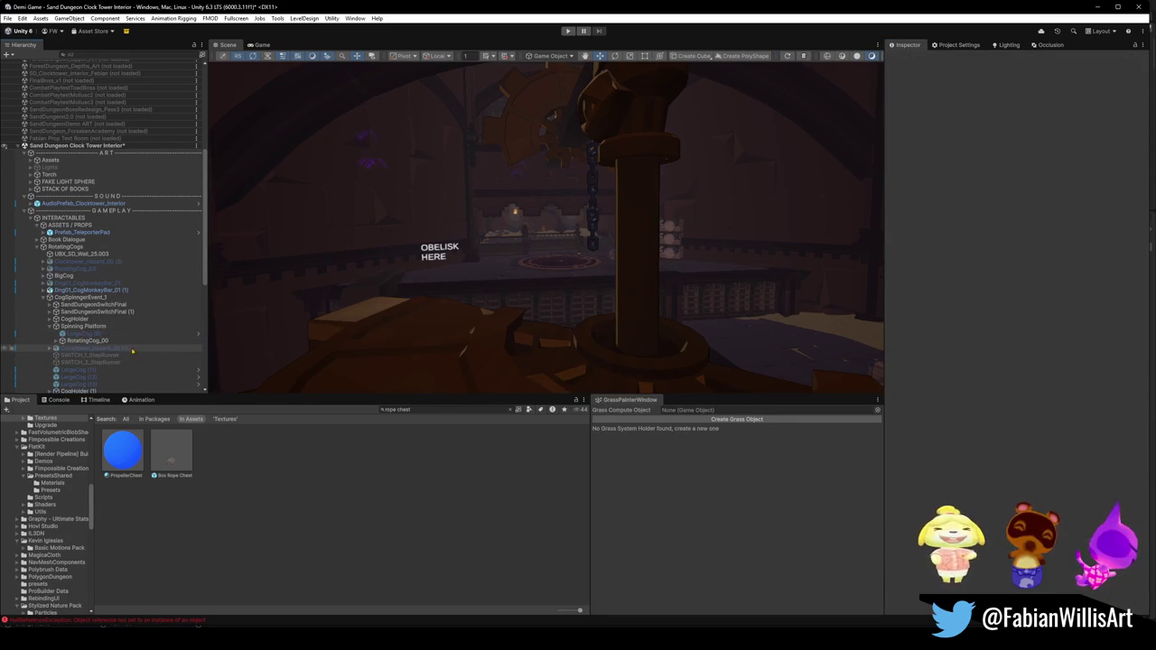
pyautogui.press('Up')
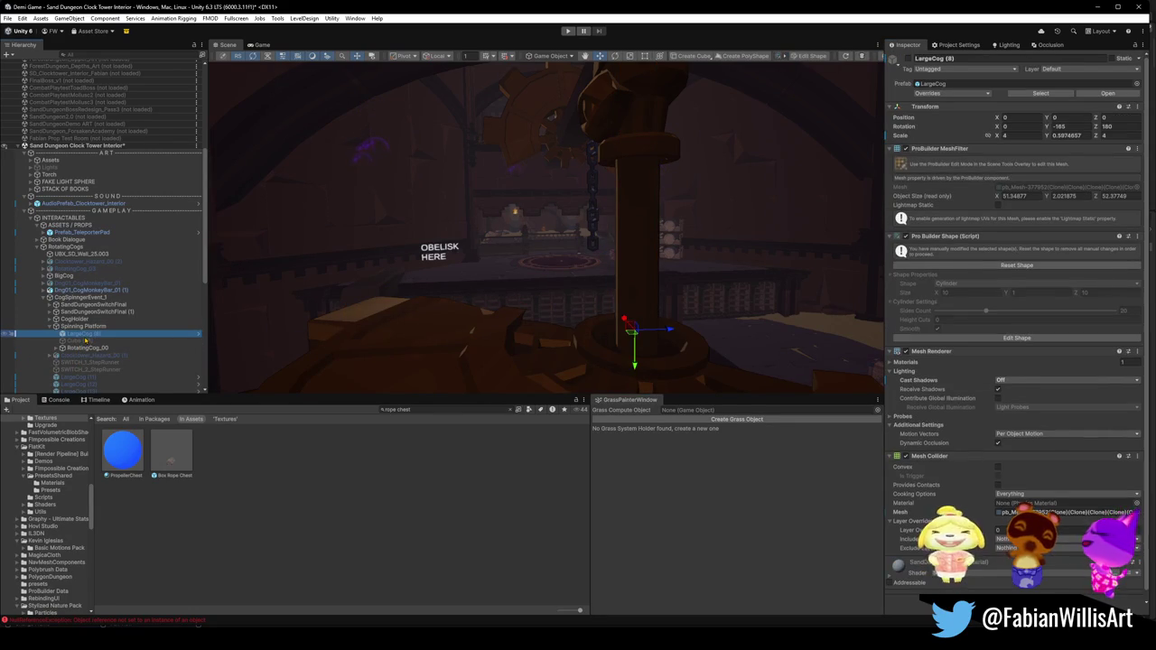
pyautogui.press('Delete')
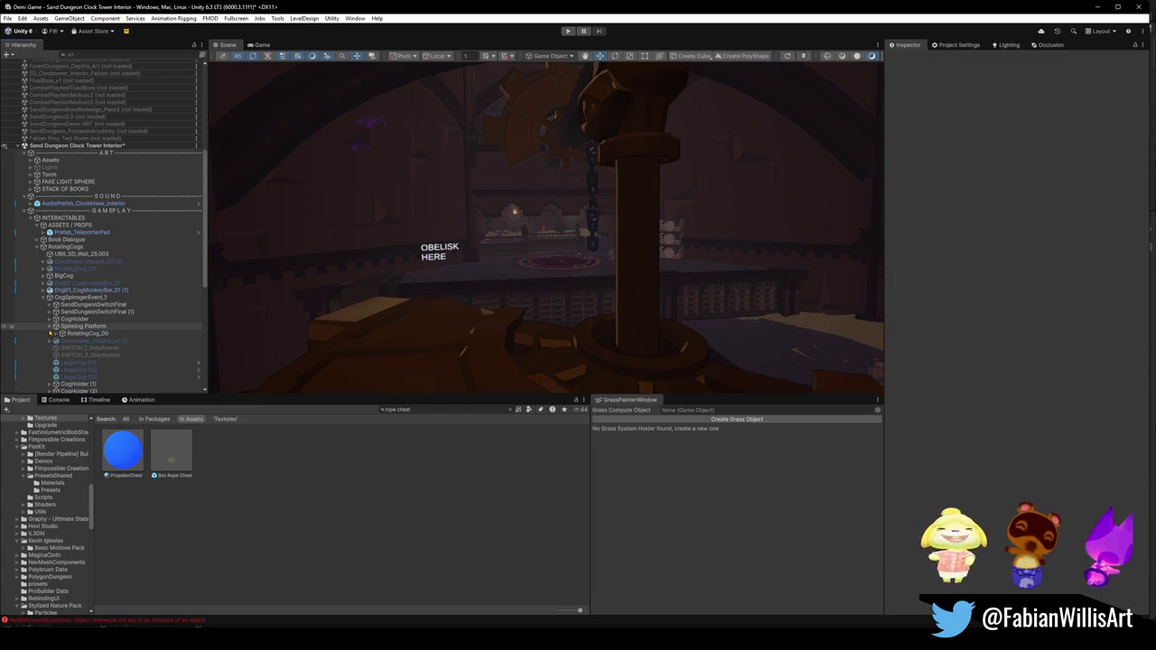
pyautogui.click(91, 340)
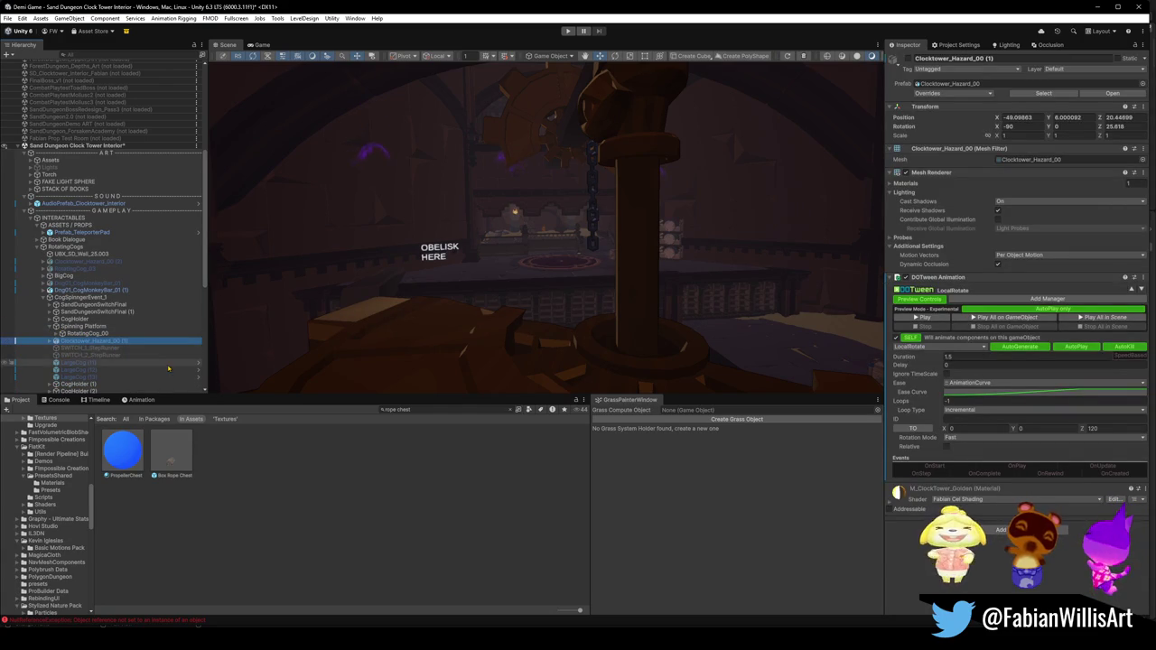
# Step: Frame Clocktower_Hazard_00 (1), deactivate it and undo, then review SWITCH_1 and SWITCH_2 StepRunners
pyautogui.click(907, 59)
pyautogui.press('f')
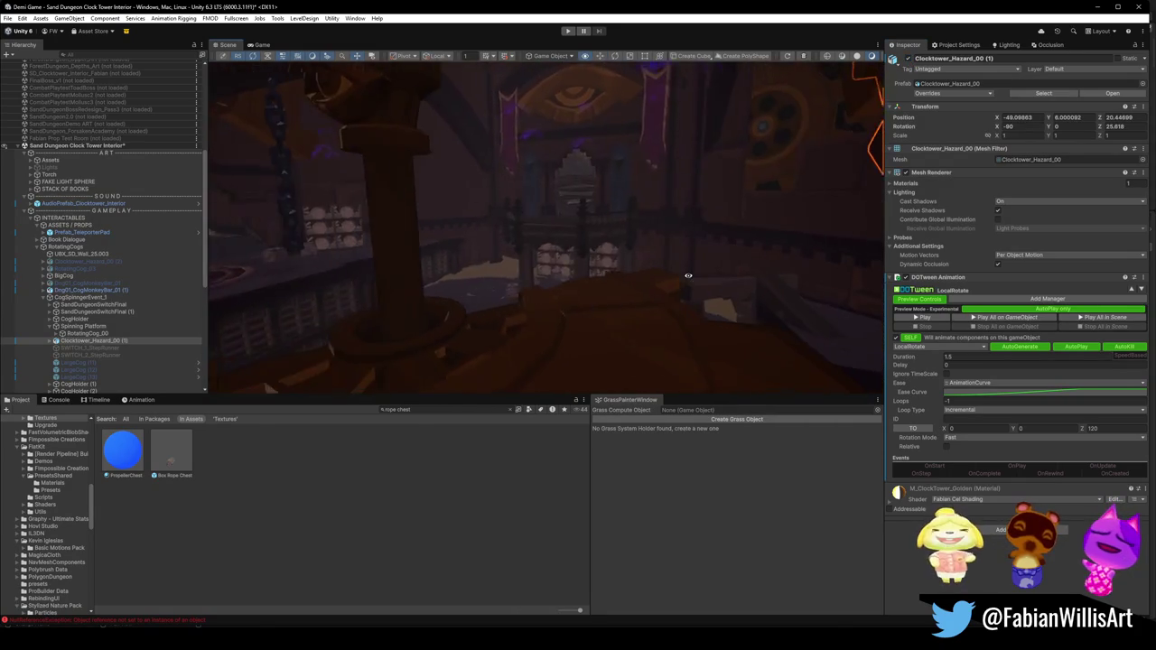
pyautogui.moveTo(588, 260)
pyautogui.mouseDown()
pyautogui.moveTo(573, 261)
pyautogui.moveTo(714, 263)
pyautogui.mouseUp()
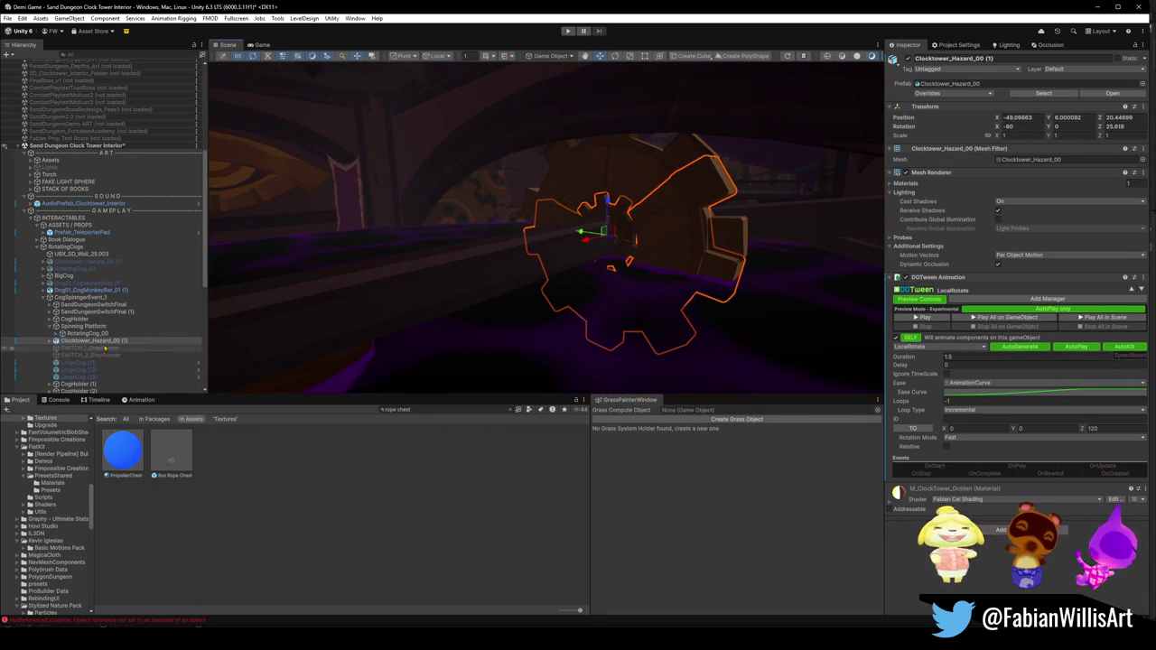
pyautogui.click(908, 58)
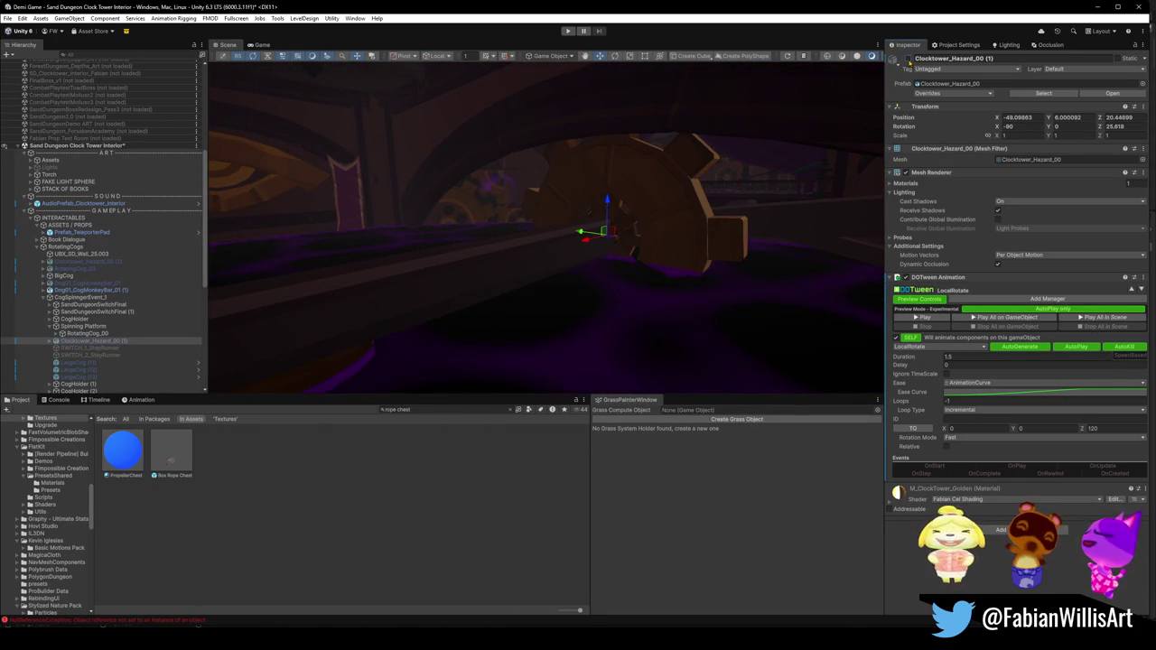
pyautogui.hotkey('ctrl', 'z')
pyautogui.hotkey('ctrl', 'z')
pyautogui.hotkey('ctrl', 'z')
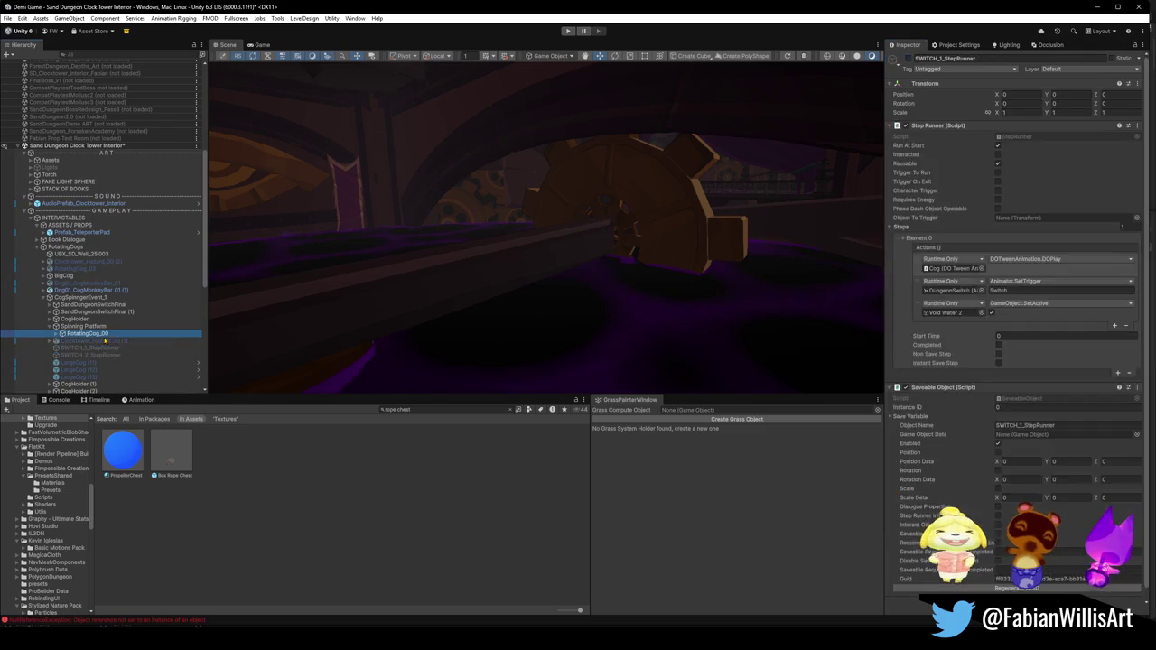
pyautogui.click(96, 342)
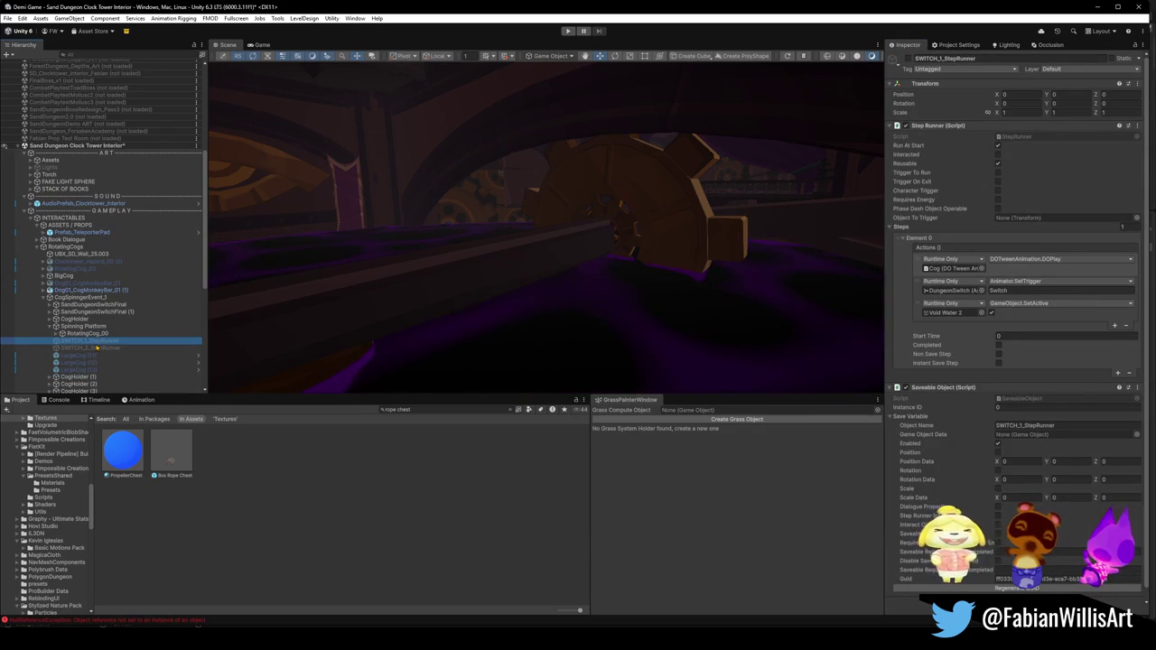
pyautogui.click(107, 348)
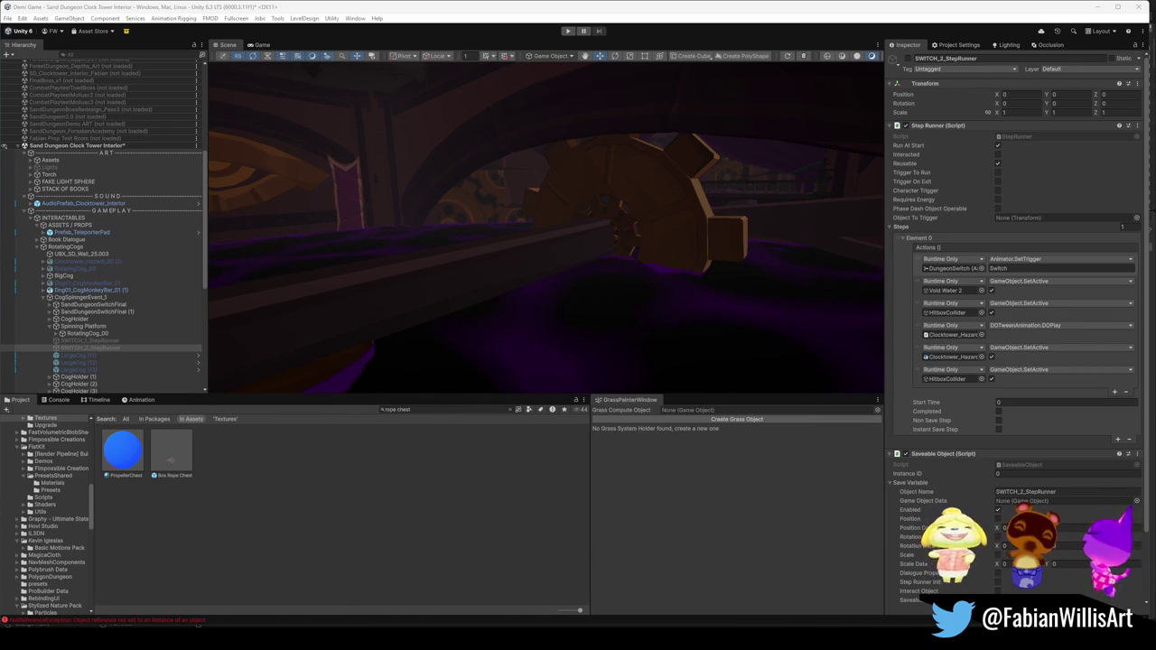
# Step: Deactivate LargeCog (11), (12) and (13), then delete them
pyautogui.click(86, 371)
pyautogui.keyDown('shift'); pyautogui.click(88, 371); pyautogui.keyUp('shift')
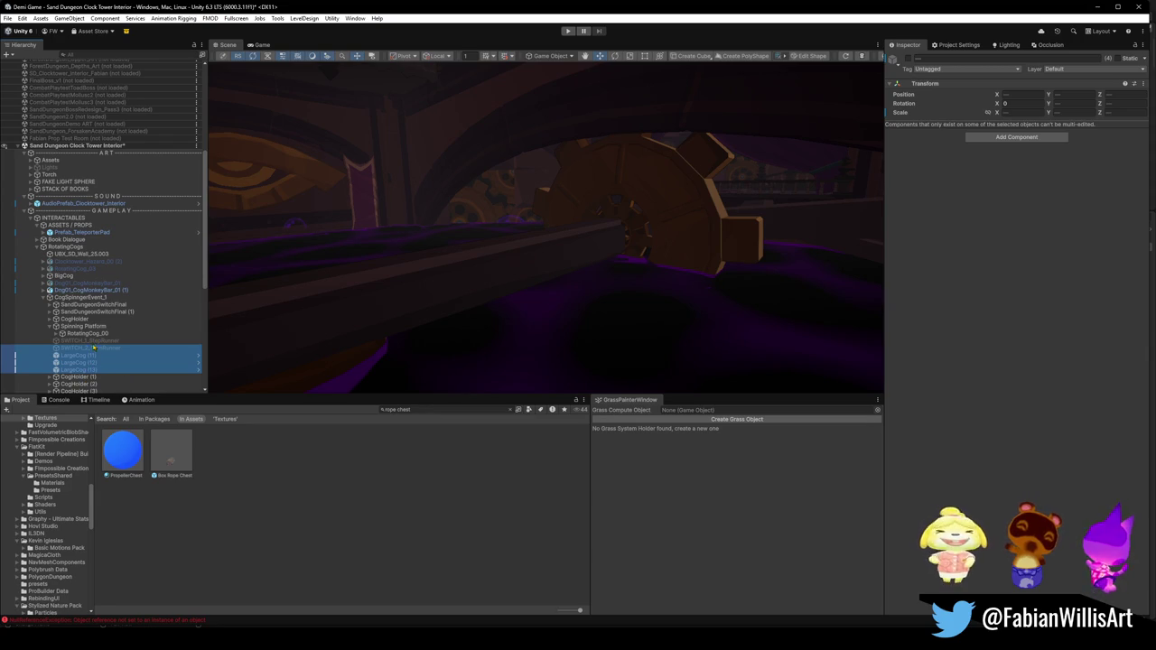
pyautogui.keyDown('ctrl'); pyautogui.click(99, 348); pyautogui.keyUp('ctrl')
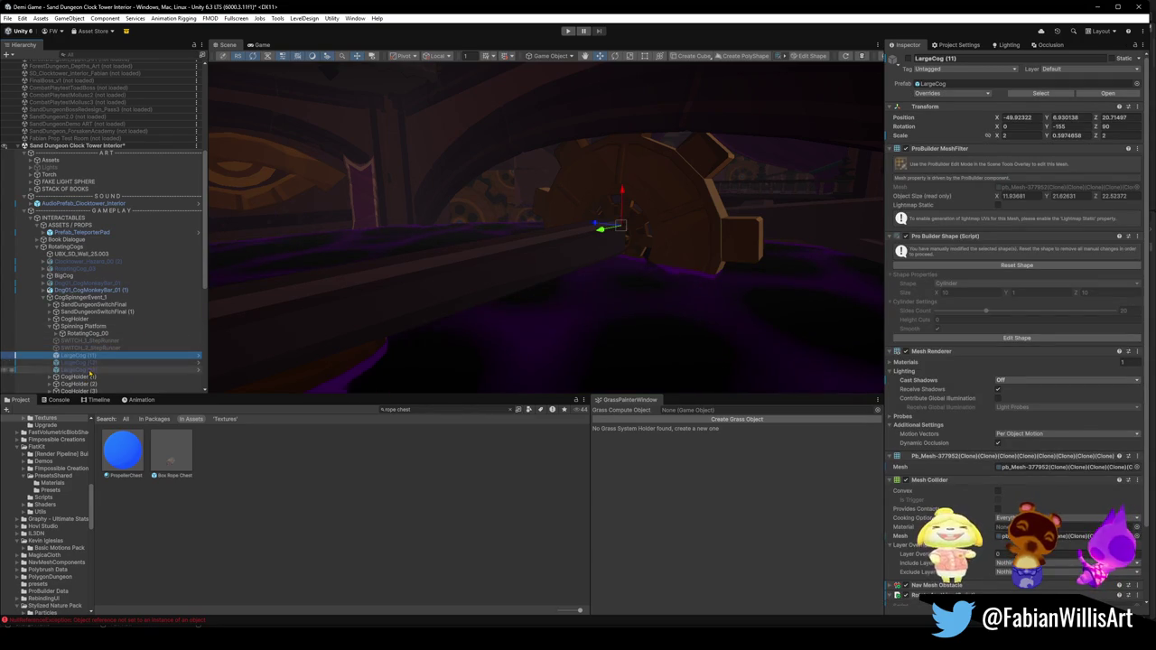
pyautogui.click(908, 60)
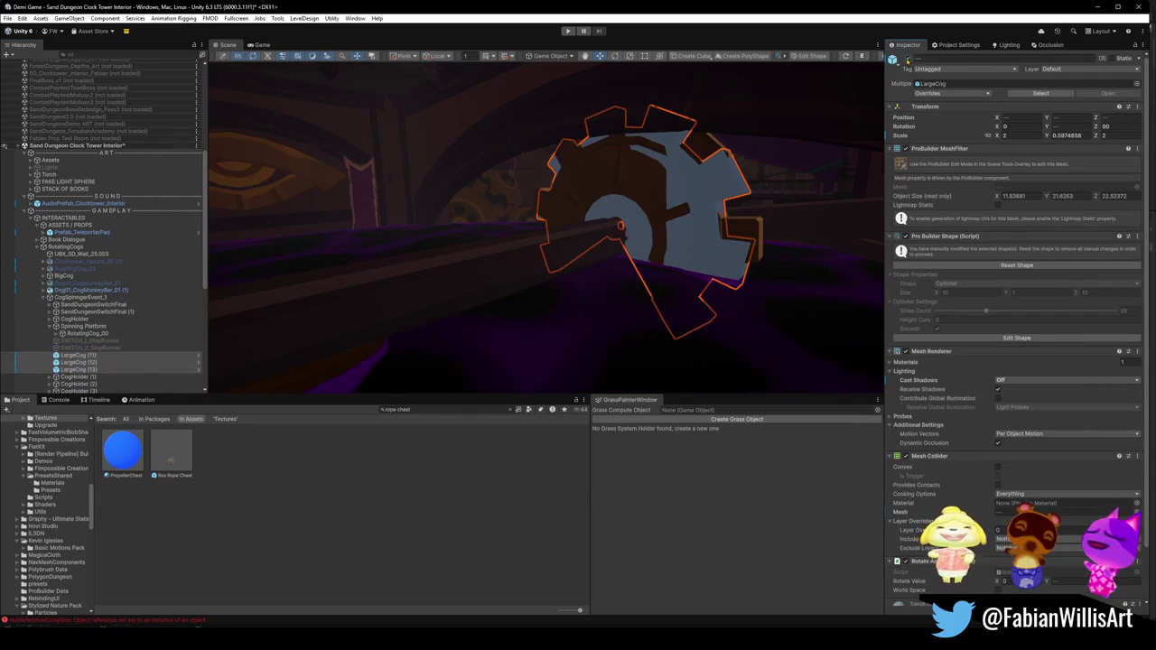
pyautogui.click(907, 60)
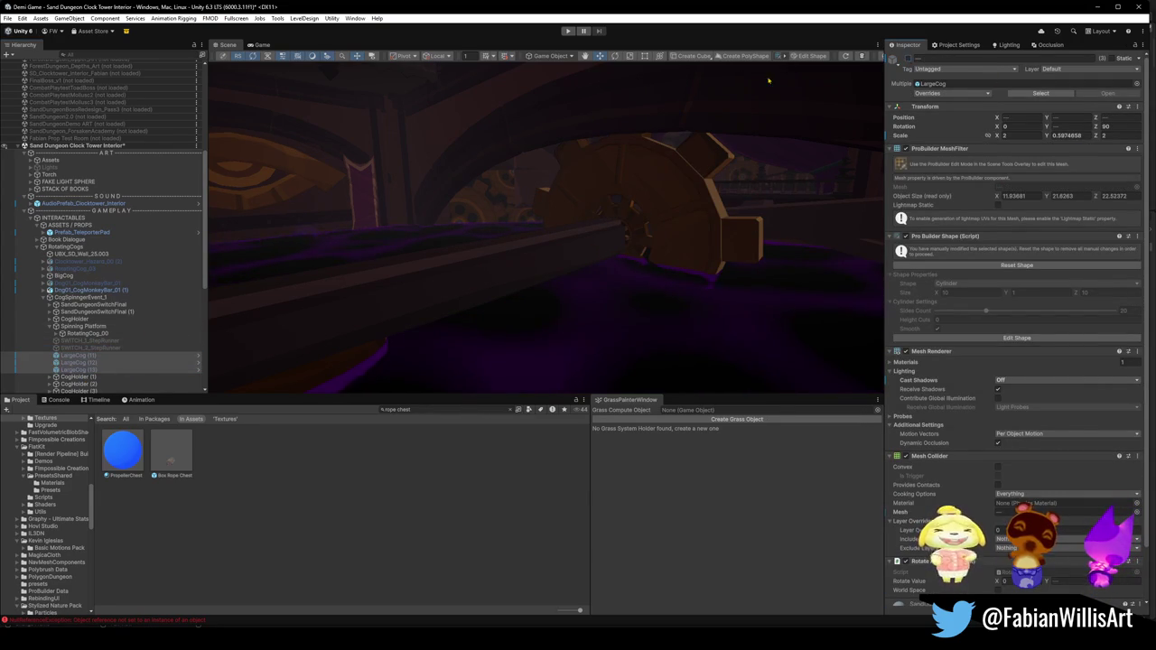
pyautogui.click(90, 358)
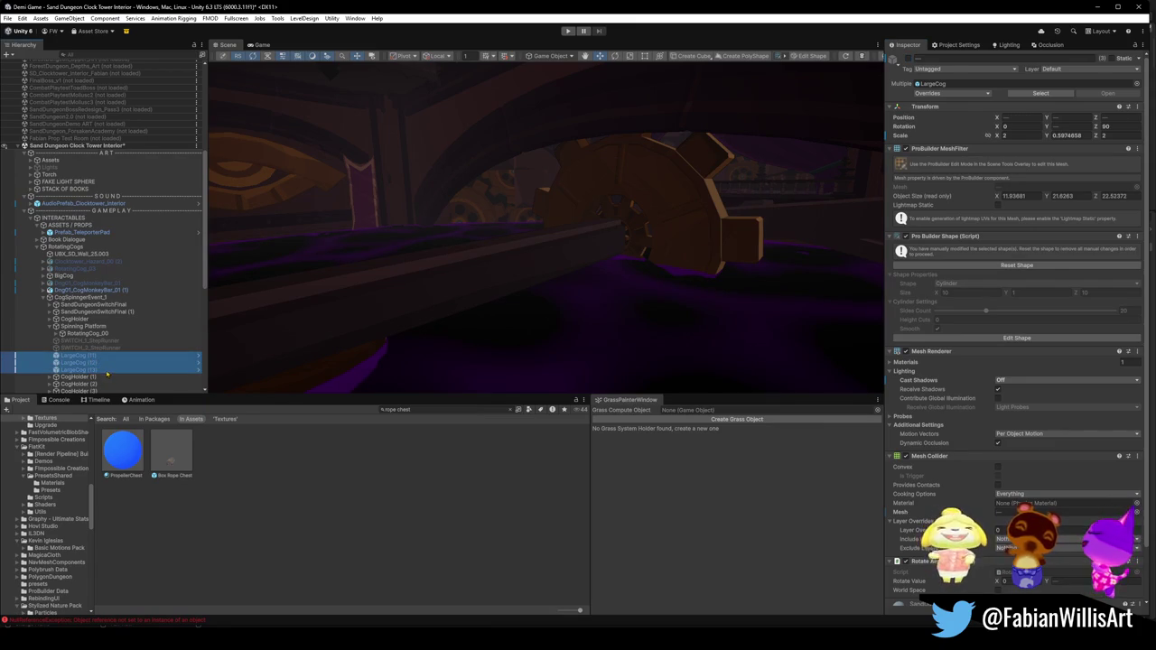
pyautogui.click(97, 357)
pyautogui.click(86, 362)
pyautogui.press('Delete')
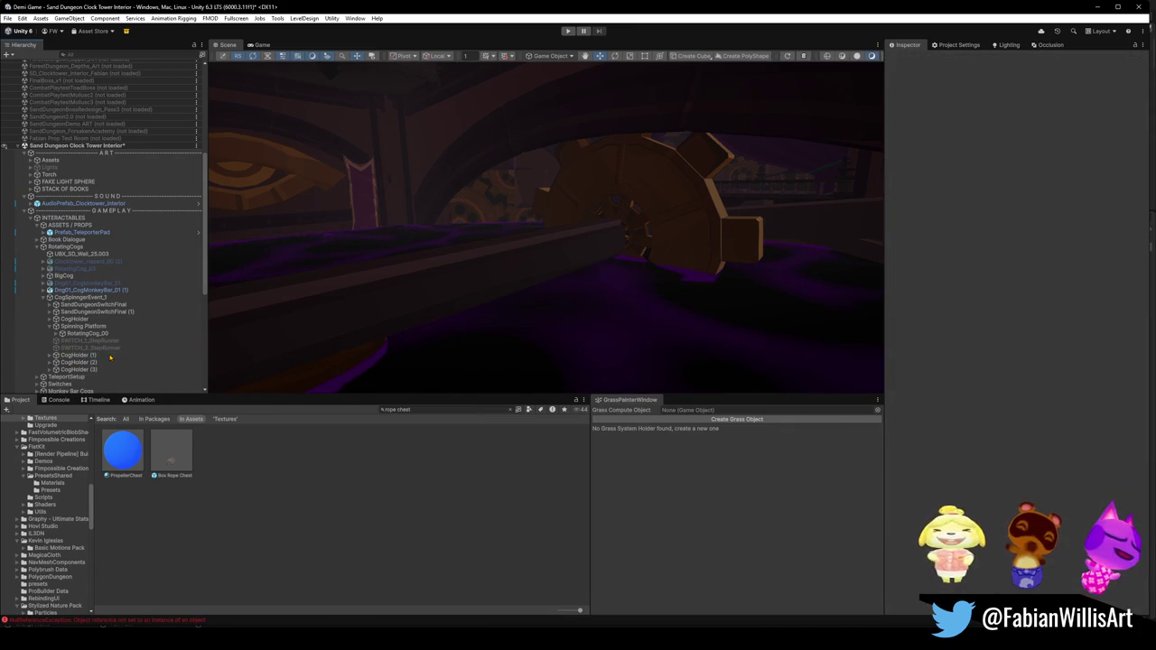
# Step: Review the SWITCH_2 and SWITCH_1 StepRunner actions and select RotatingCog_00
pyautogui.click(91, 348)
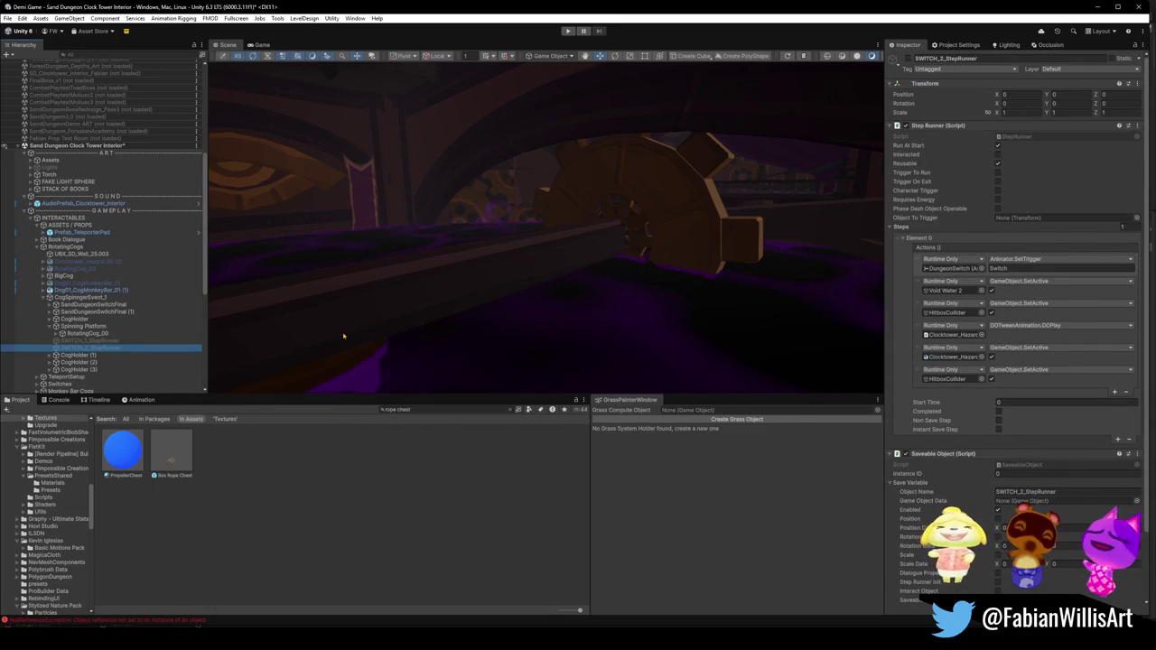
pyautogui.click(91, 340)
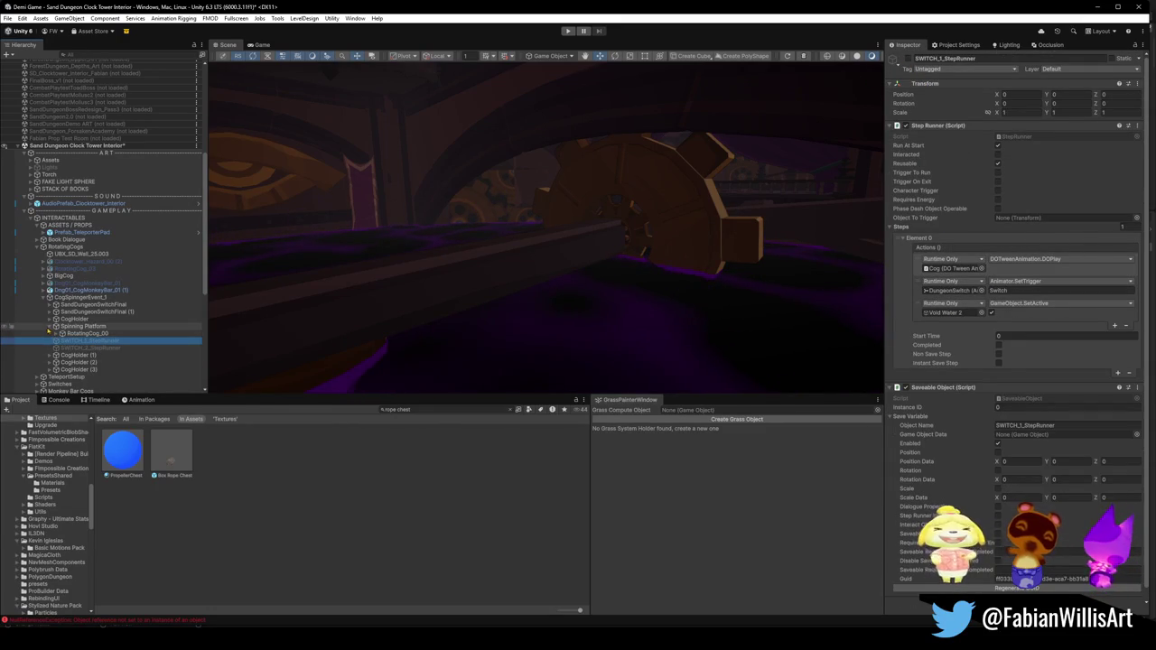
pyautogui.click(49, 329)
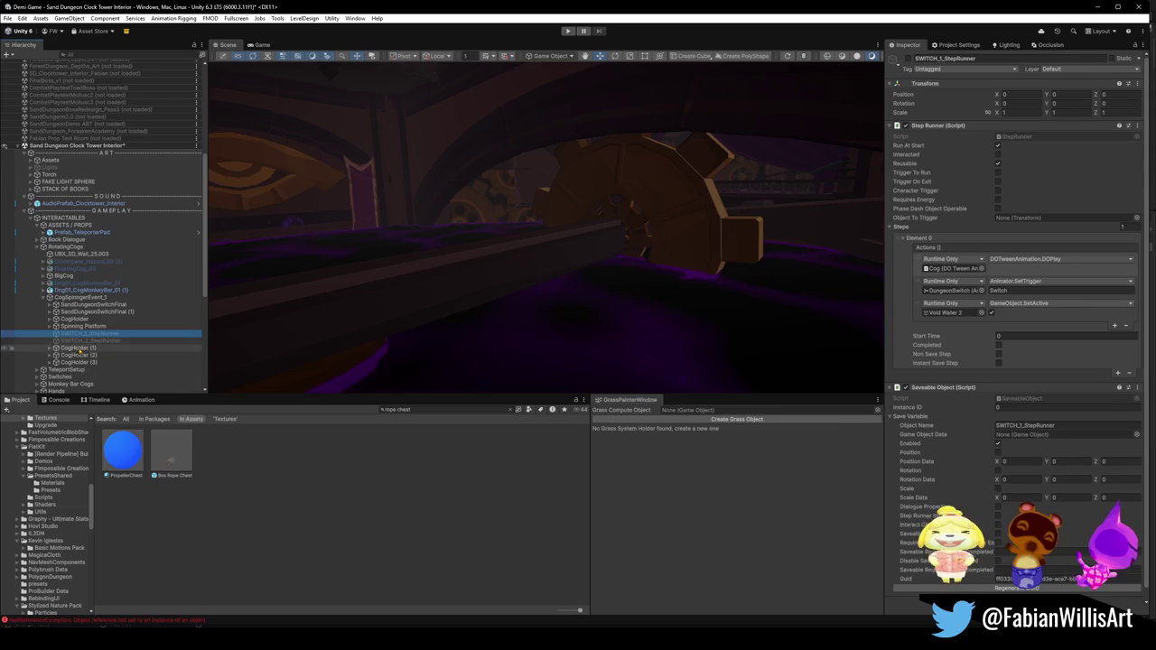
pyautogui.click(50, 326)
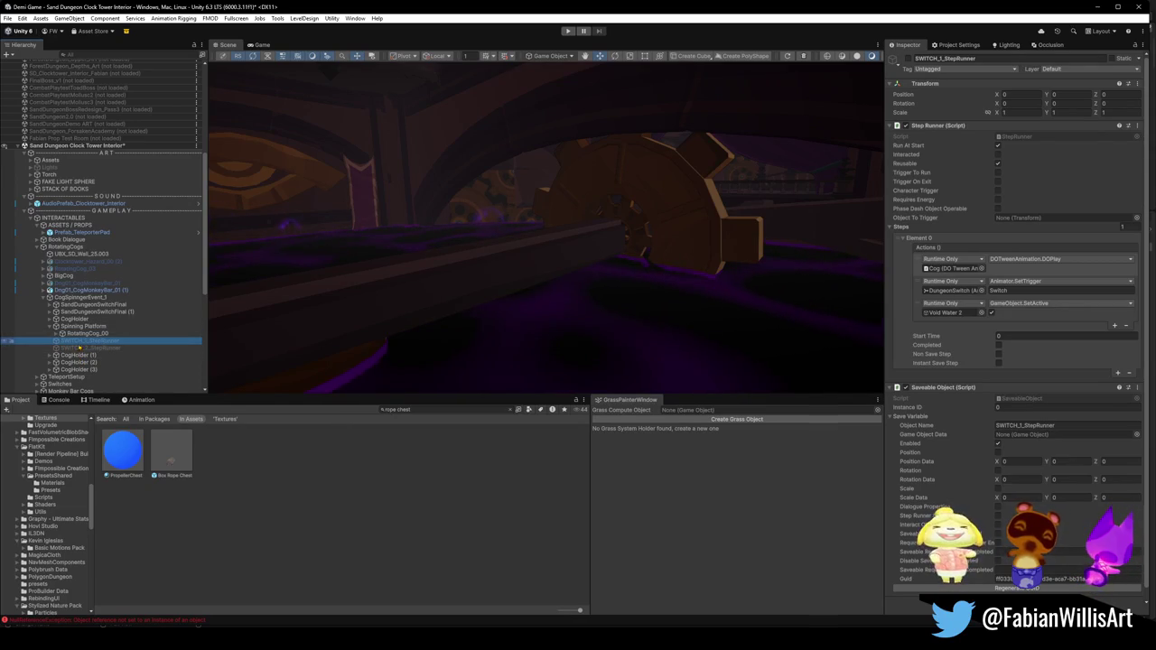
pyautogui.click(90, 335)
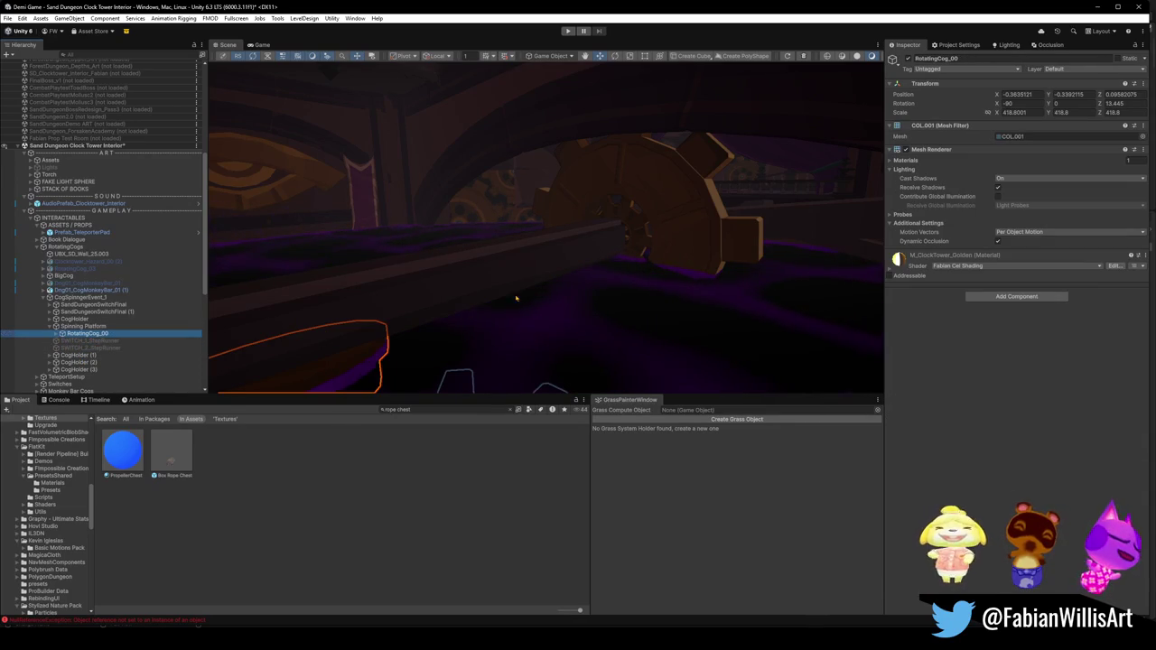
# Step: Frame RotatingCog_00 and drill down through the Cog to LargeCog (9)
pyautogui.press('f')
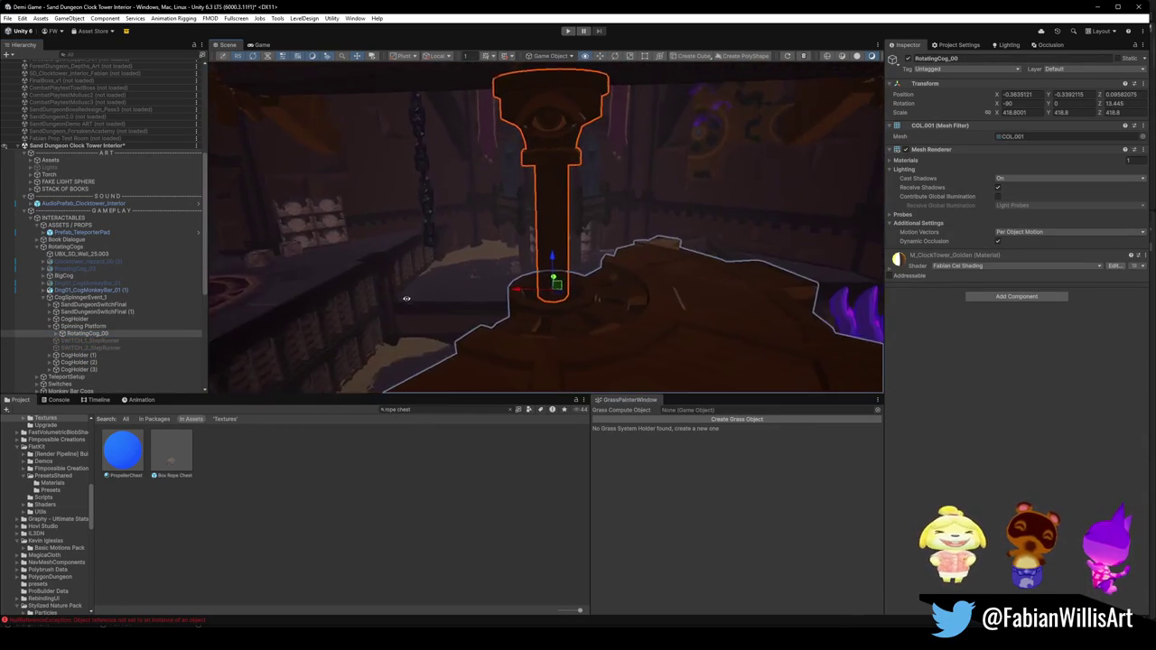
pyautogui.click(56, 333)
pyautogui.click(62, 340)
pyautogui.click(82, 349)
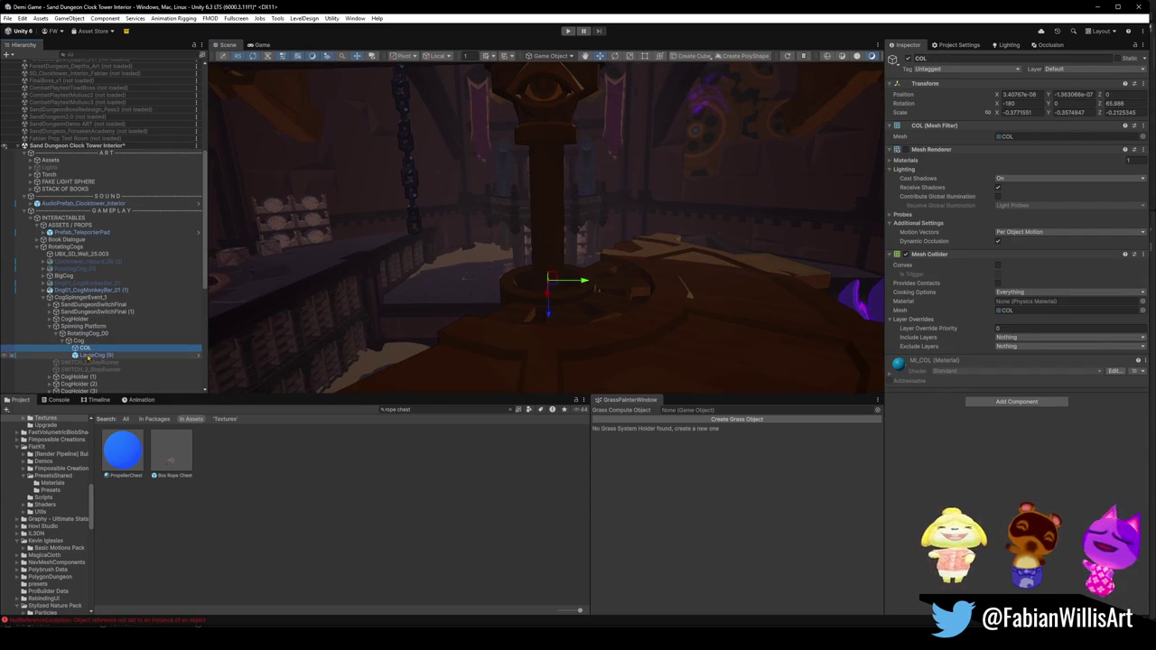
pyautogui.click(82, 355)
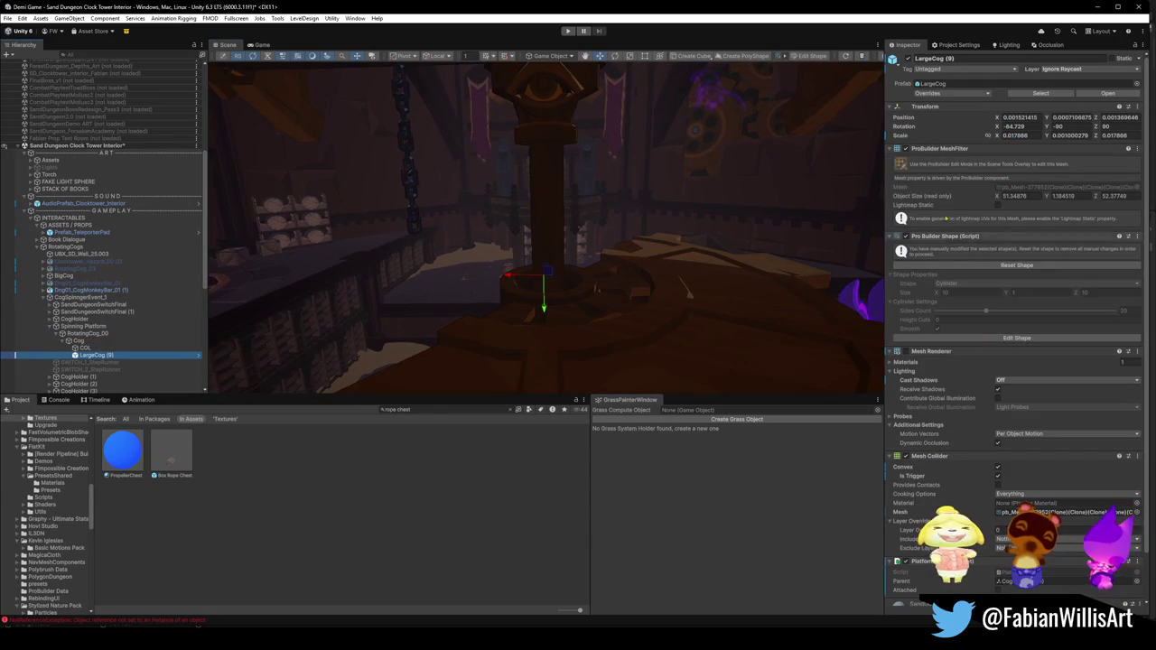
# Step: Remove the Pro Builder Shape component from LargeCog (9), leaving its Mesh Renderer off
pyautogui.rightClick(943, 236)
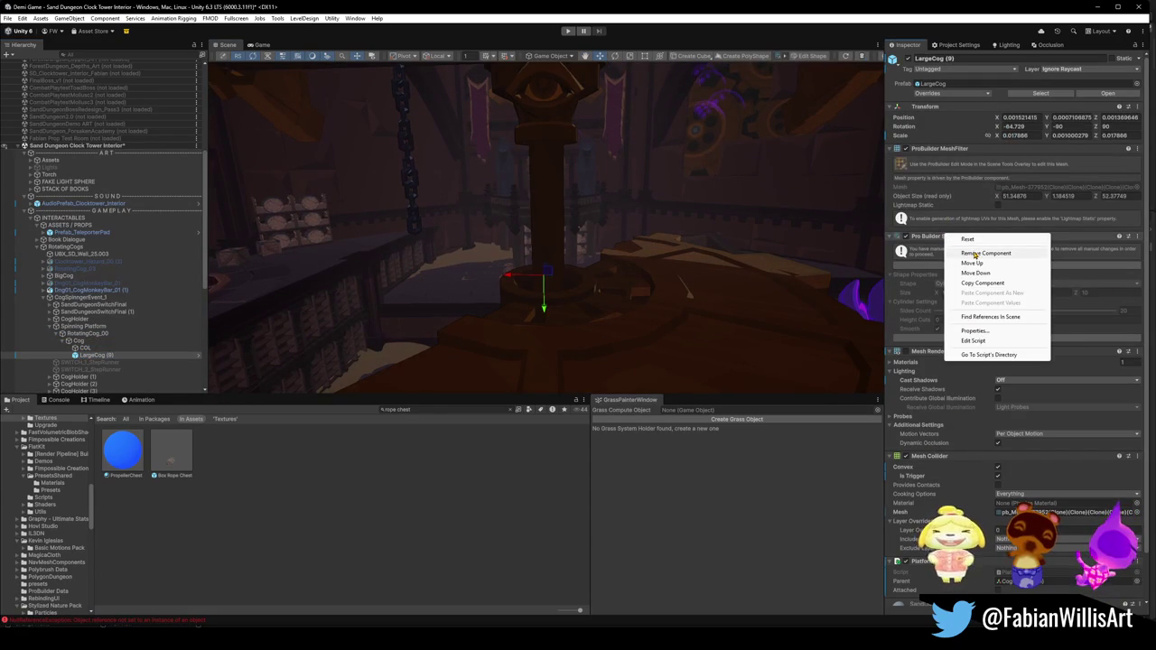
pyautogui.press('Escape')
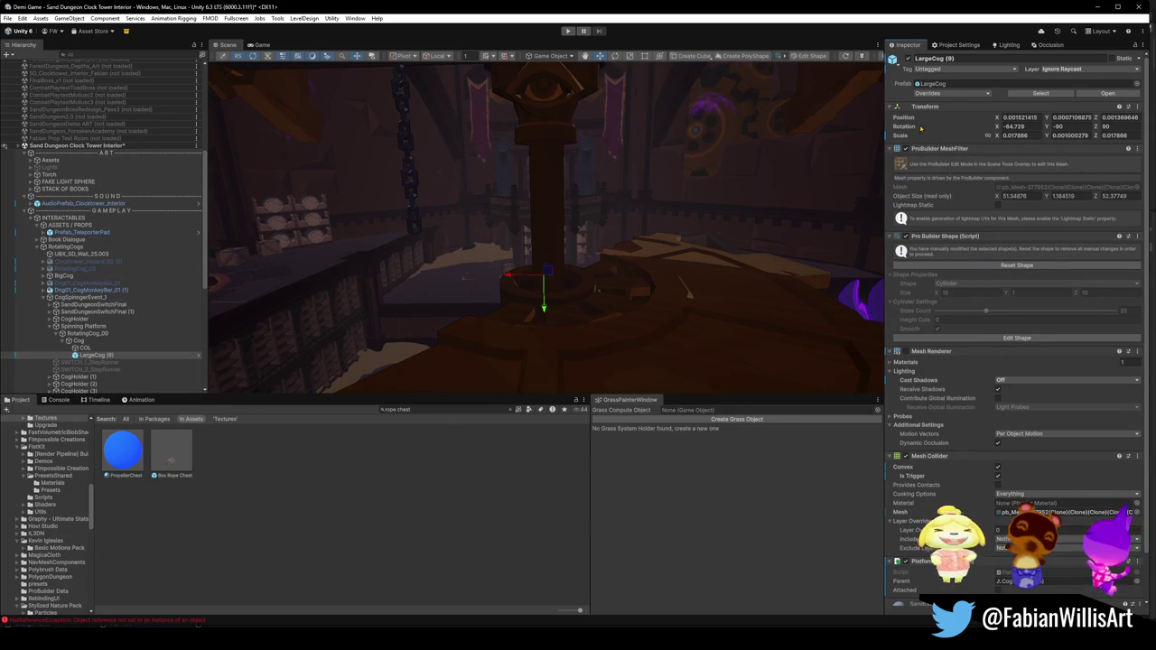
pyautogui.click(905, 350)
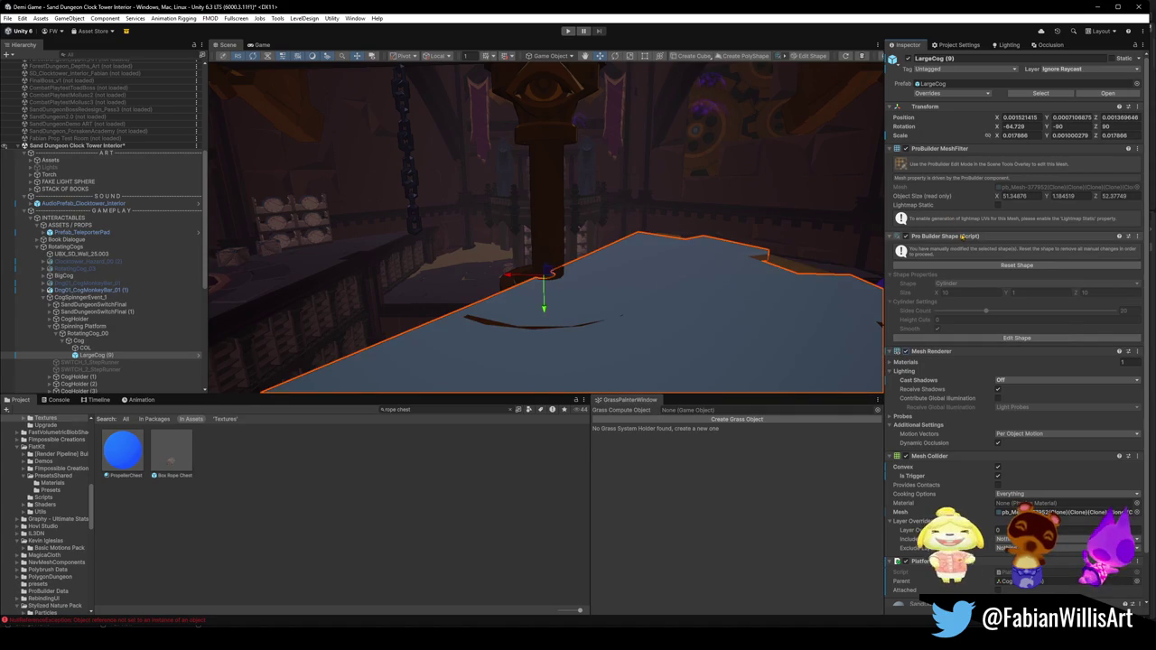
pyautogui.rightClick(961, 236)
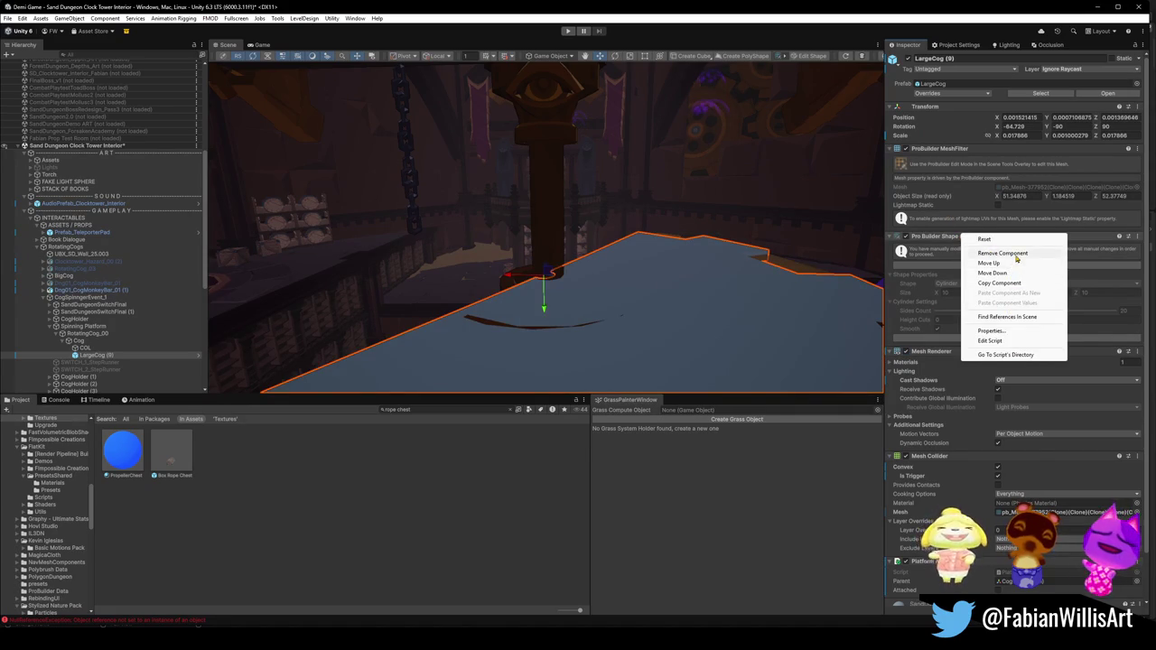
pyautogui.click(1016, 257)
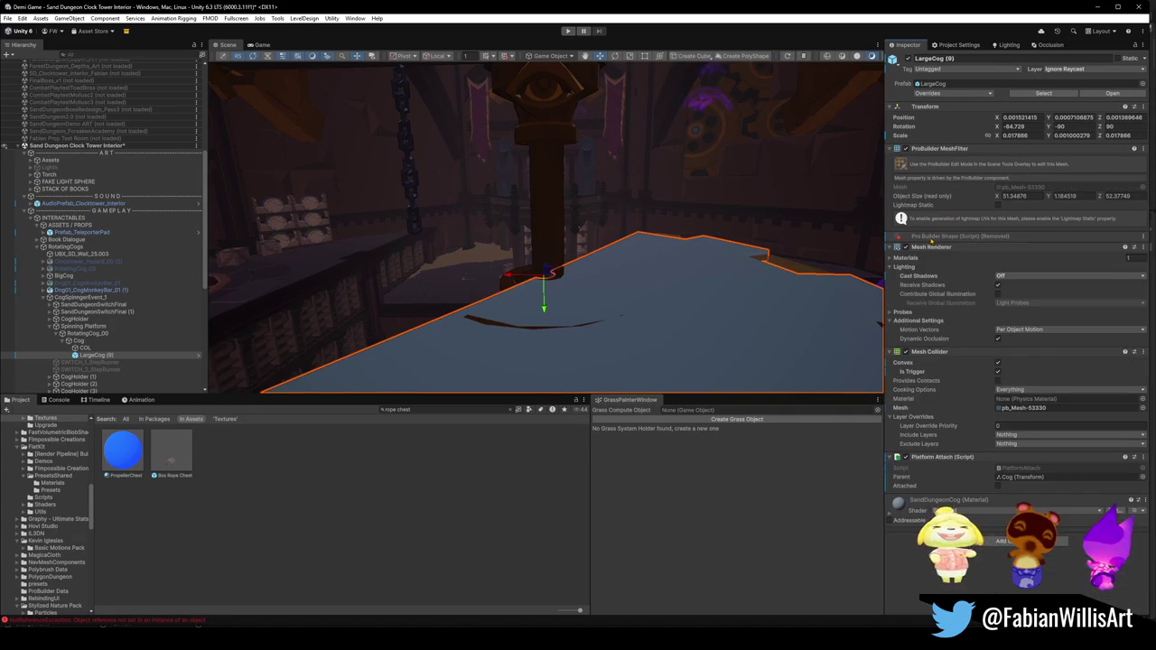
pyautogui.click(906, 247)
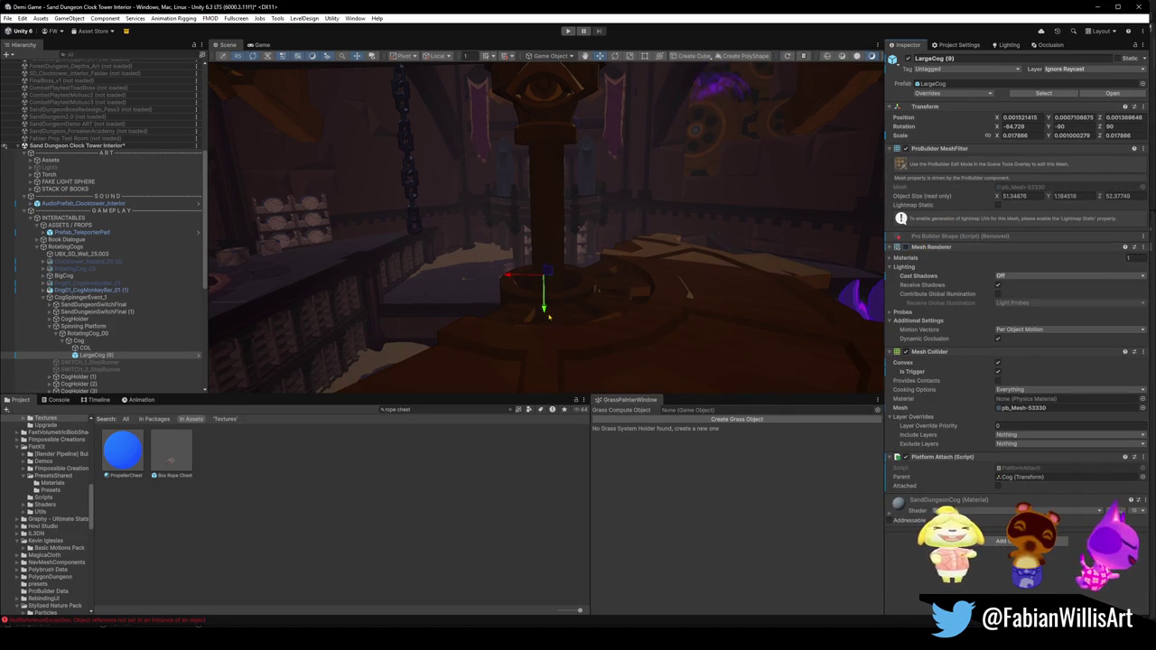
pyautogui.click(50, 325)
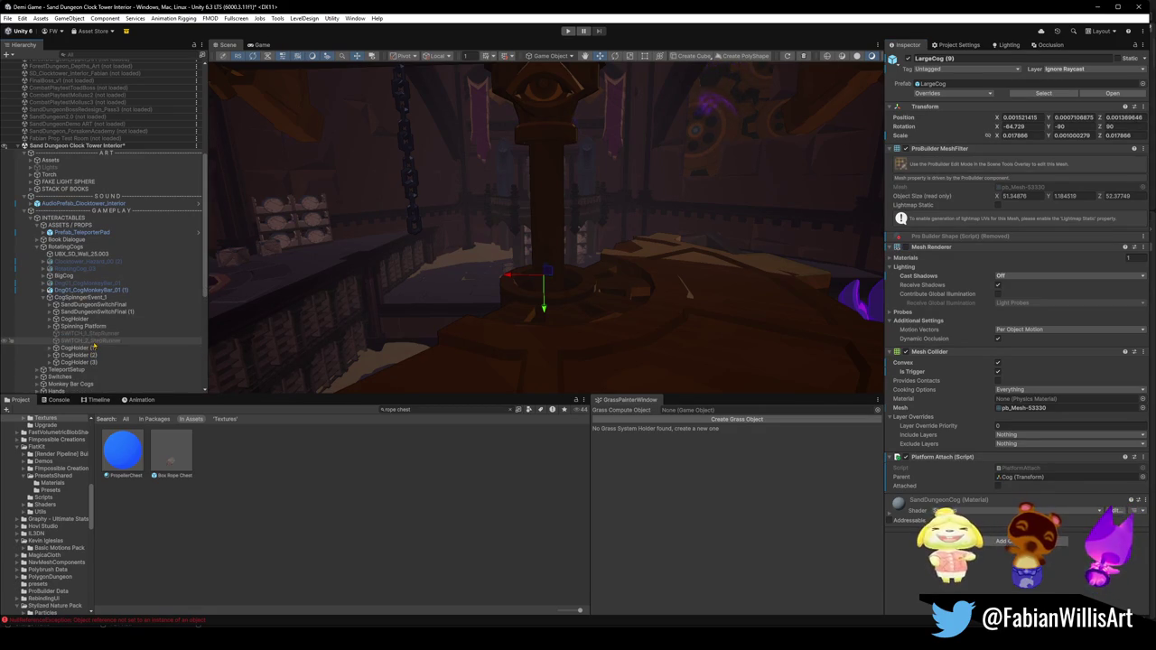
pyautogui.click(72, 347)
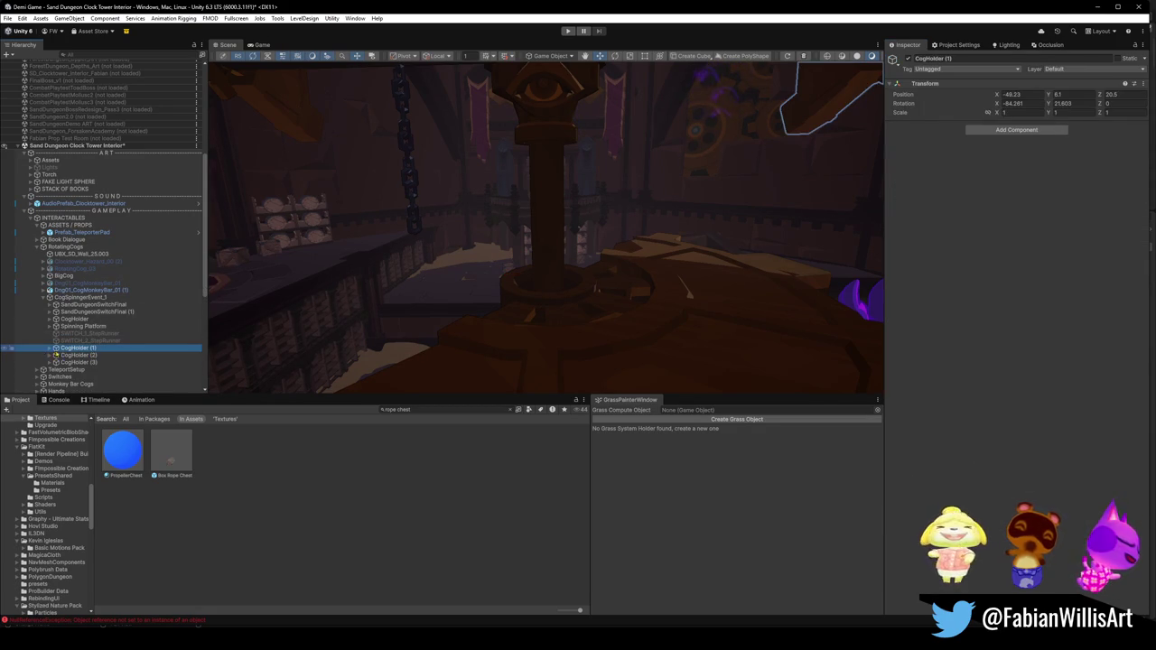
pyautogui.click(50, 348)
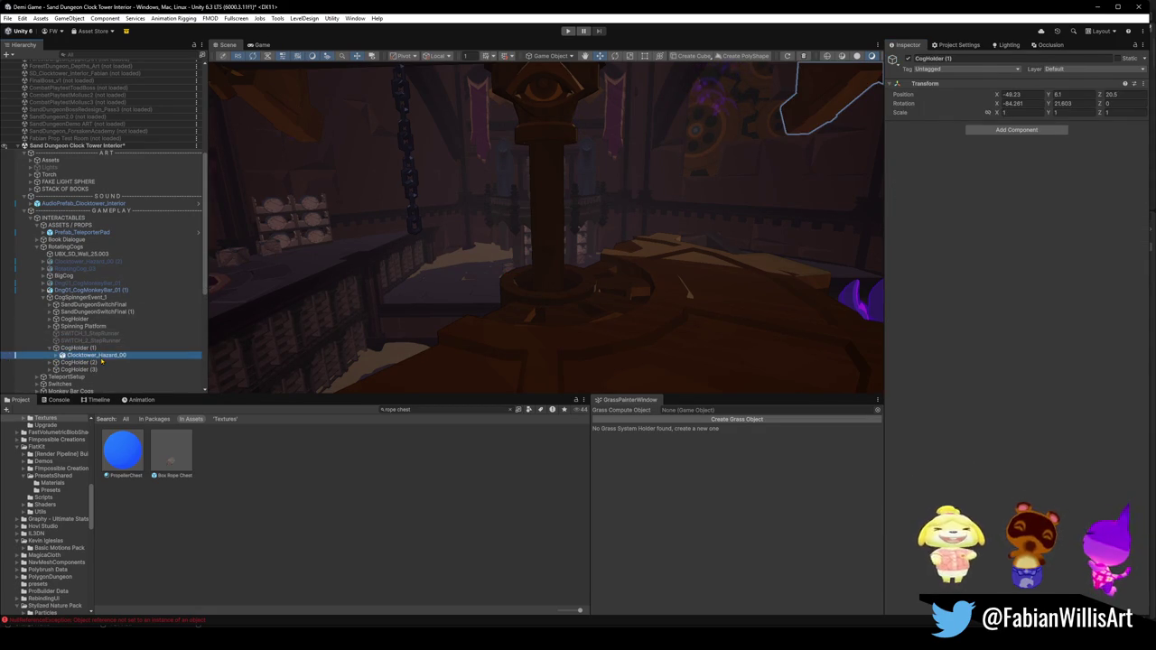
pyautogui.click(101, 356)
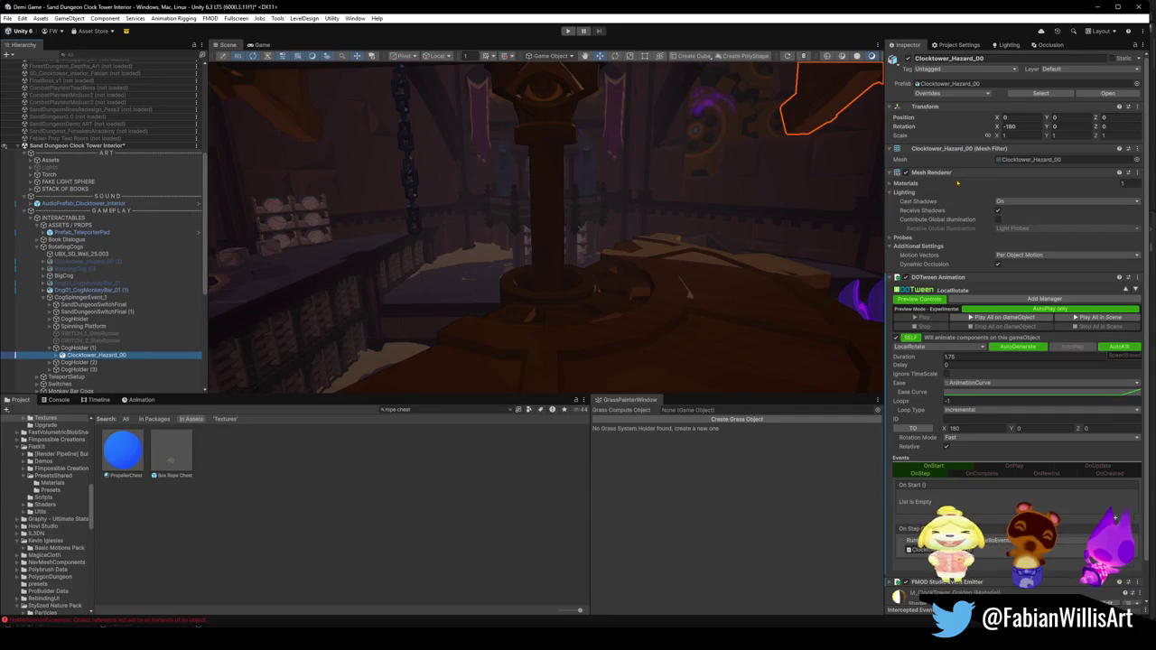
pyautogui.scroll(-2, 906, 244)
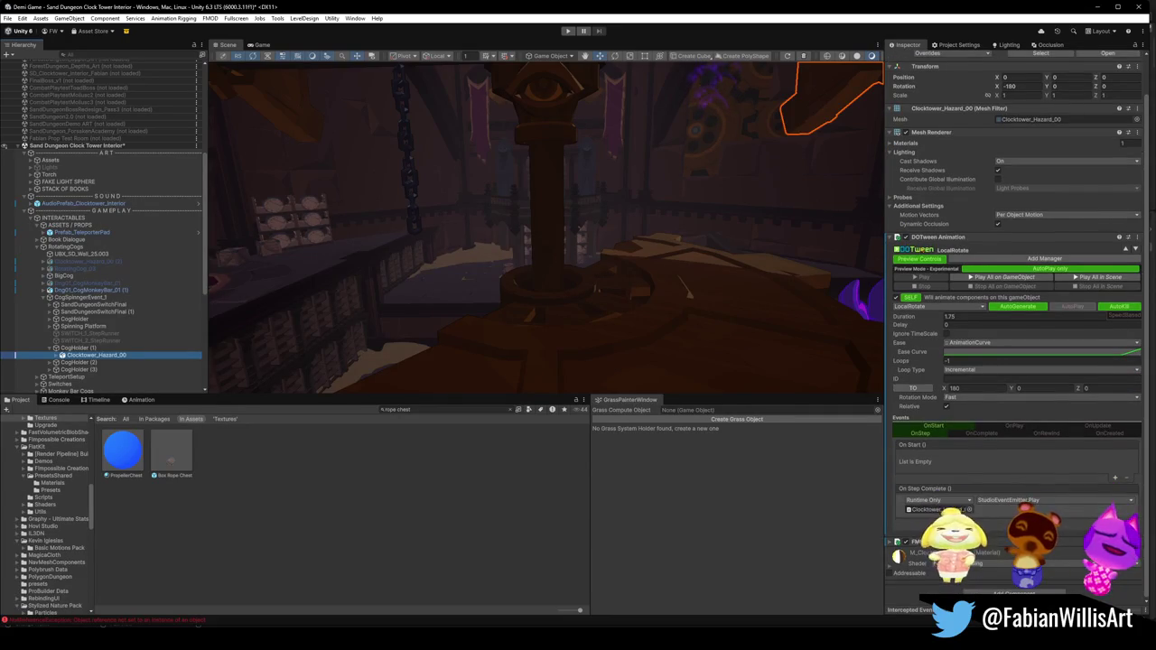
pyautogui.scroll(2, 906, 243)
pyautogui.click(57, 355)
pyautogui.click(91, 362)
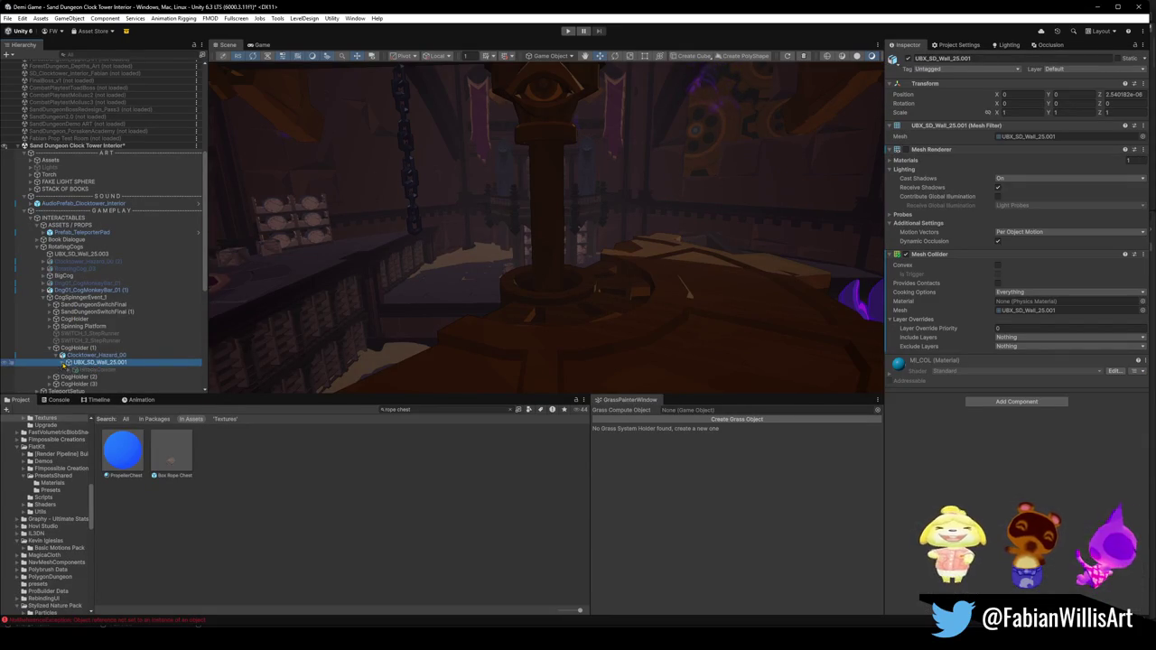
pyautogui.click(70, 371)
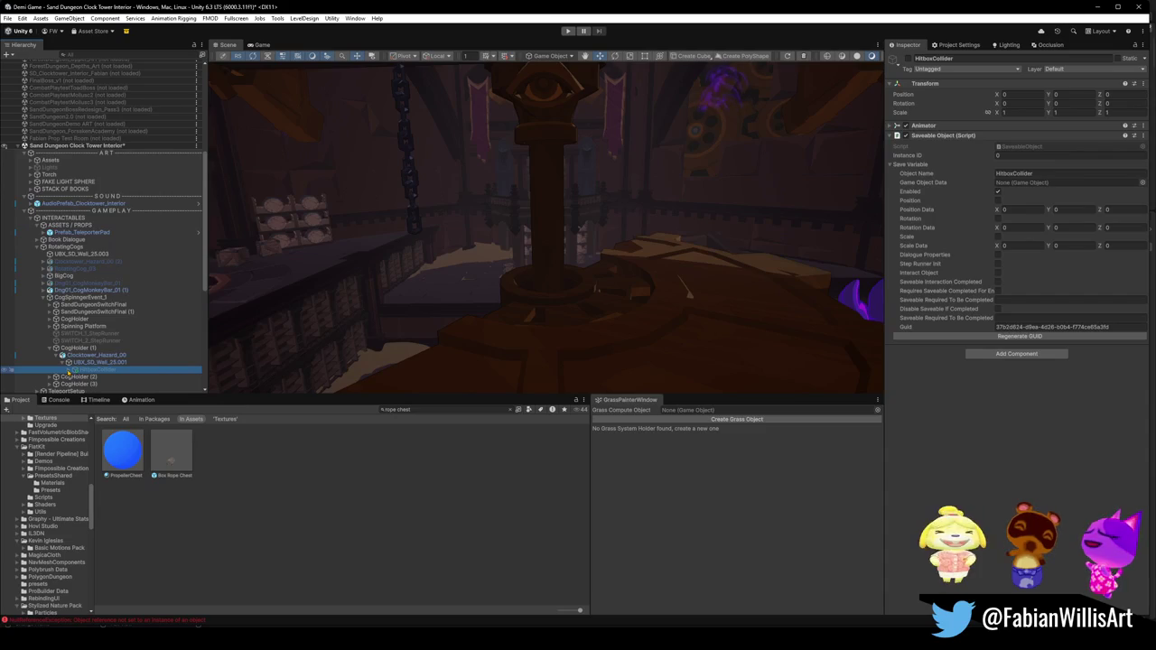
pyautogui.click(69, 369)
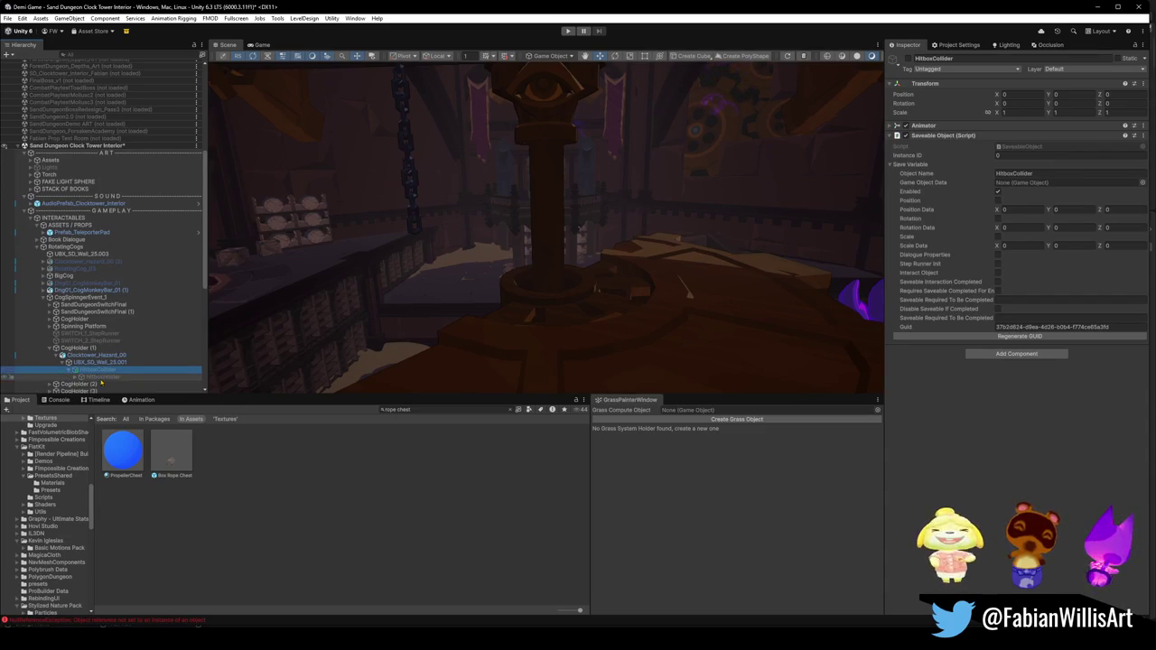
pyautogui.click(91, 377)
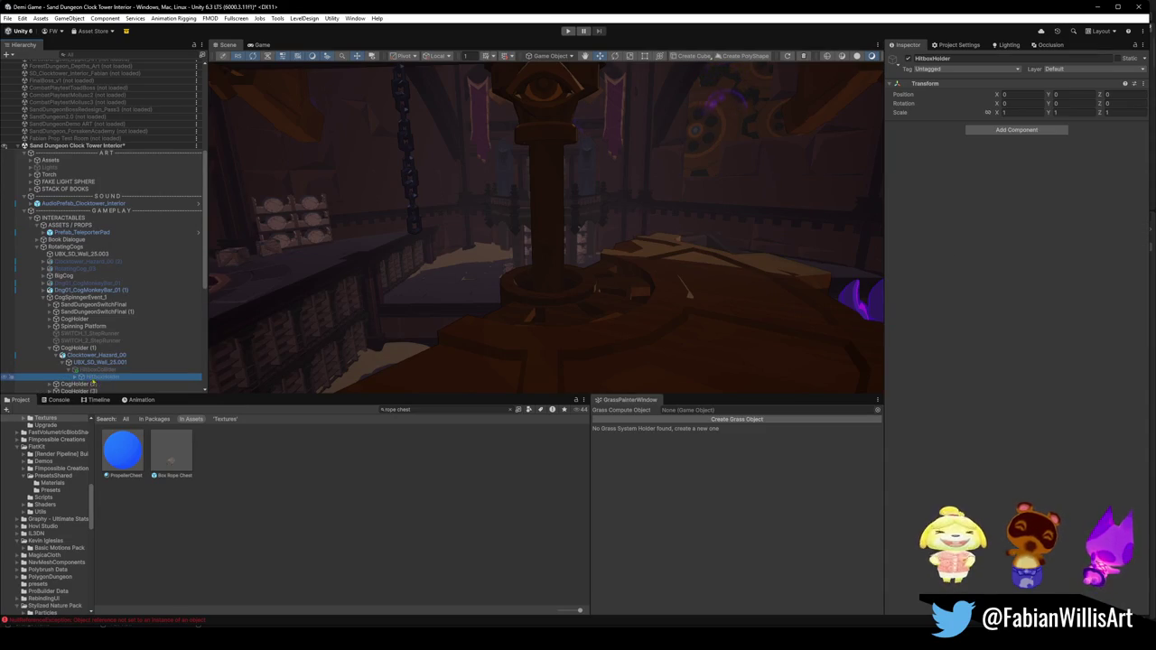
pyautogui.click(98, 383)
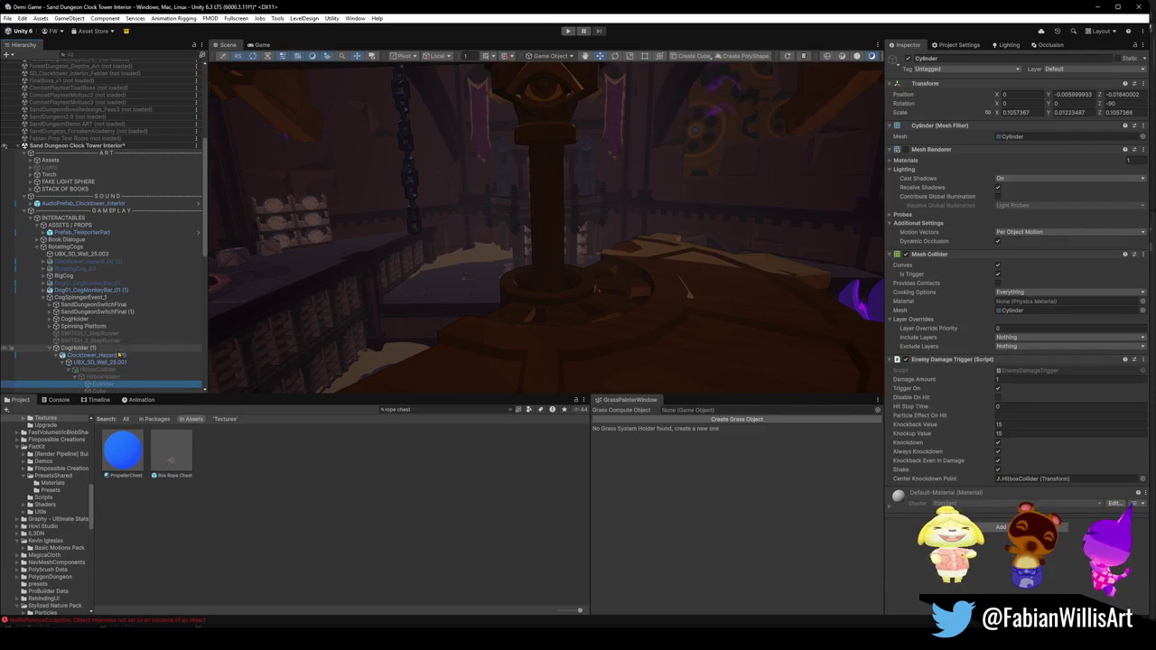
pyautogui.scroll(-4, 116, 352)
pyautogui.click(107, 311)
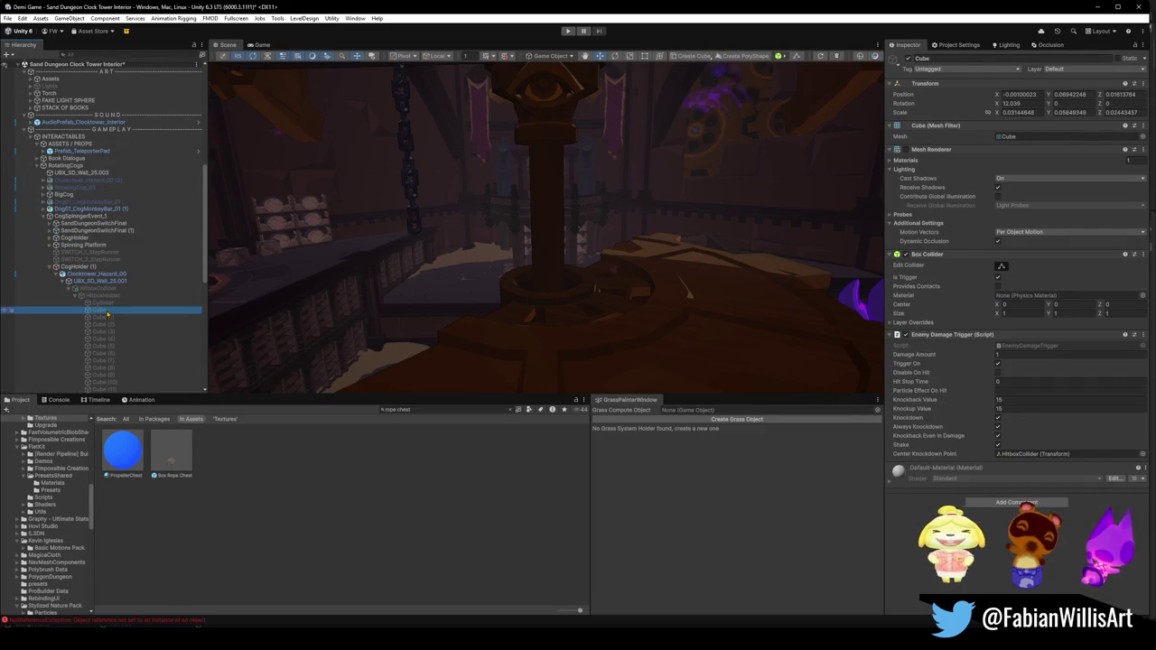
pyautogui.scroll(-5, 107, 314)
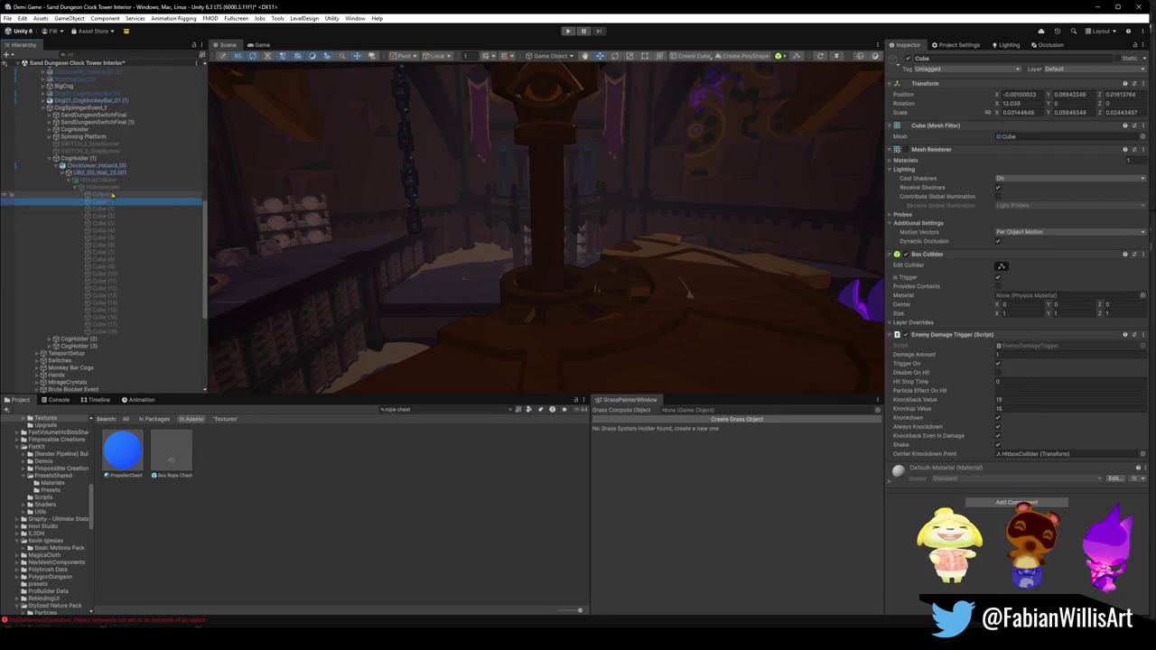
pyautogui.click(112, 223)
pyautogui.click(113, 252)
pyautogui.click(114, 288)
pyautogui.click(116, 324)
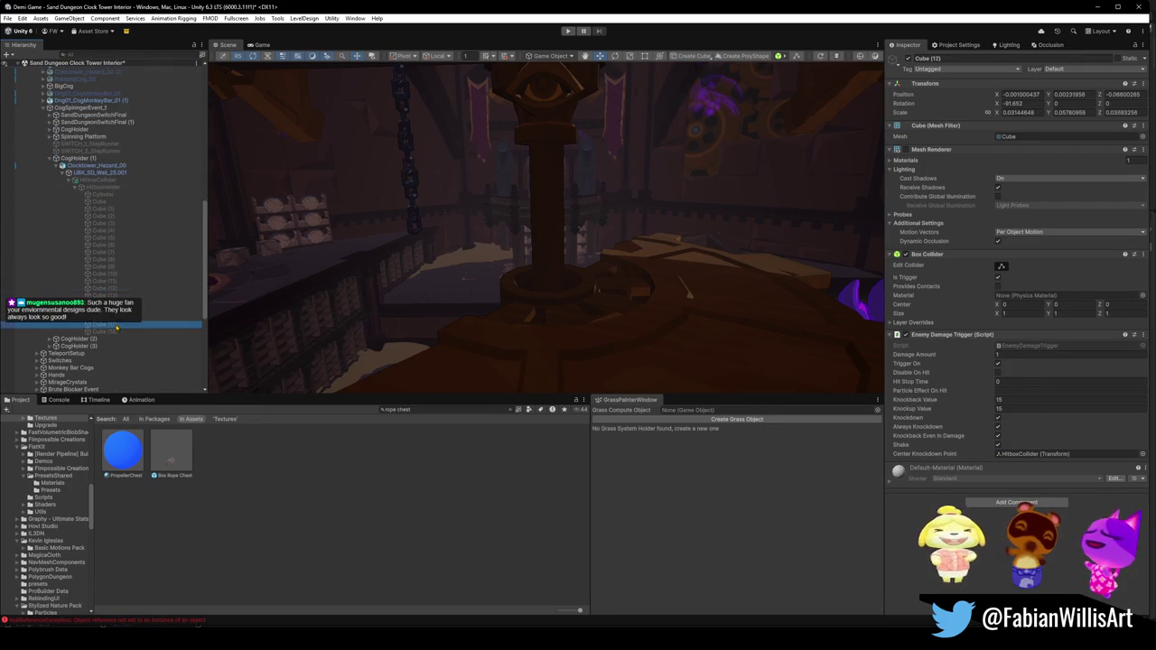
pyautogui.click(109, 281)
pyautogui.moveTo(515, 235); pyautogui.dragTo(487, 248)
pyautogui.click(106, 331)
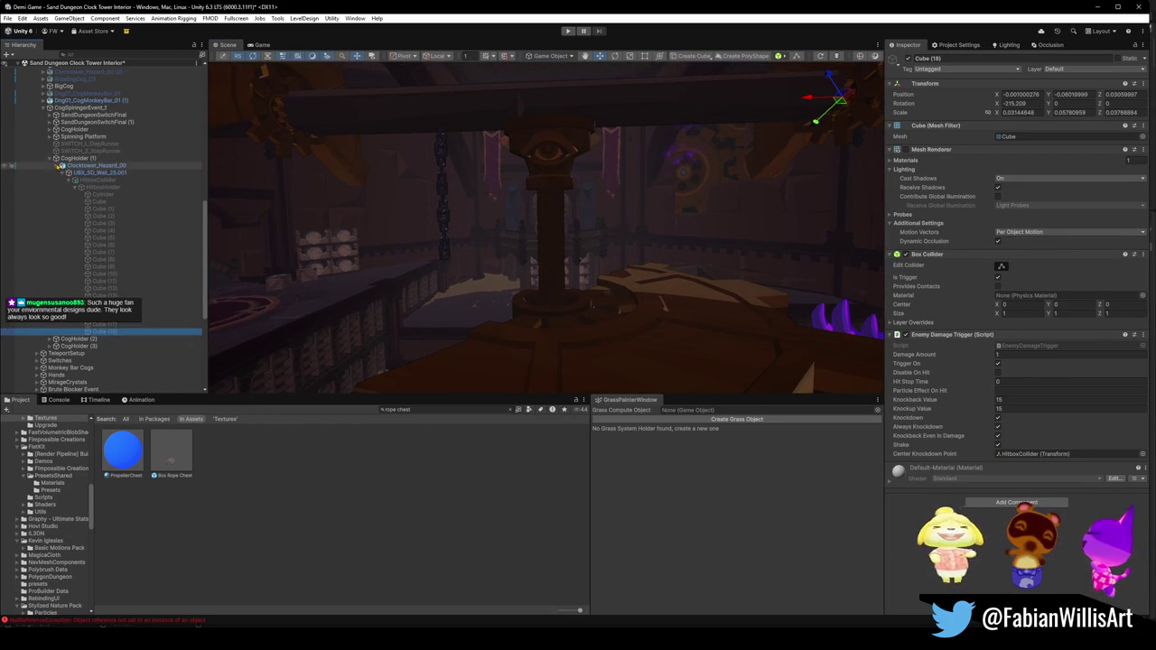
pyautogui.click(60, 166)
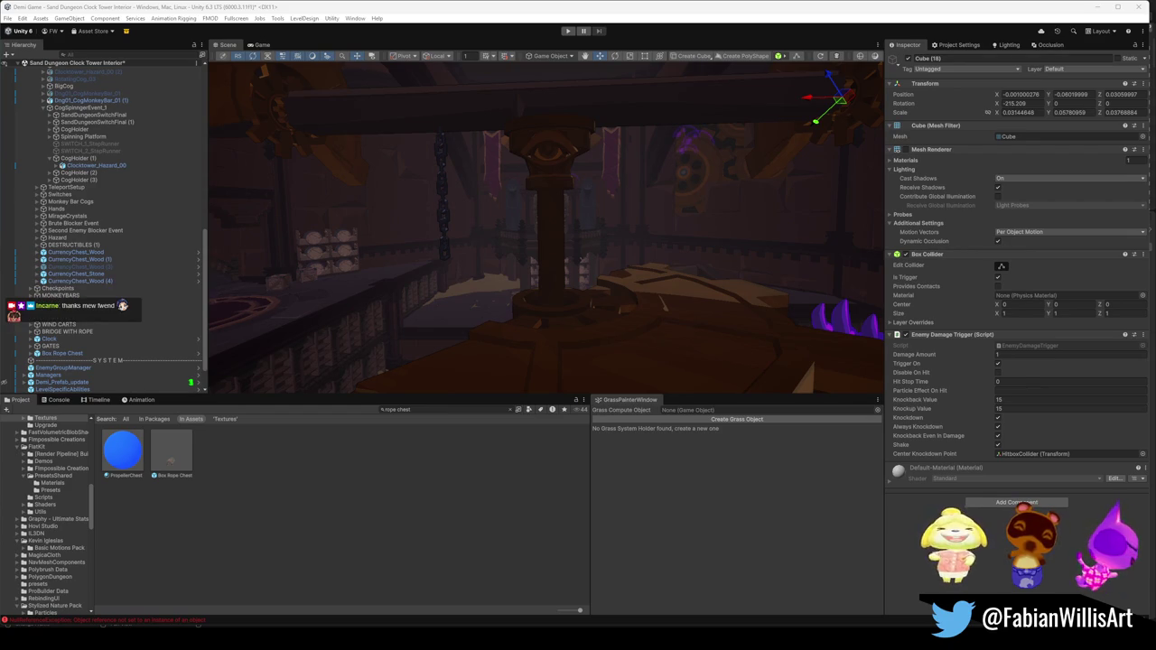
pyautogui.click(79, 267)
# Step: Save the Sand Dungeon Clock Tower Interior scene
pyautogui.click(77, 252)
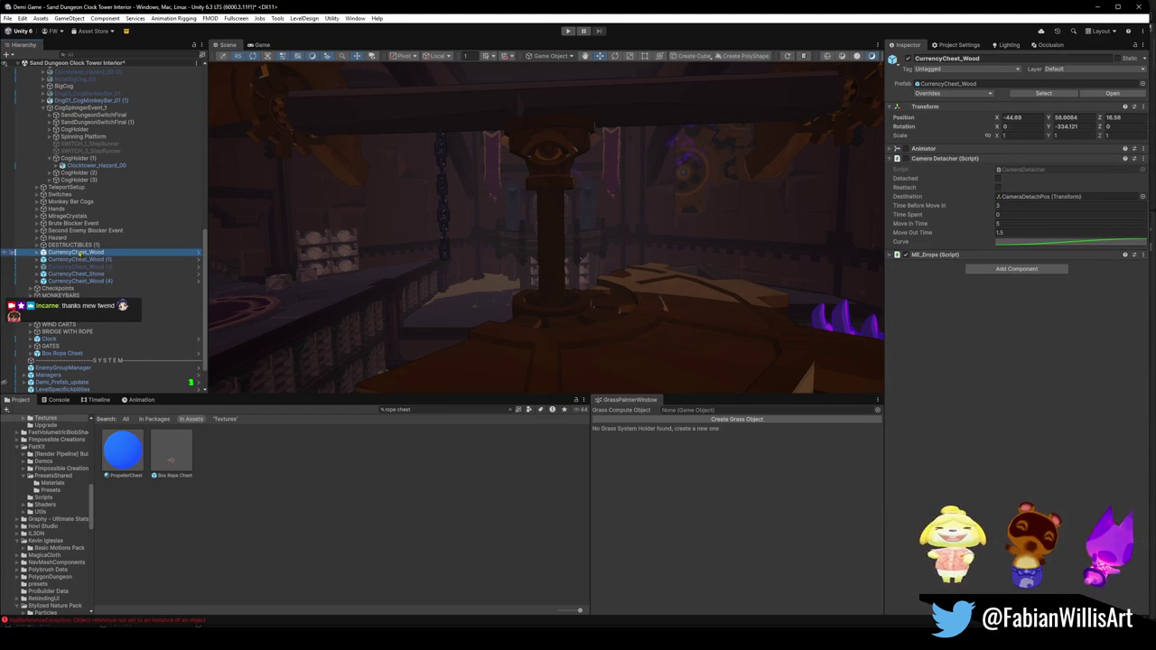
pyautogui.hotkey('ctrl', 's')
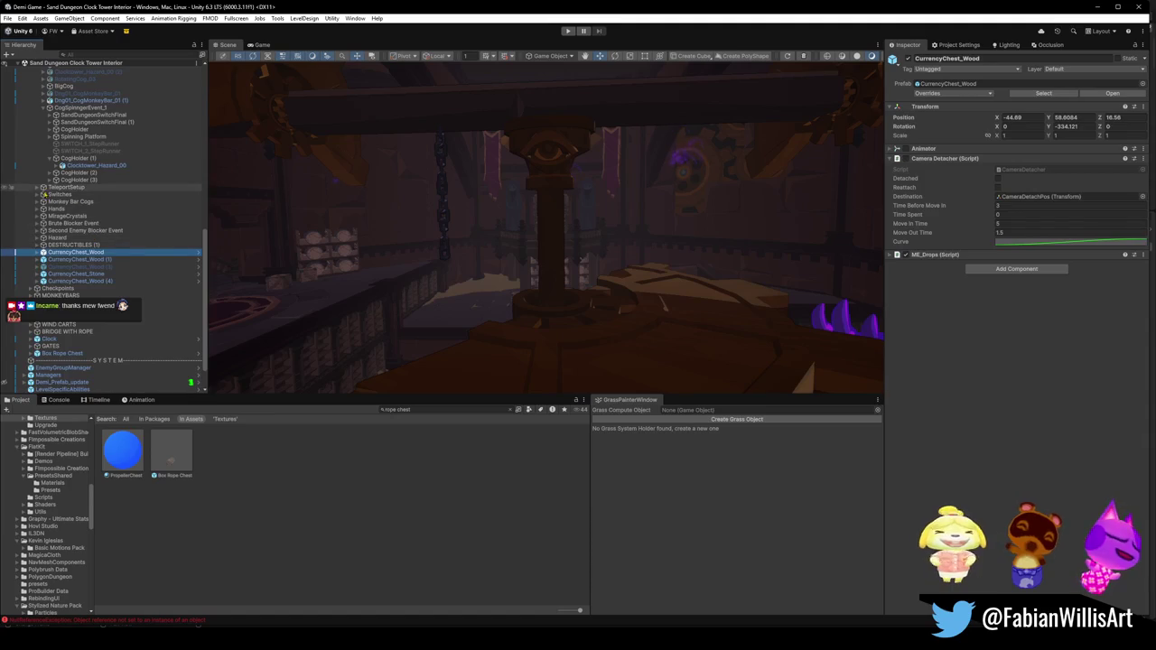
pyautogui.moveTo(451, 262); pyautogui.dragTo(494, 263)
# Step: Expand TeleportSetup and TeleportSystem and frame the teleportation particle effect
pyautogui.click(79, 187)
pyautogui.click(44, 108)
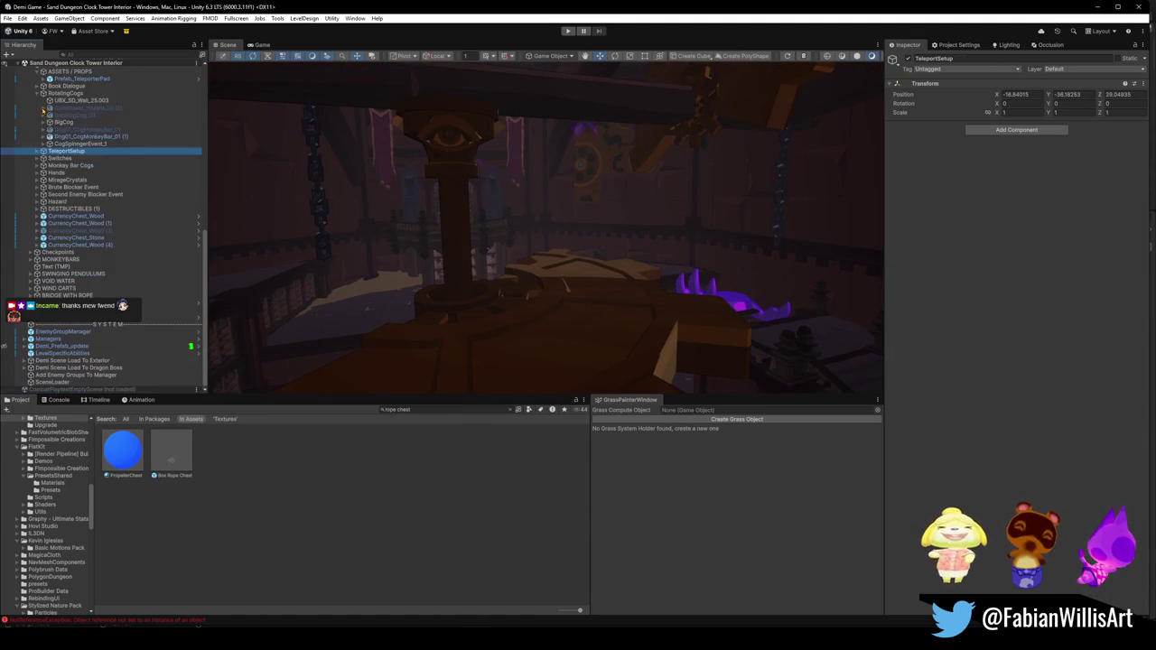
pyautogui.click(52, 158)
pyautogui.click(37, 152)
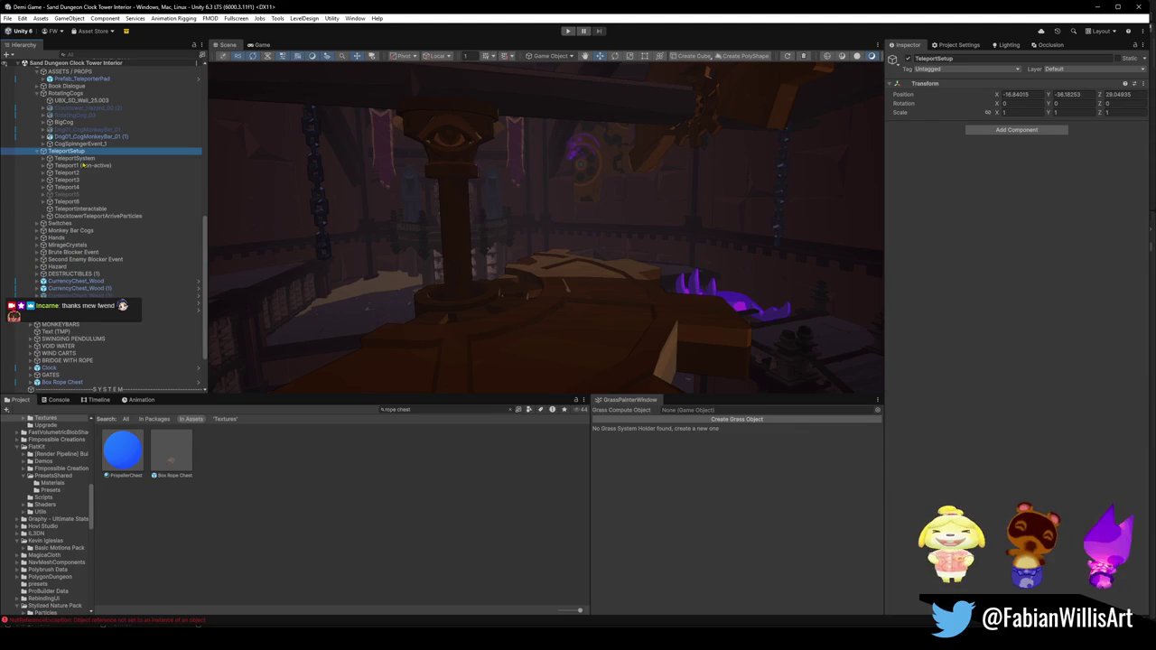
pyautogui.click(94, 160)
pyautogui.click(43, 158)
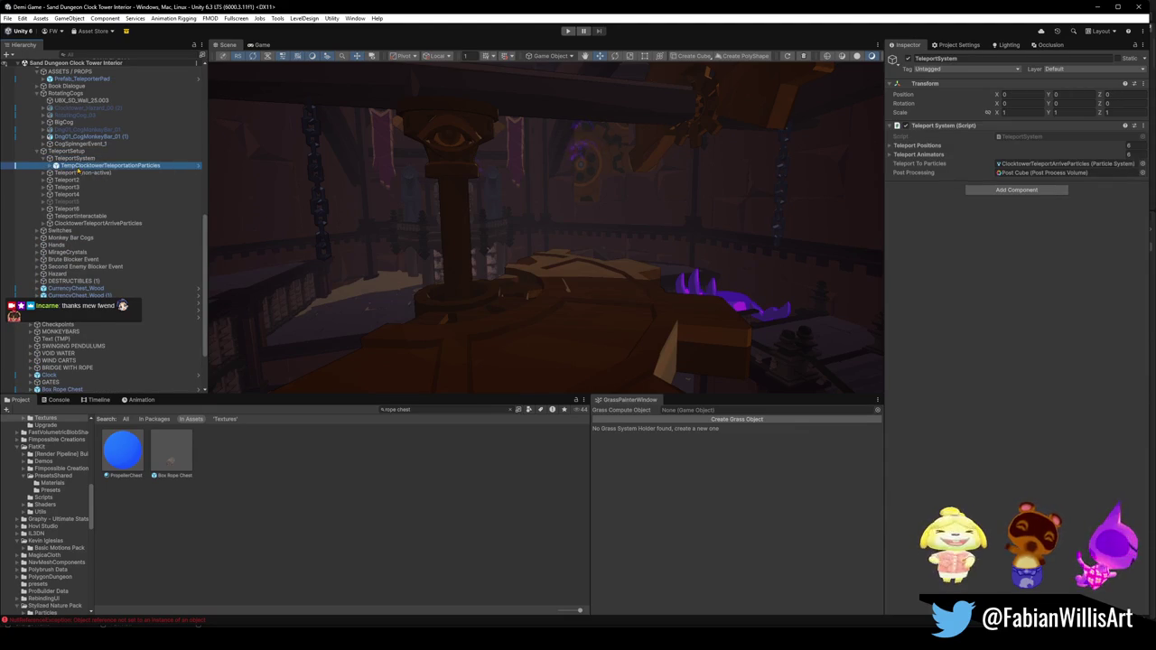
pyautogui.click(109, 165)
pyautogui.press('f')
pyautogui.moveTo(431, 238); pyautogui.dragTo(555, 253)
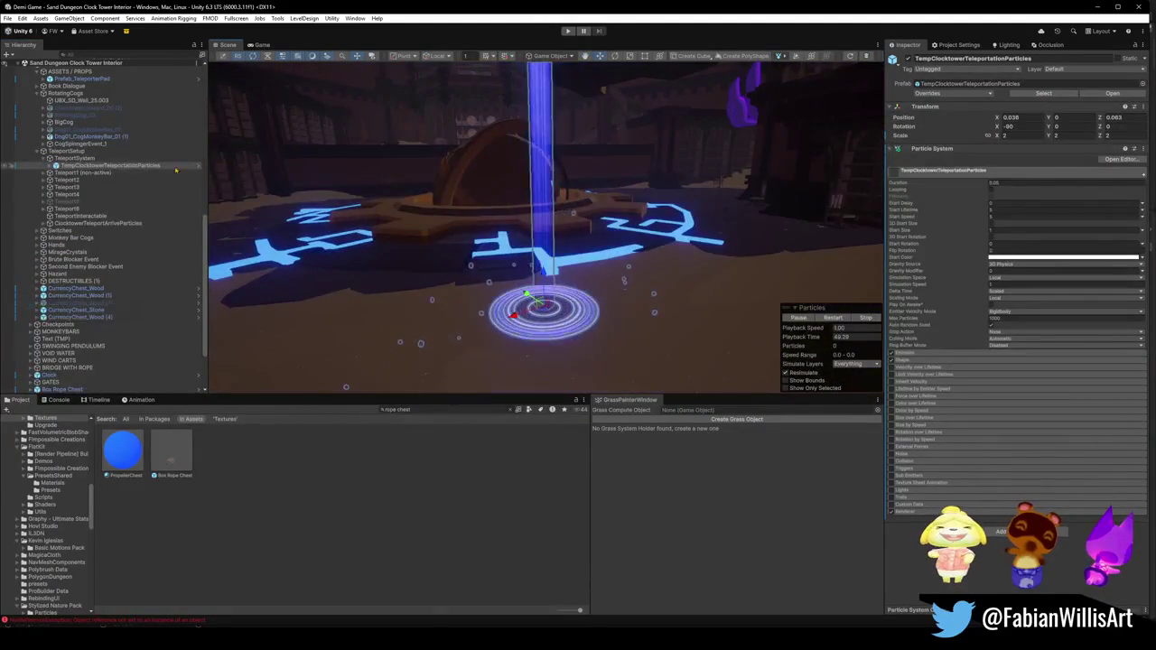
# Step: Review the Teleport System script's Teleport Positions list
pyautogui.click(69, 159)
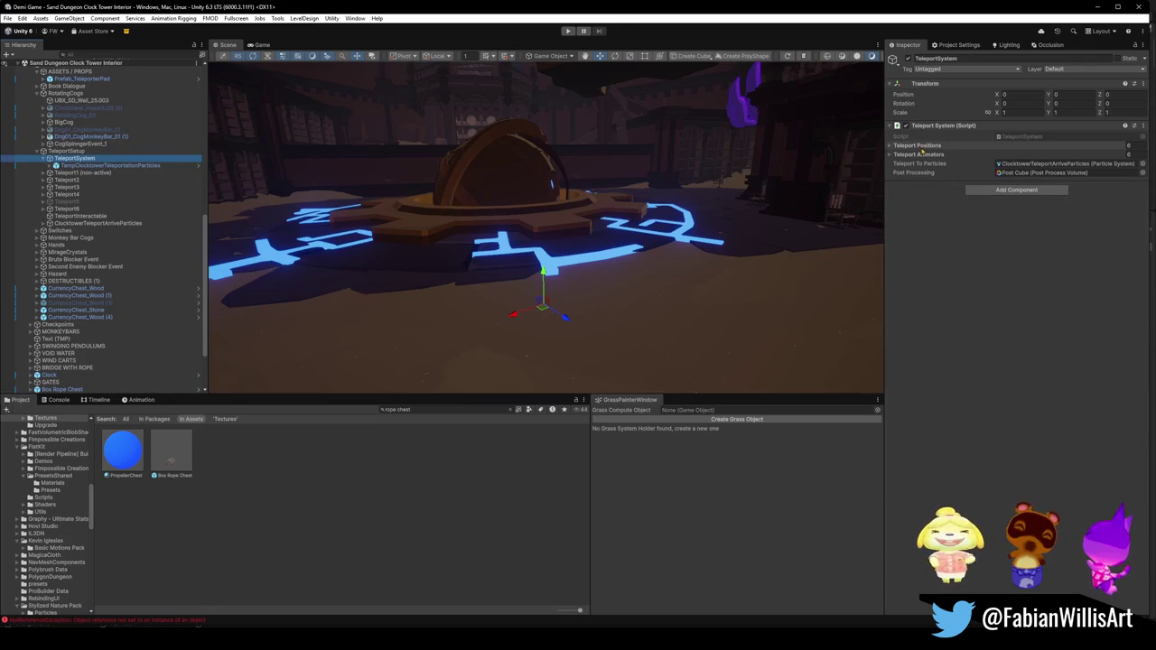
pyautogui.click(889, 147)
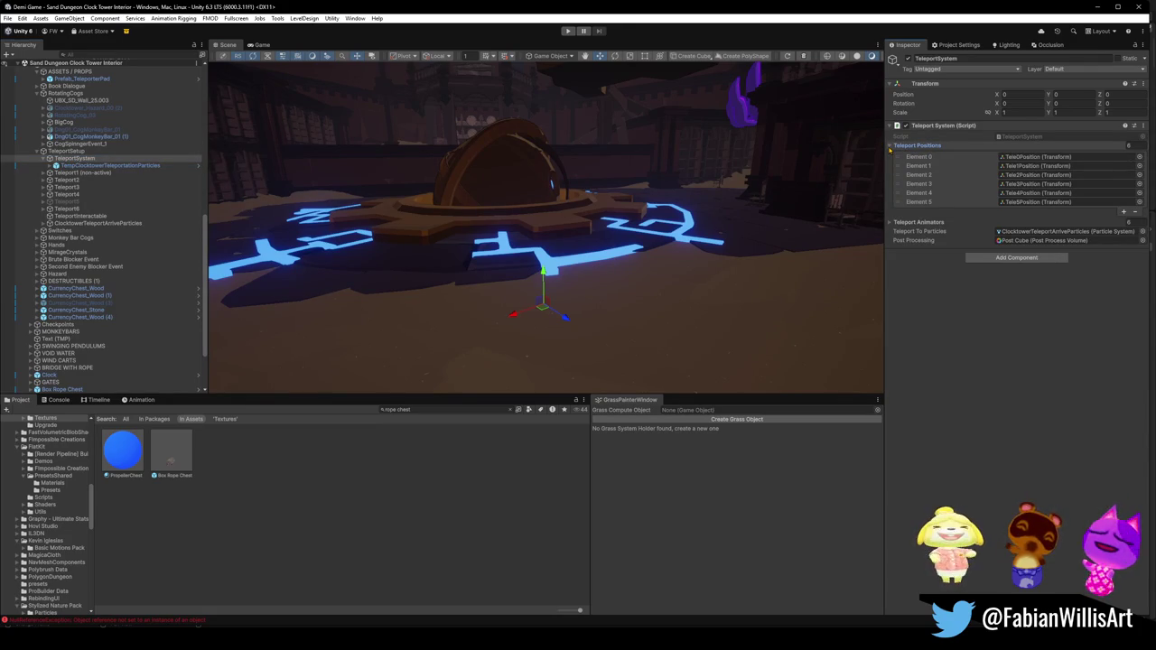
pyautogui.click(889, 147)
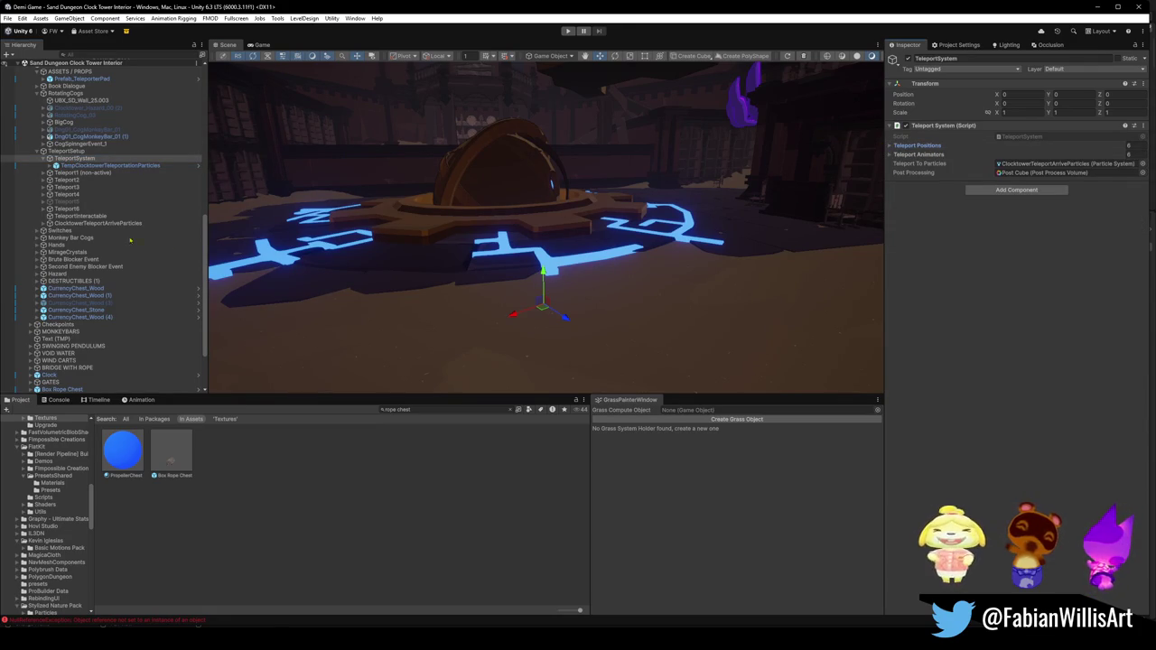
pyautogui.click(41, 160)
pyautogui.moveTo(542, 271)
pyautogui.mouseDown()
pyautogui.moveTo(570, 280)
pyautogui.moveTo(543, 240)
pyautogui.mouseUp()
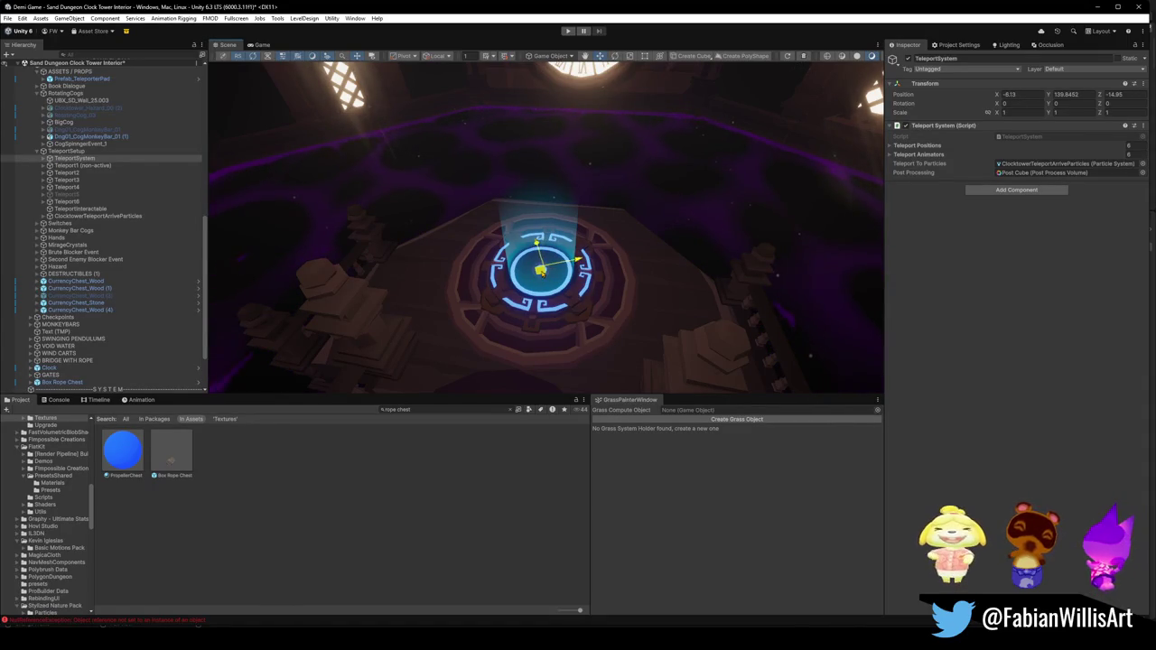
# Step: Frame Teleport1, then frame and delete Teleport2, Teleport3 and Teleport4
pyautogui.doubleClick(86, 165)
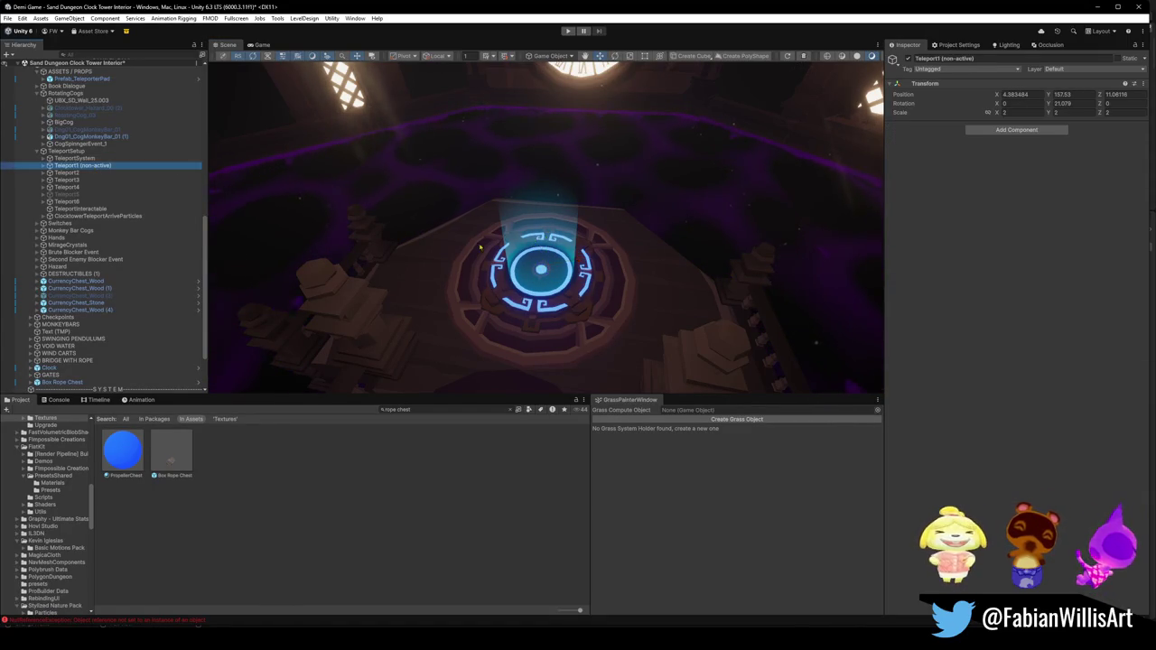
pyautogui.moveTo(591, 240); pyautogui.dragTo(592, 311)
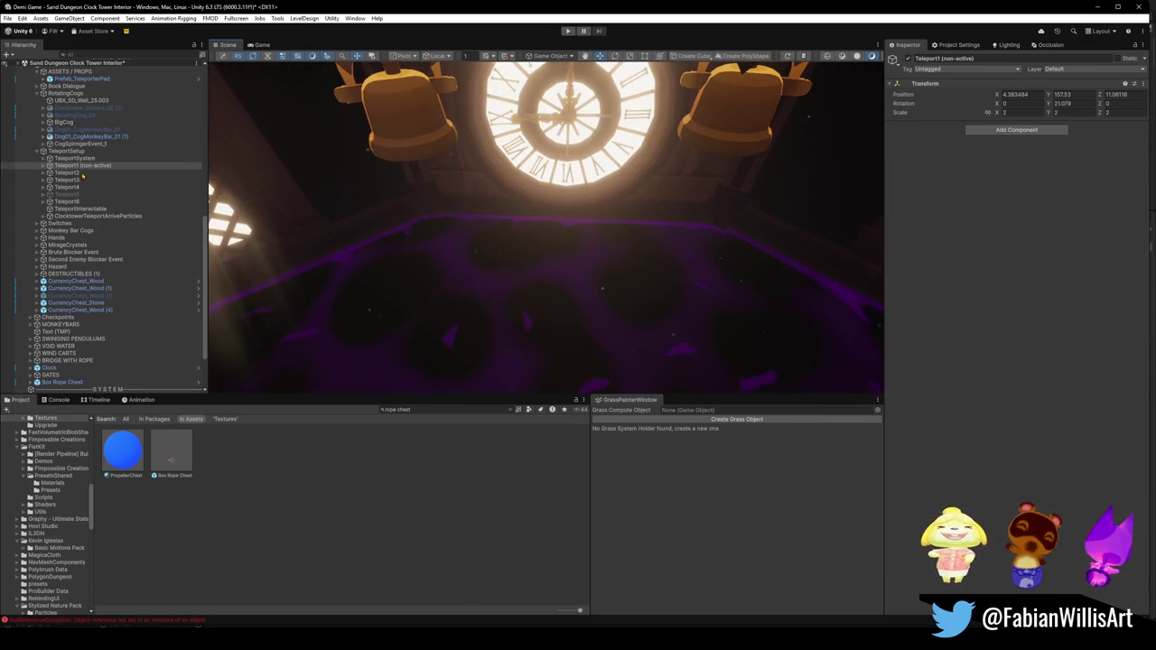
pyautogui.doubleClick(80, 174)
pyautogui.moveTo(632, 241)
pyautogui.mouseDown()
pyautogui.moveTo(645, 240)
pyautogui.moveTo(531, 189)
pyautogui.mouseUp()
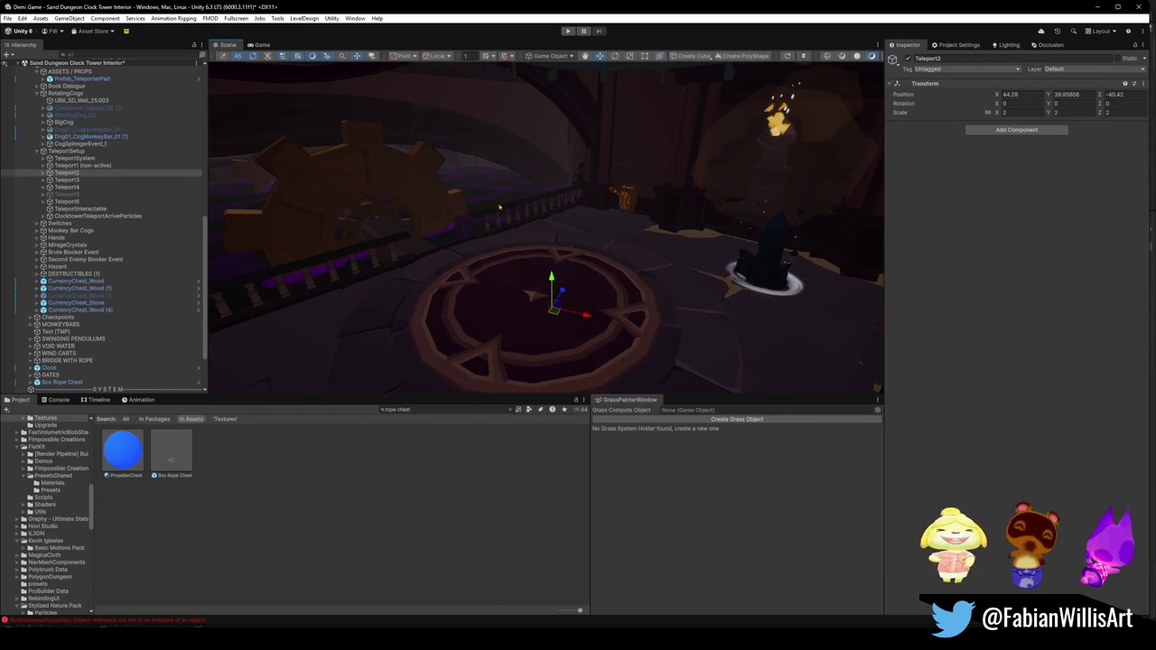
pyautogui.press('Delete')
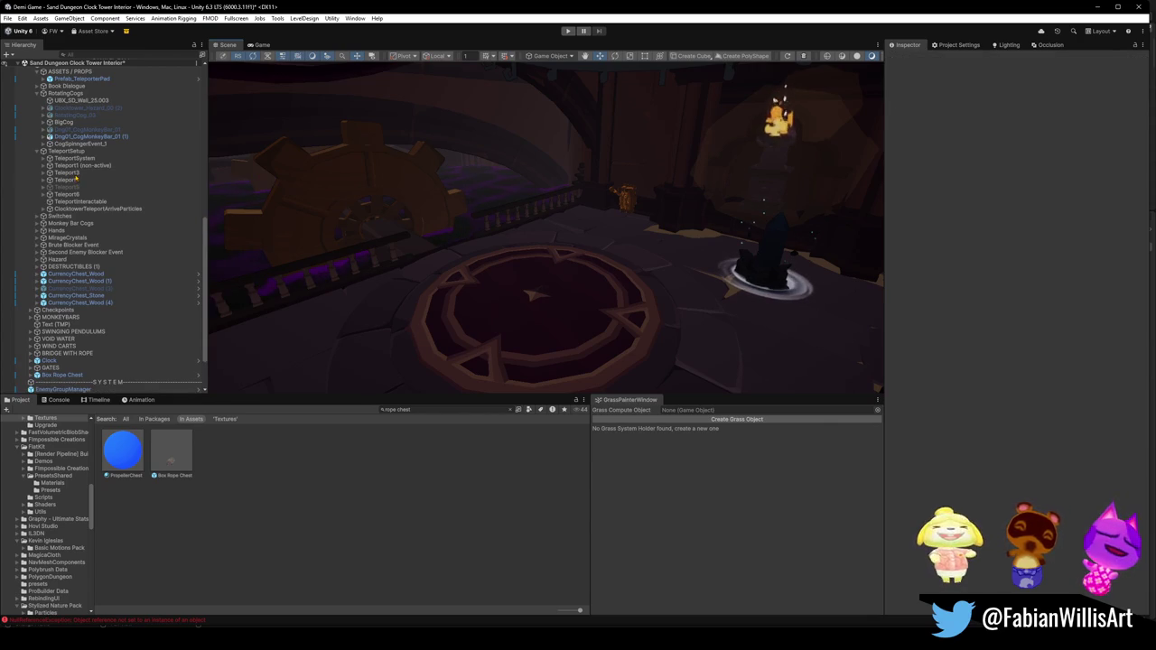
pyautogui.press('f')
pyautogui.moveTo(582, 185)
pyautogui.mouseDown()
pyautogui.moveTo(480, 238)
pyautogui.moveTo(552, 201)
pyautogui.moveTo(456, 392)
pyautogui.mouseUp()
pyautogui.press('Delete')
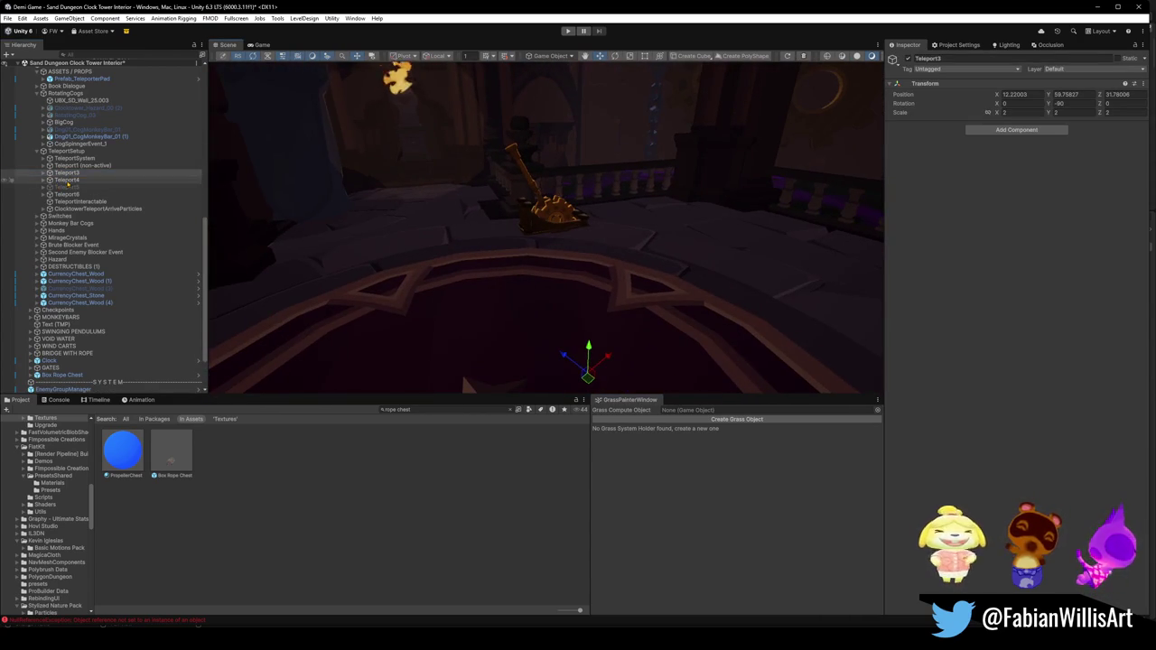
pyautogui.press('f')
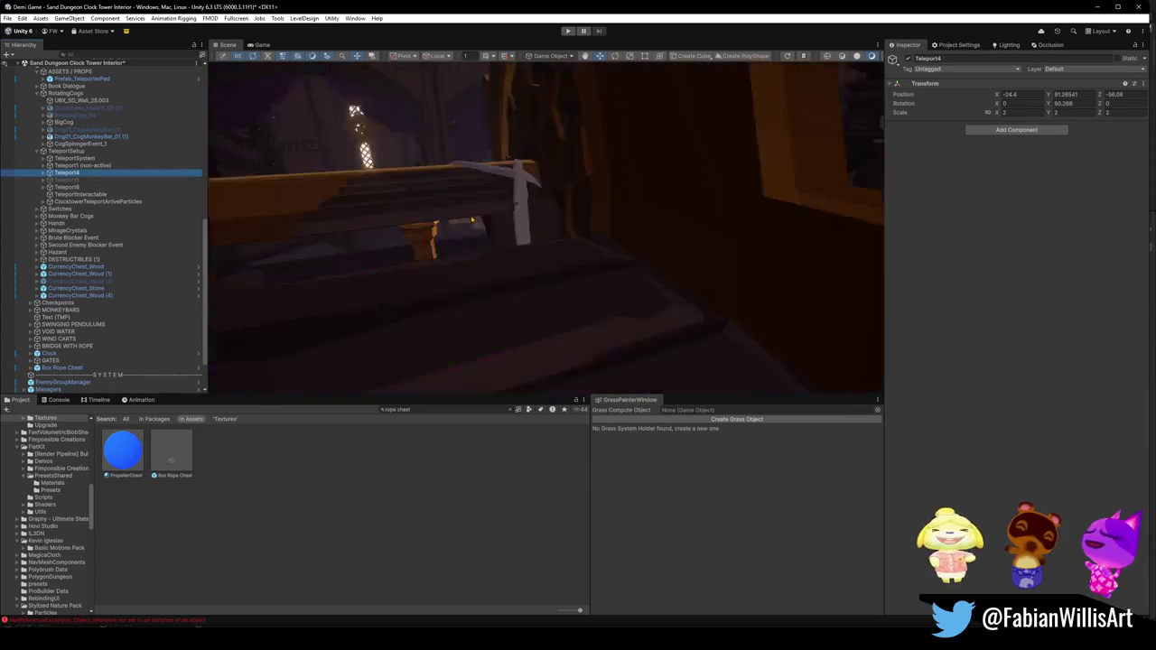
pyautogui.moveTo(468, 225)
pyautogui.mouseDown()
pyautogui.moveTo(531, 226)
pyautogui.moveTo(624, 182)
pyautogui.mouseUp()
pyautogui.press('Delete')
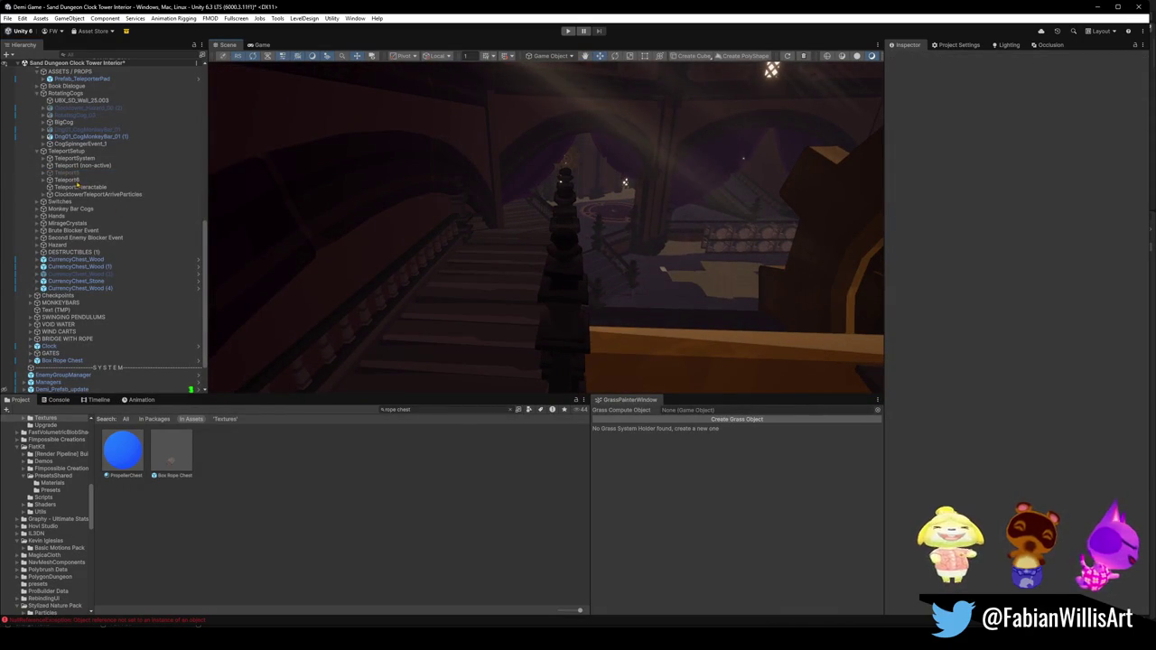
# Step: Frame and delete Teleport5 and Teleport6
pyautogui.click(65, 173)
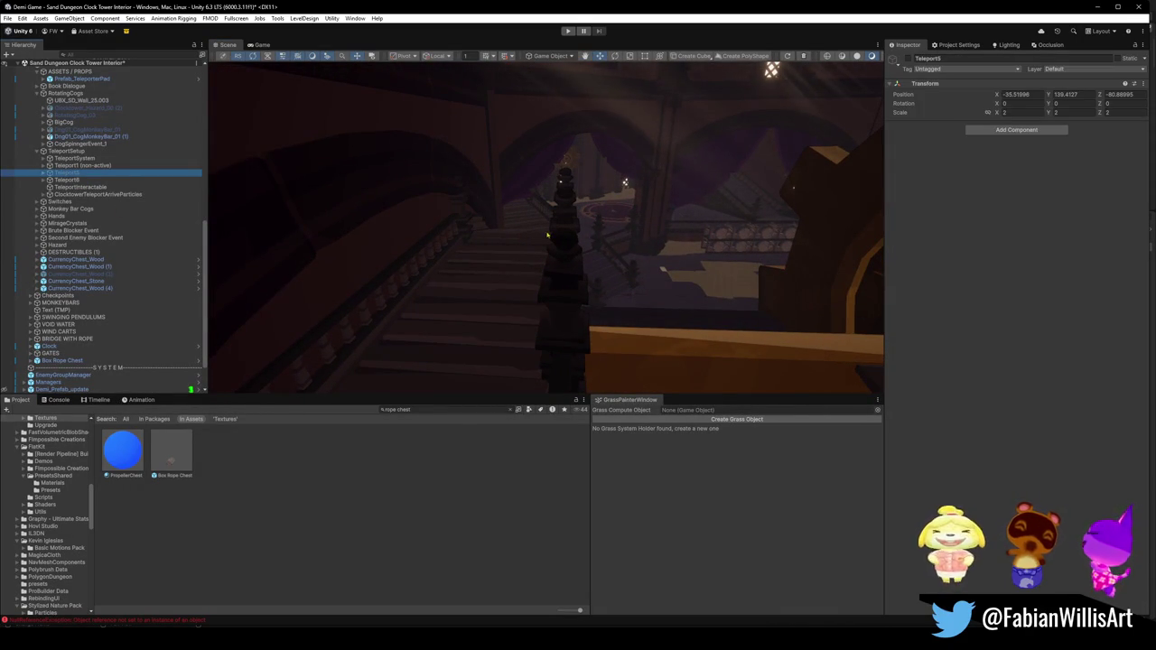
pyautogui.press('f')
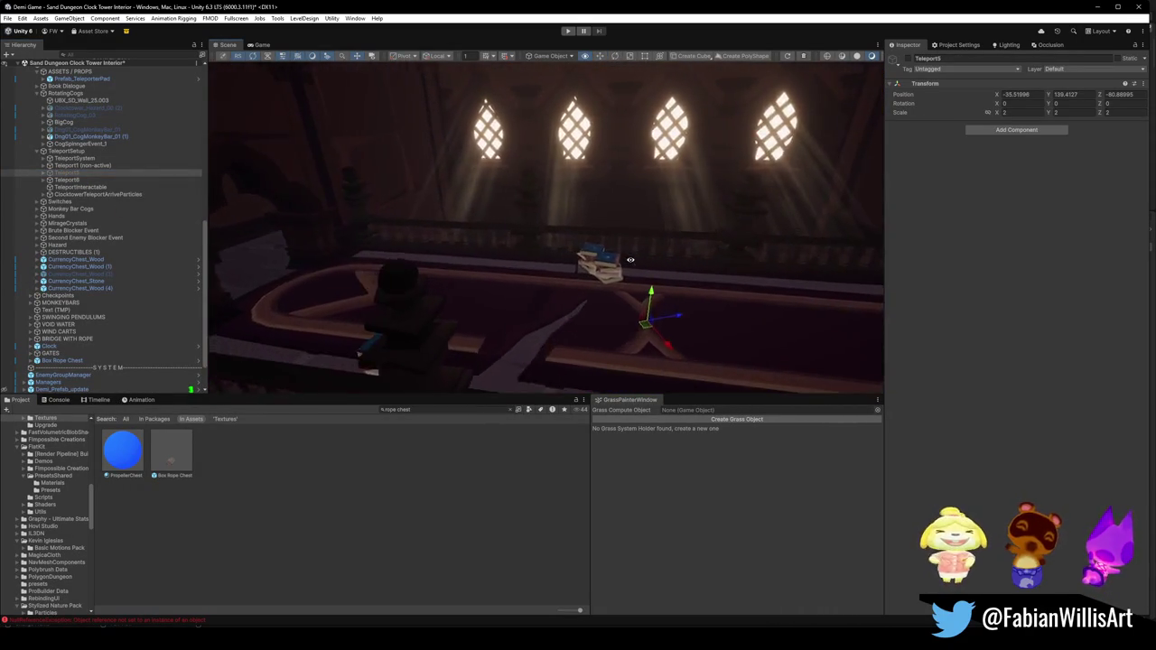
pyautogui.moveTo(630, 260); pyautogui.dragTo(542, 253)
pyautogui.press('Delete')
pyautogui.click(68, 176)
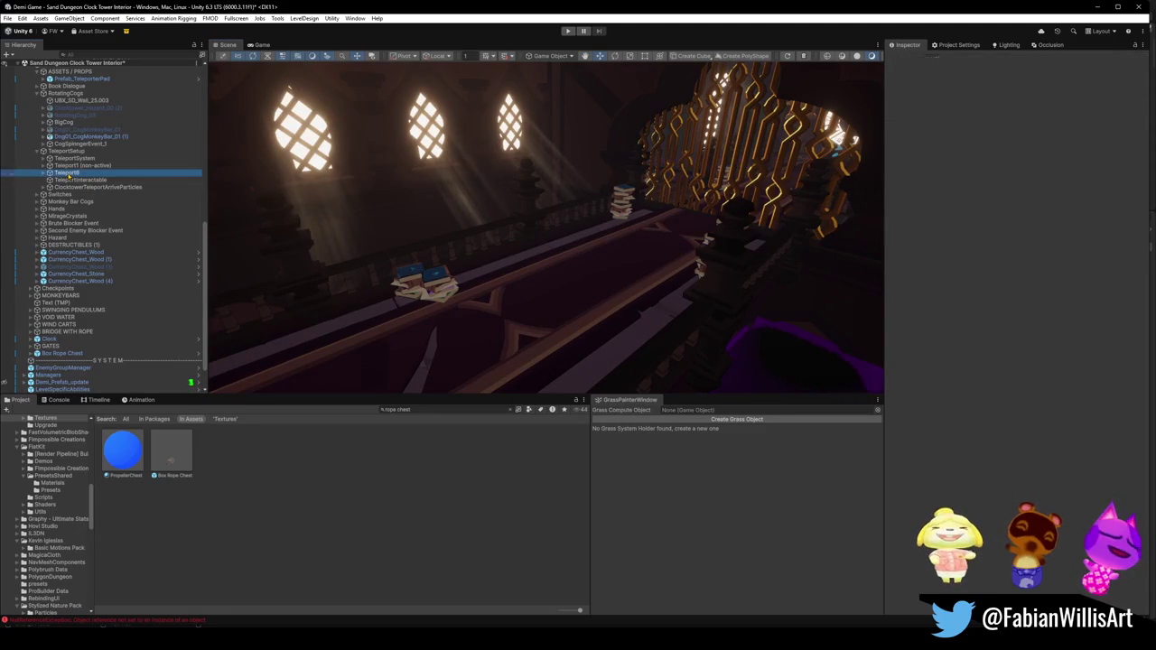
pyautogui.press('f')
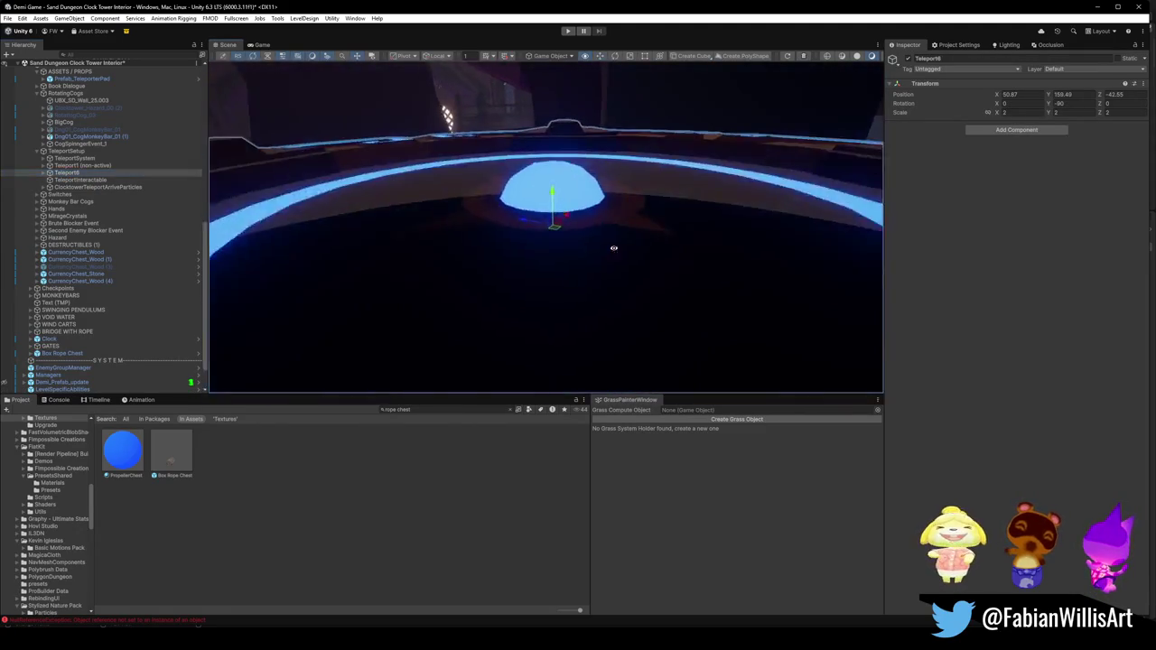
pyautogui.scroll(-5, 618, 250)
pyautogui.press('Delete')
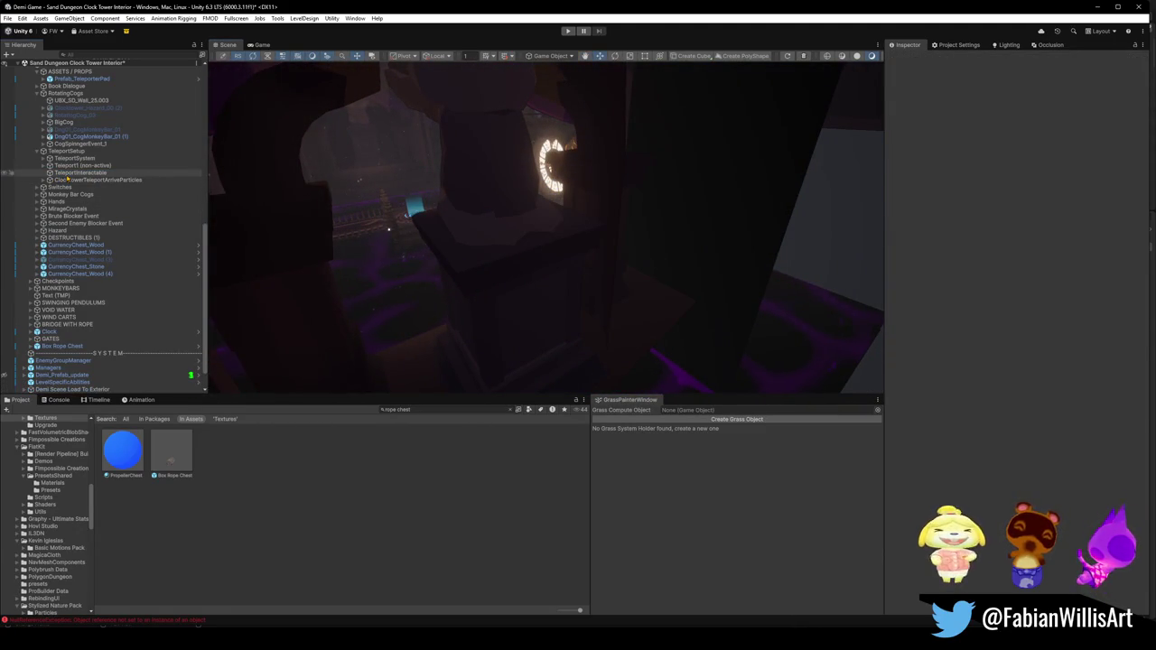
# Step: Frame TeleportInteractable on the glowing pad and inspect ClocktowerTeleportArriveParticles
pyautogui.press('f')
pyautogui.moveTo(376, 219)
pyautogui.mouseDown()
pyautogui.moveTo(564, 252)
pyautogui.moveTo(377, 245)
pyautogui.mouseUp()
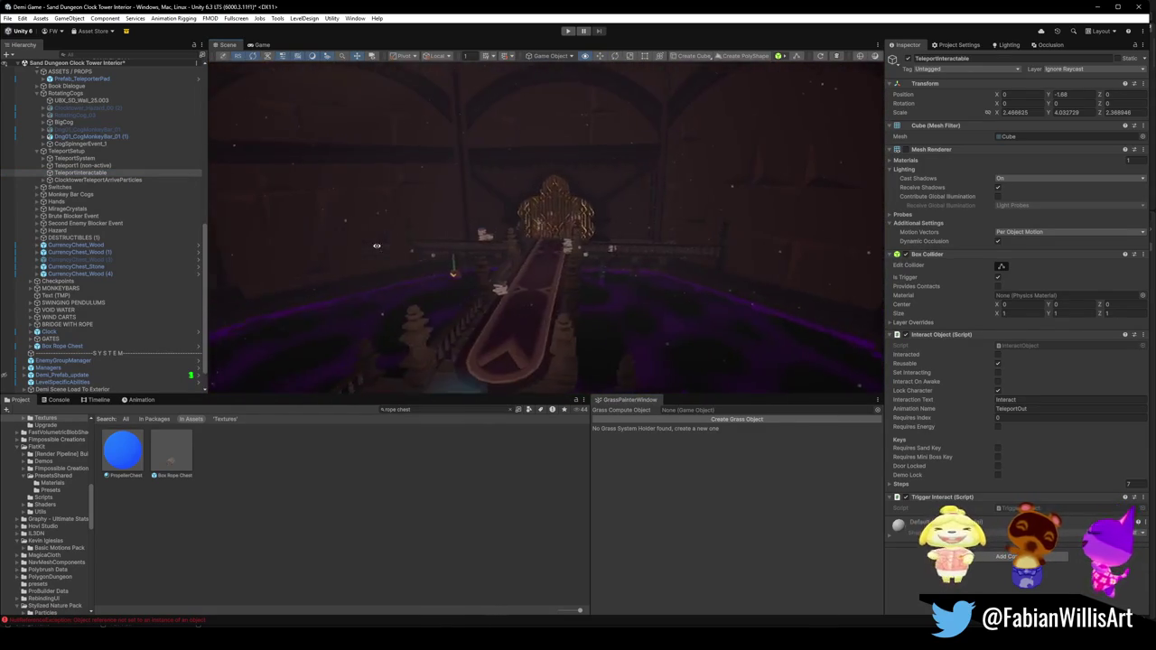
pyautogui.press('f')
pyautogui.moveTo(493, 343); pyautogui.dragTo(676, 310)
pyautogui.scroll(3, 676, 305)
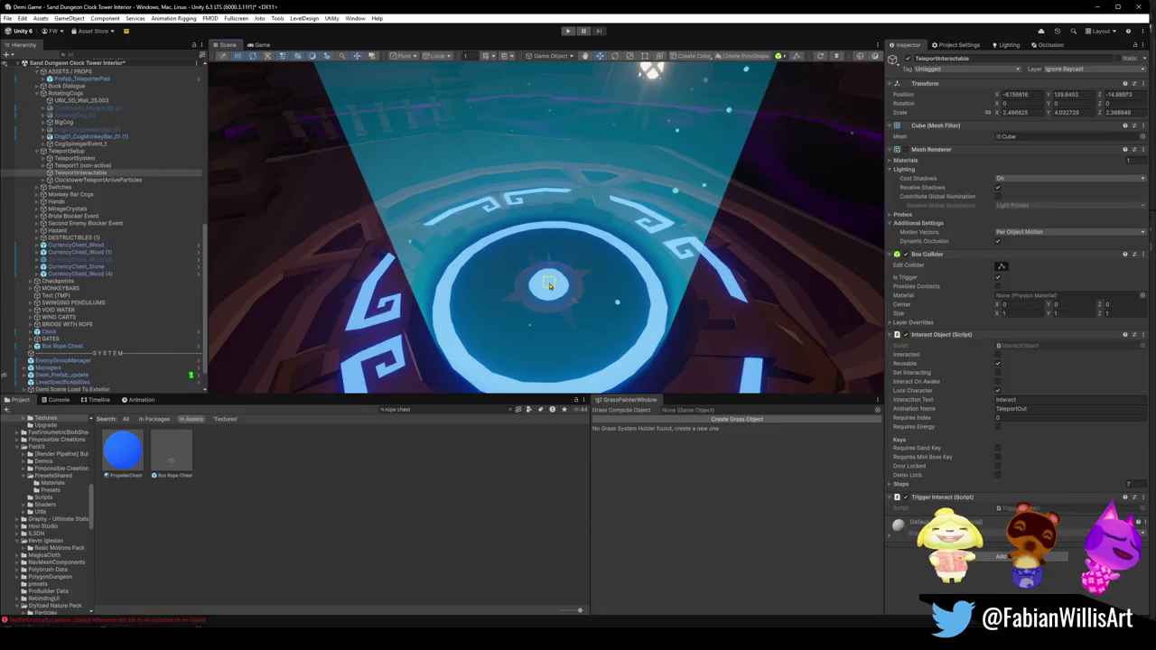
pyautogui.click(83, 181)
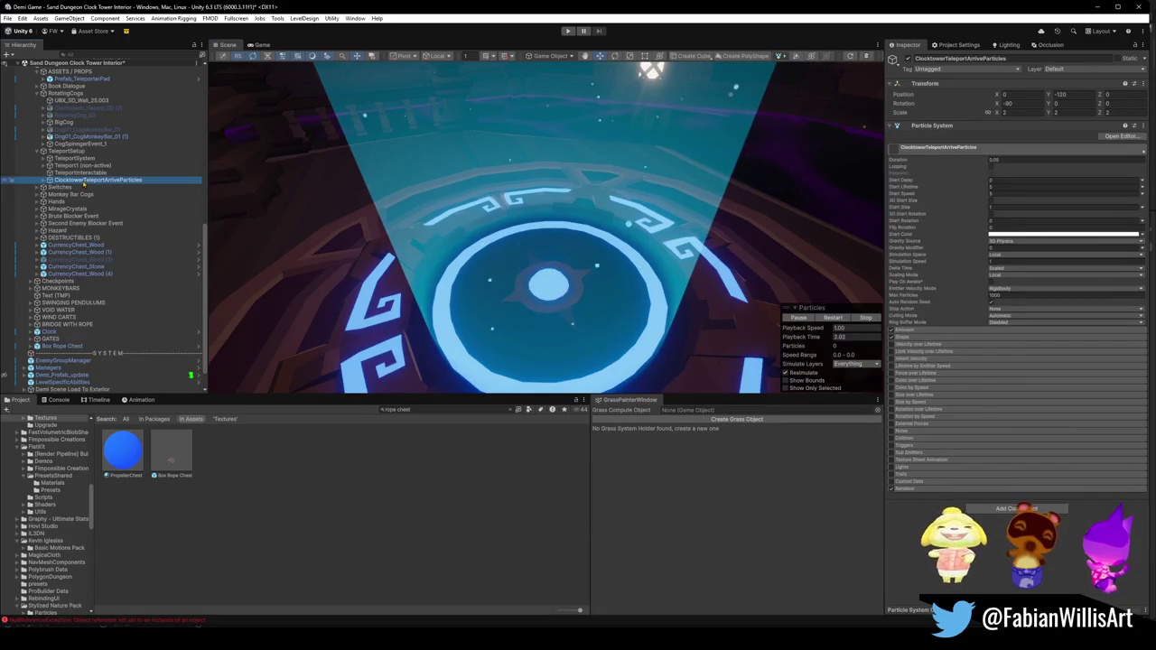
# Step: Collapse TeleportSetup and save the scene
pyautogui.scroll(-5, 544, 242)
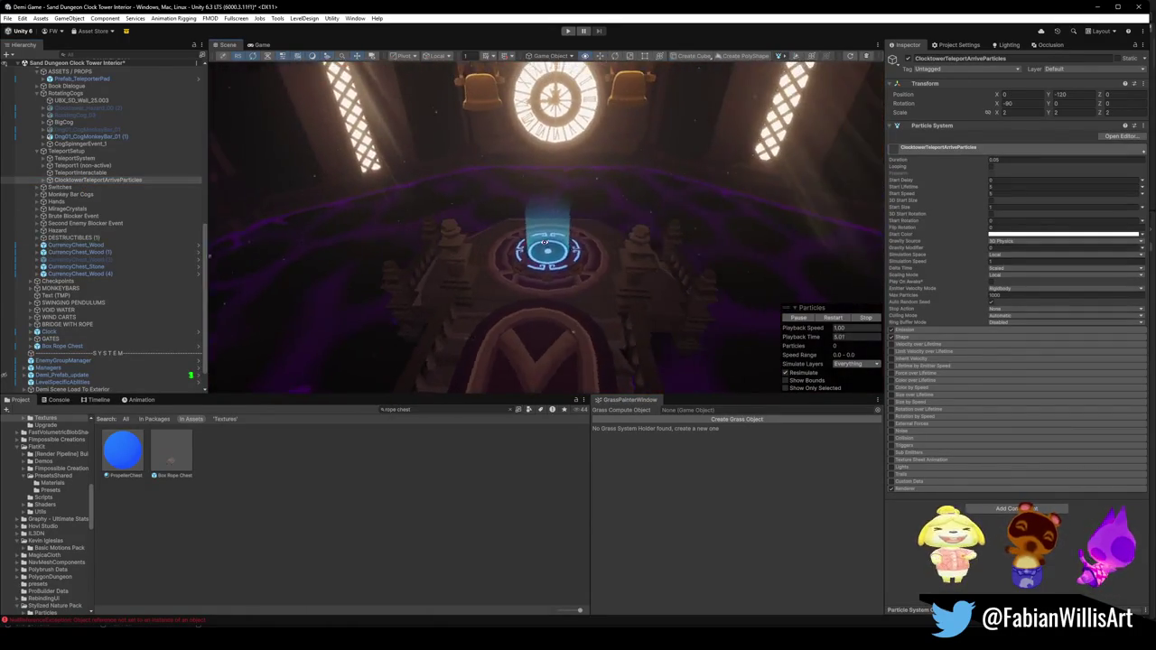
pyautogui.scroll(-8, 545, 242)
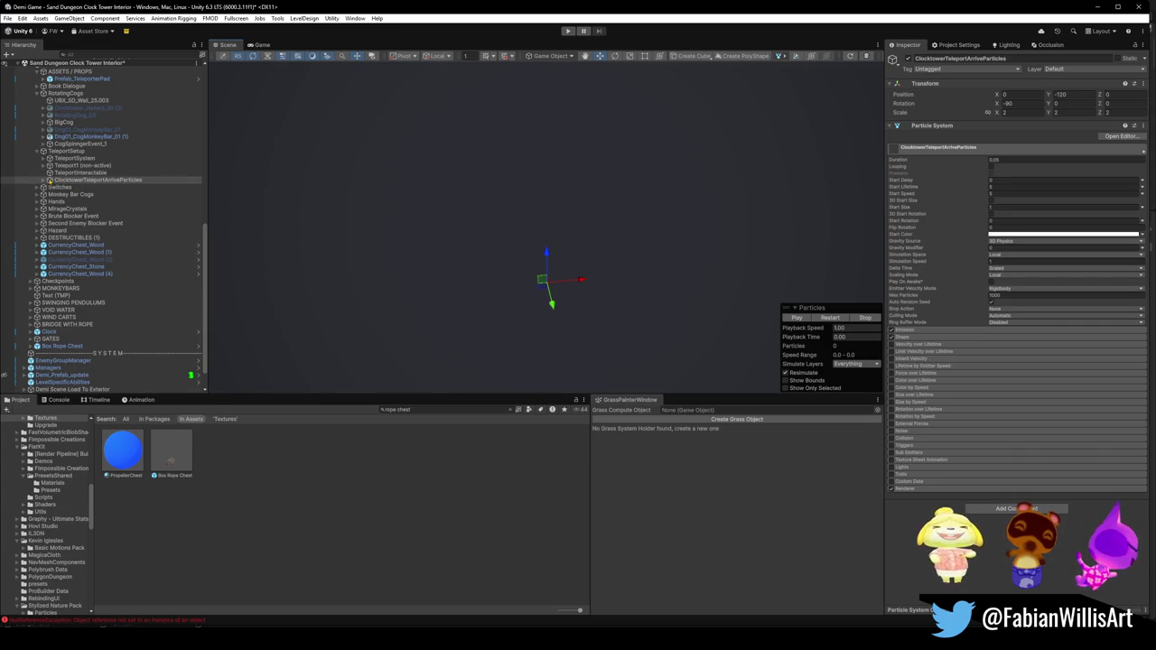
pyautogui.click(36, 151)
pyautogui.click(60, 158)
pyautogui.hotkey('ctrl', 's')
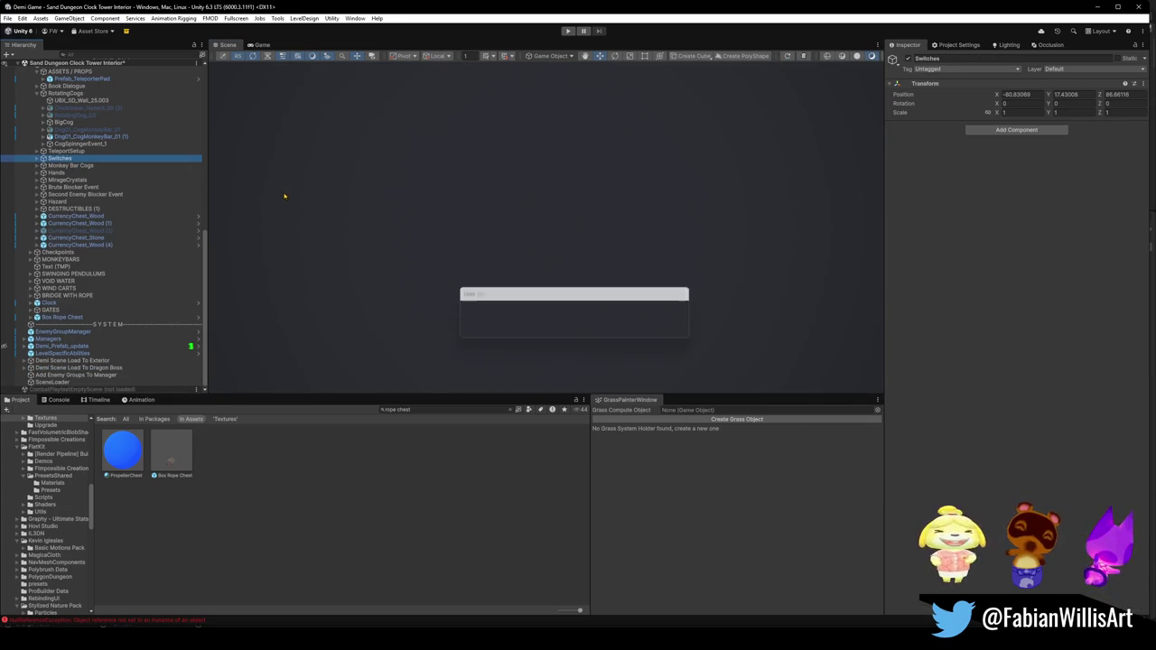
# Step: Frame SandDungeonSwitchFinal (1) and fly toward the curtain and rope bridge
pyautogui.click(37, 158)
pyautogui.click(89, 165)
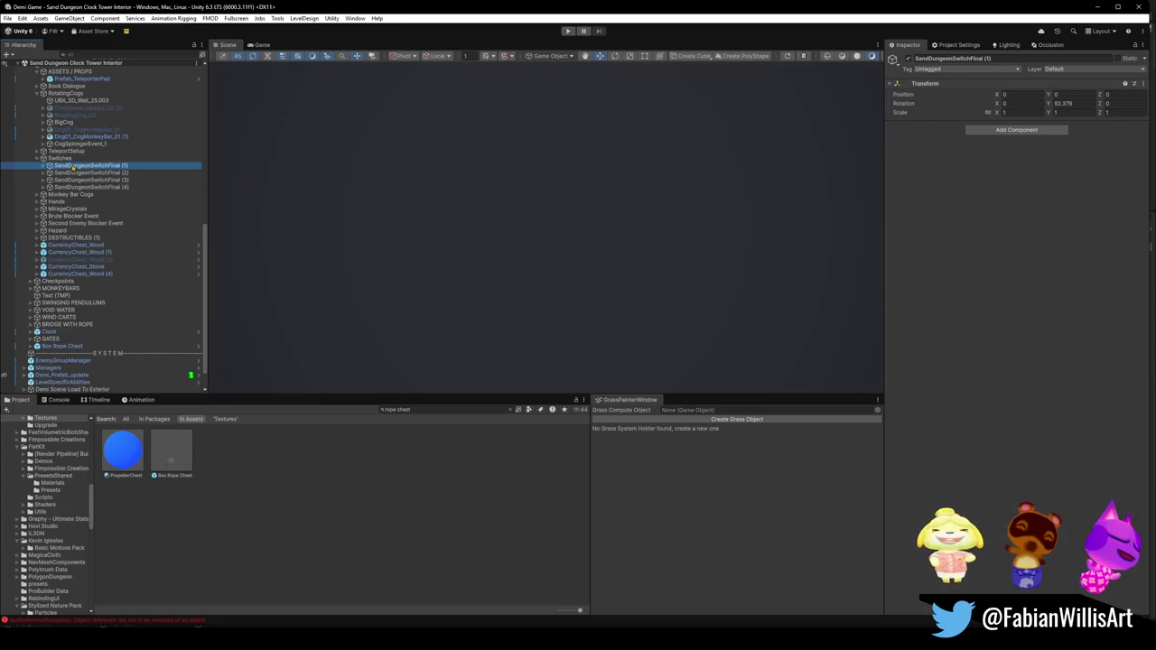
pyautogui.press('f')
pyautogui.moveTo(479, 211)
pyautogui.mouseDown()
pyautogui.moveTo(508, 258)
pyautogui.moveTo(571, 221)
pyautogui.mouseUp()
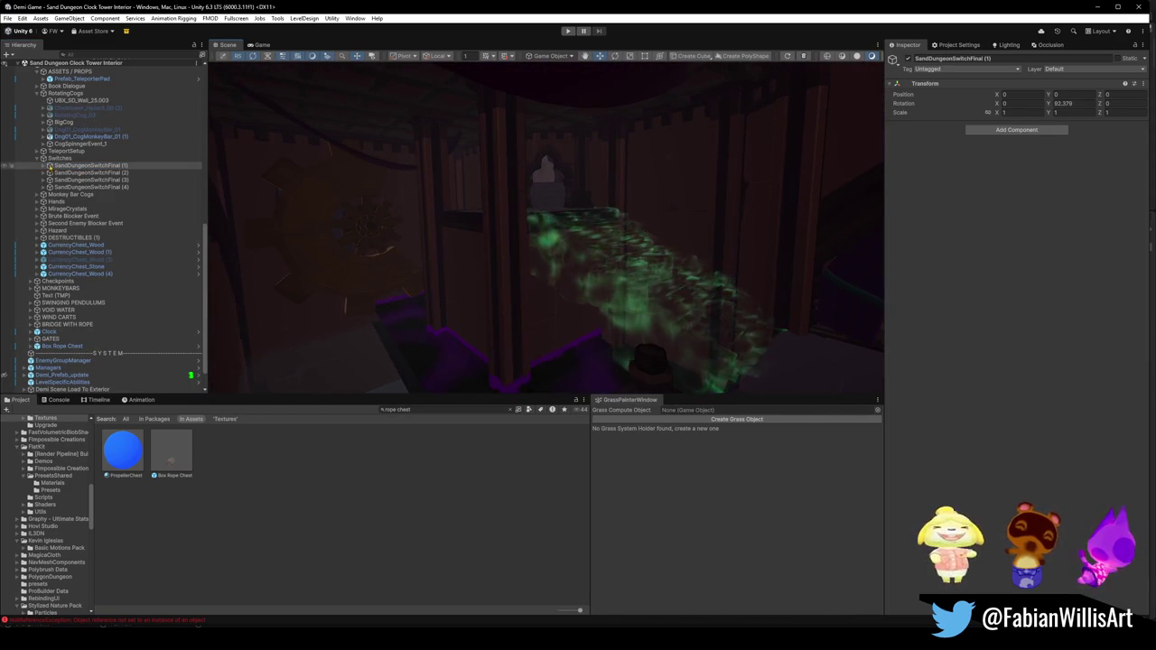
pyautogui.click(37, 158)
pyautogui.moveTo(410, 270)
pyautogui.mouseDown()
pyautogui.moveTo(840, 299)
pyautogui.moveTo(419, 251)
pyautogui.moveTo(516, 279)
pyautogui.moveTo(792, 310)
pyautogui.moveTo(677, 274)
pyautogui.moveTo(748, 294)
pyautogui.moveTo(709, 292)
pyautogui.moveTo(684, 326)
pyautogui.moveTo(429, 285)
pyautogui.moveTo(518, 302)
pyautogui.moveTo(542, 328)
pyautogui.mouseUp()
# Step: Deactivate the VOID WATER group via Void Water 3's parent
pyautogui.click(390, 323)
pyautogui.click(823, 102)
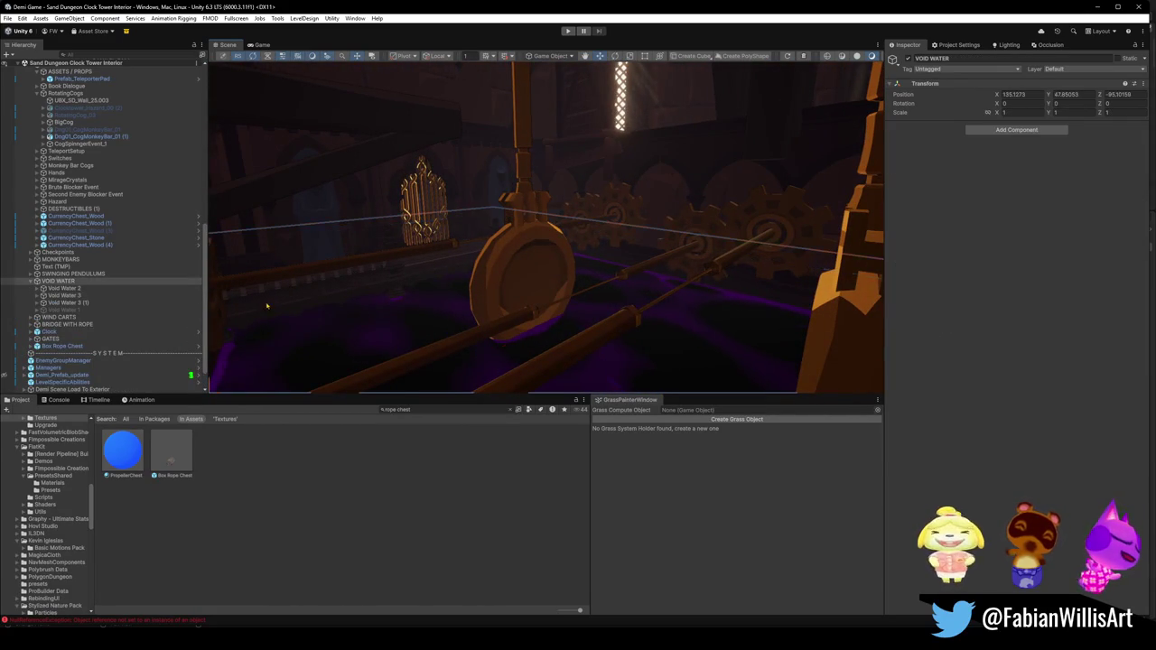
pyautogui.click(31, 281)
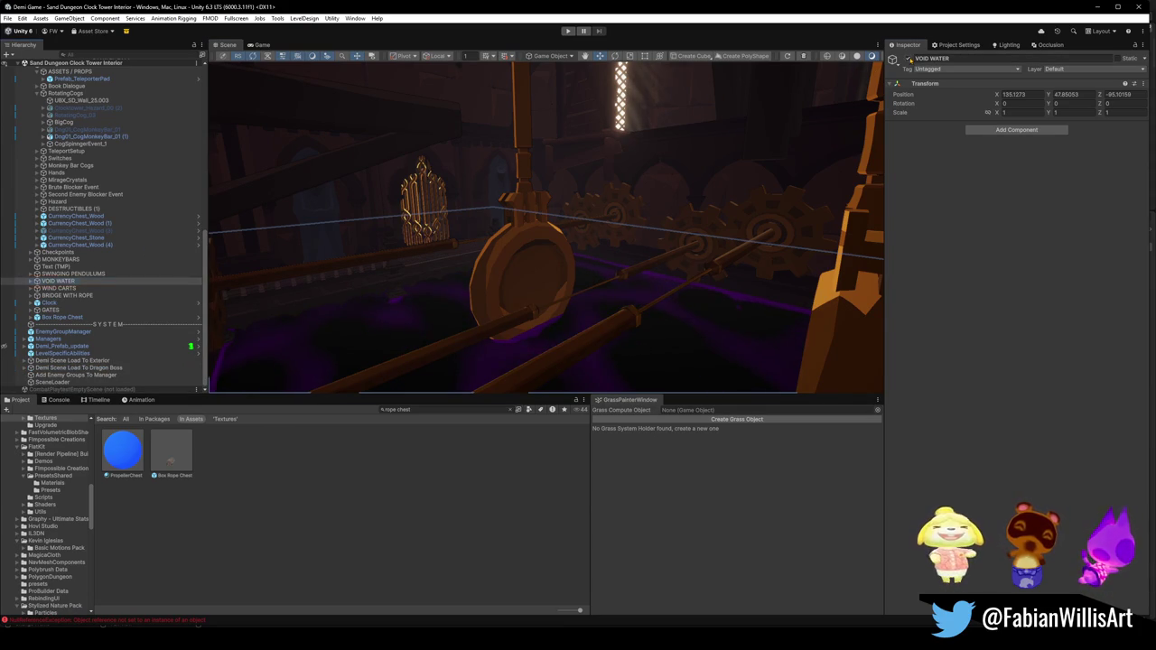
pyautogui.click(909, 58)
pyautogui.doubleClick(59, 289)
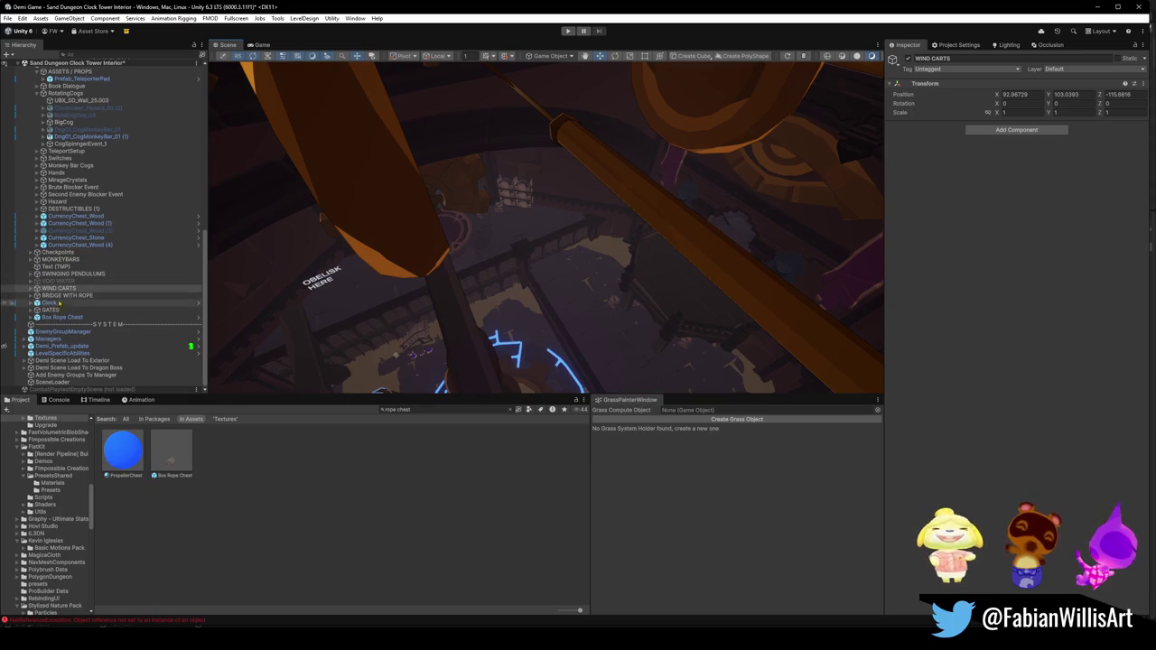
# Step: Select CurrencyChest_Wood under DESTRUCTIBLES (1), frame it and orbit around it in the Scene view
pyautogui.click(81, 195)
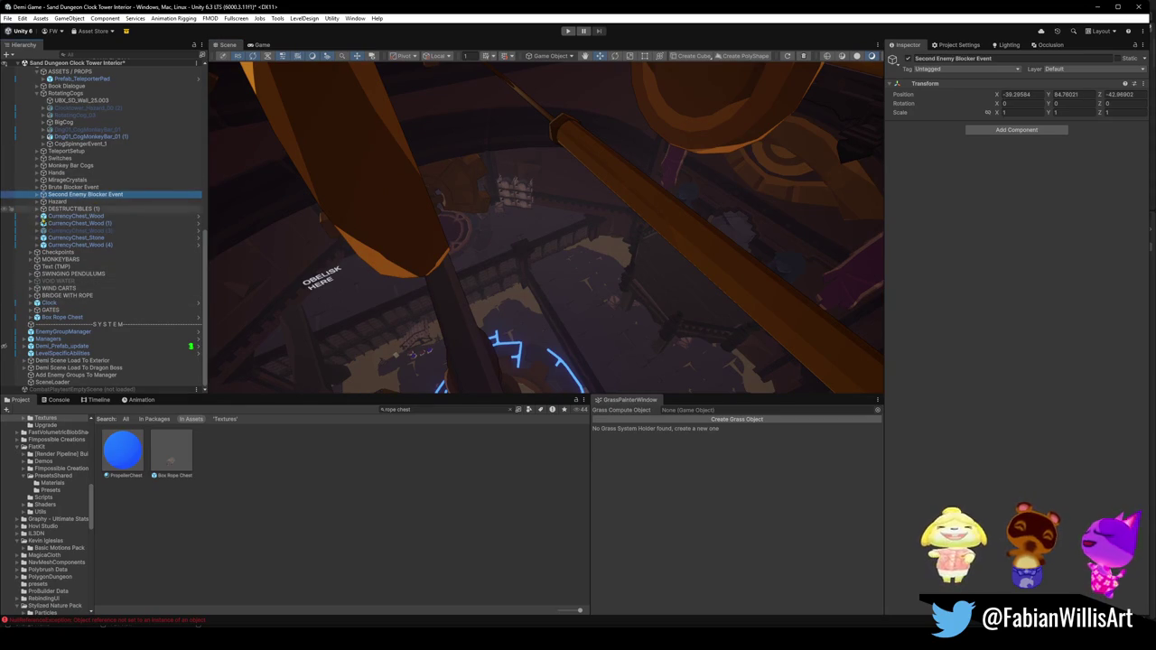
pyautogui.click(42, 209)
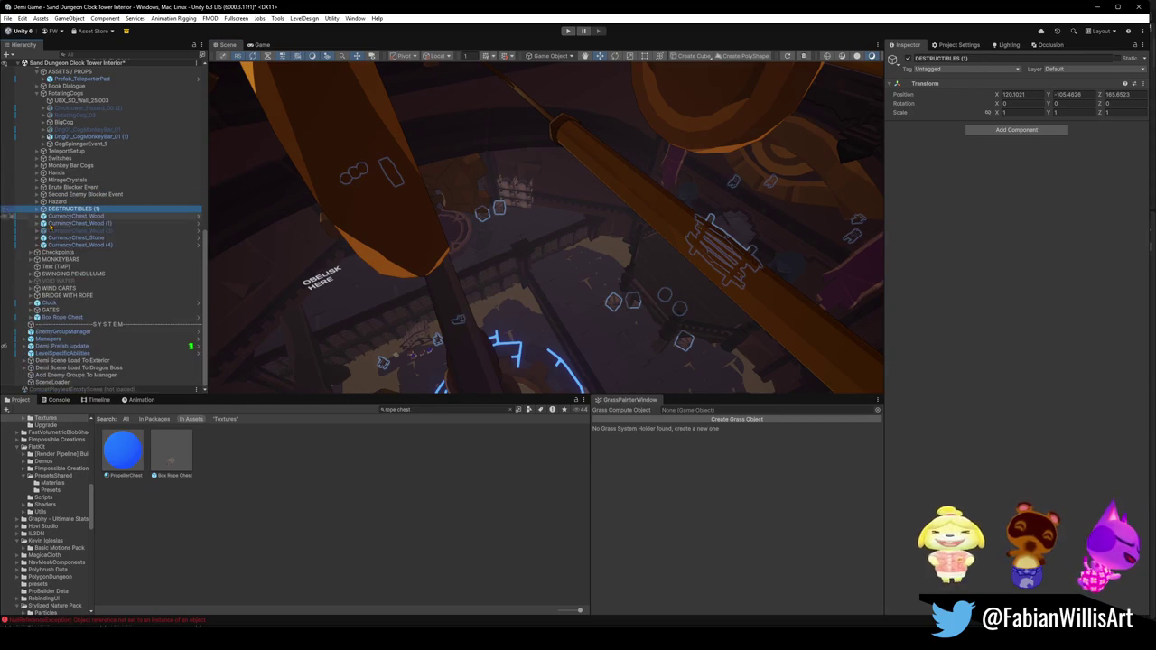
pyautogui.click(70, 217)
pyautogui.press('f')
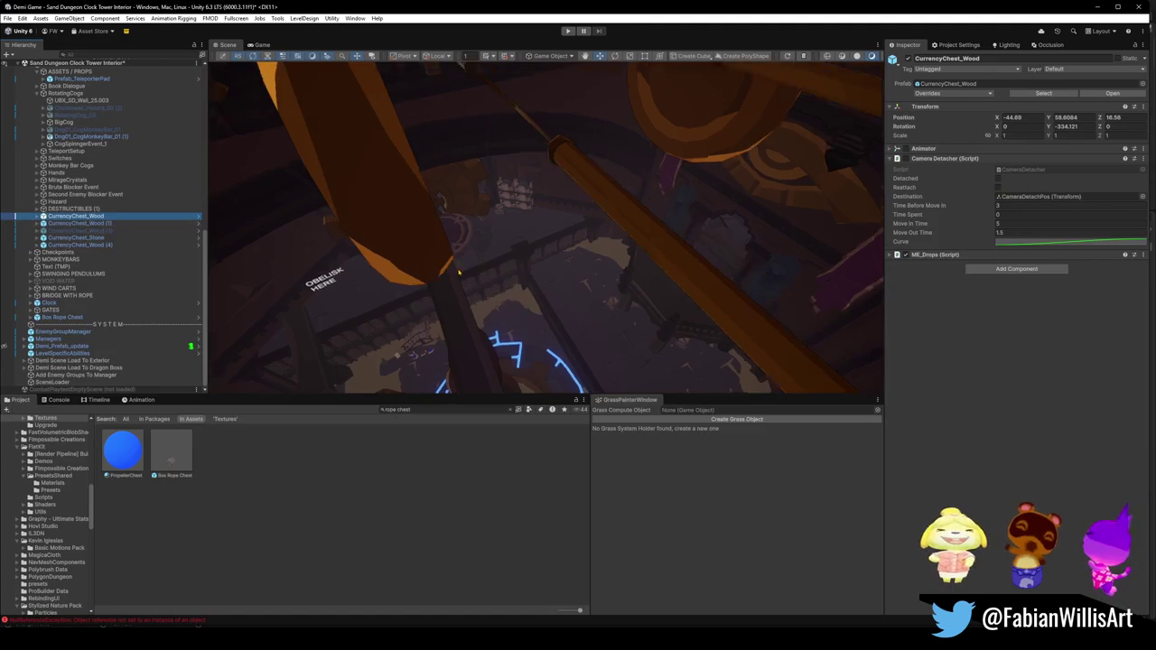
pyautogui.press('f')
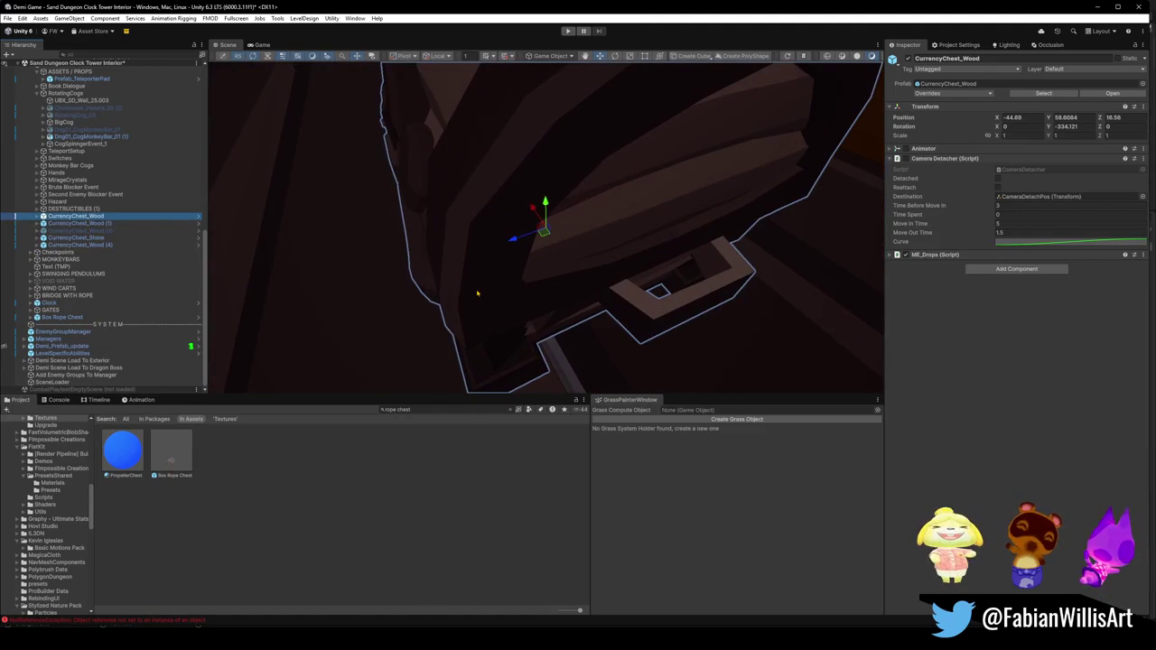
pyautogui.moveTo(545, 259); pyautogui.dragTo(582, 193)
pyautogui.moveTo(530, 286); pyautogui.dragTo(638, 221)
pyautogui.press('f')
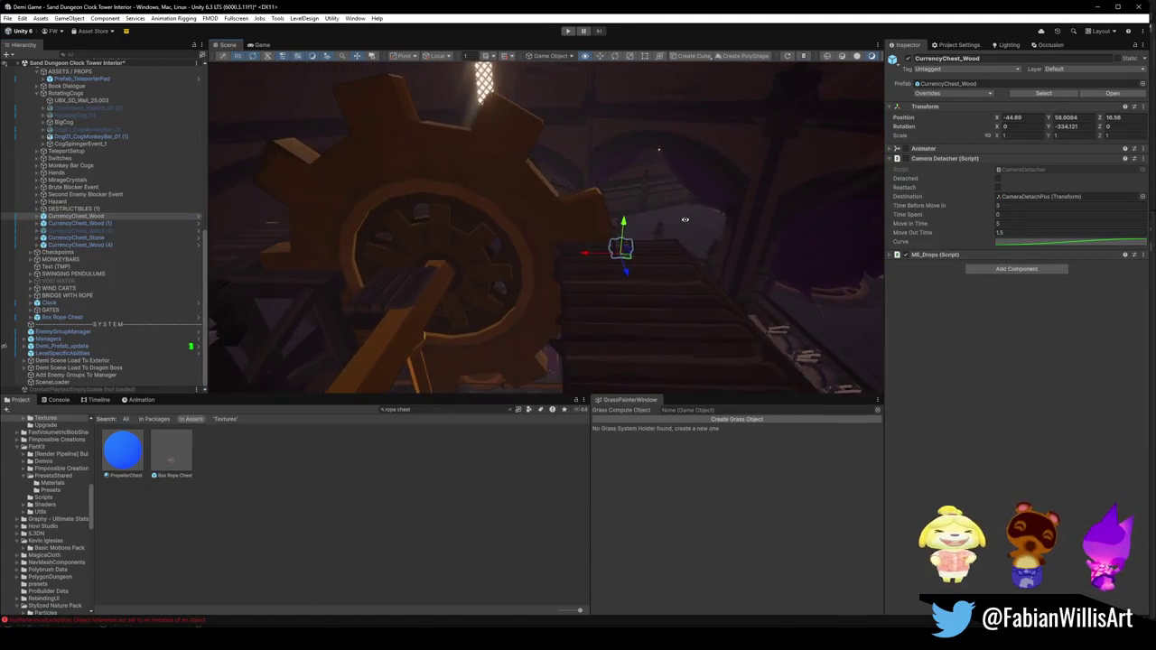
# Step: Inspect CurrencyChest_Wood (1), then delete CurrencyChest_Wood (3) from the scene
pyautogui.click(76, 223)
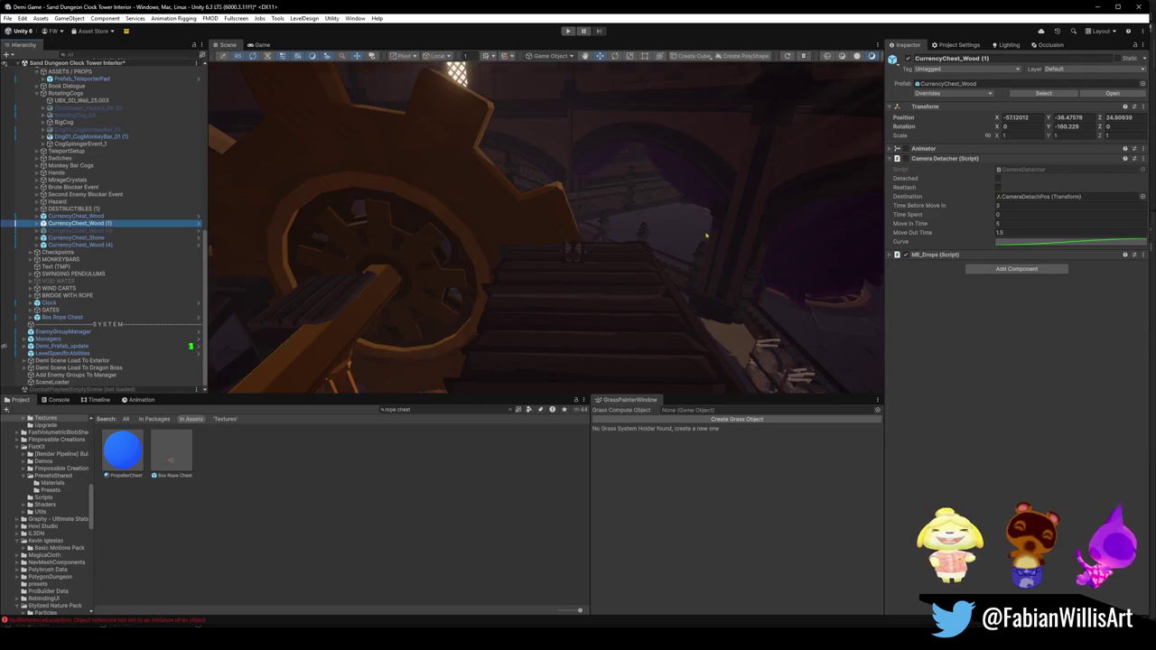
pyautogui.press('f')
pyautogui.moveTo(659, 247)
pyautogui.mouseDown()
pyautogui.moveTo(581, 257)
pyautogui.moveTo(310, 240)
pyautogui.mouseUp()
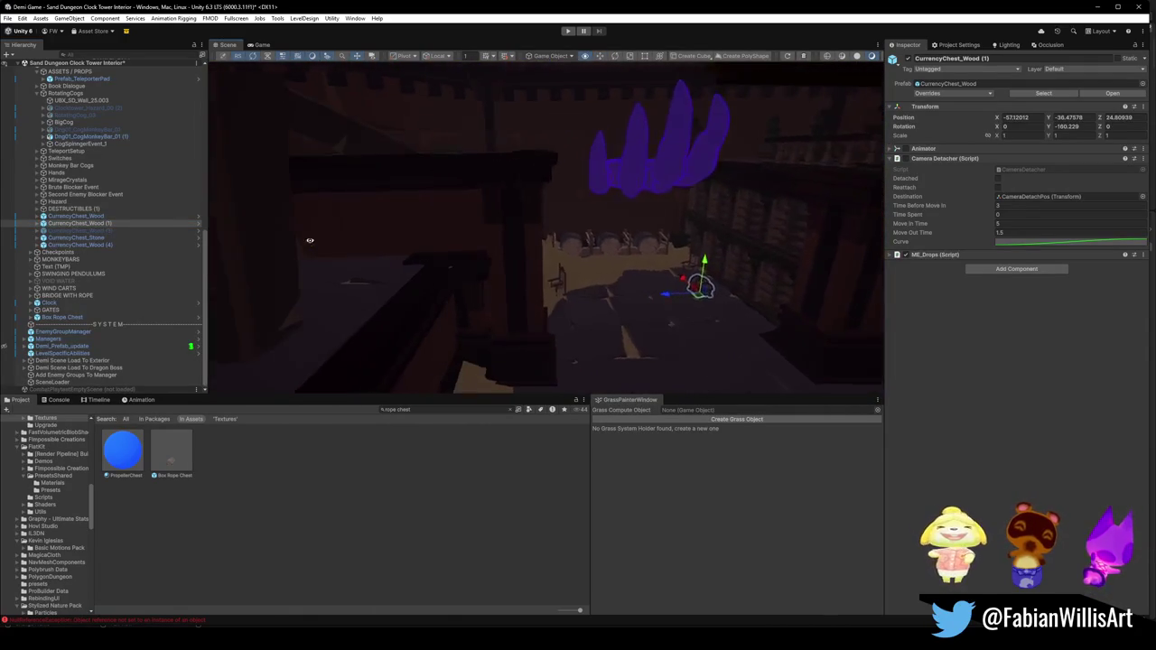
pyautogui.click(66, 231)
pyautogui.press('Delete')
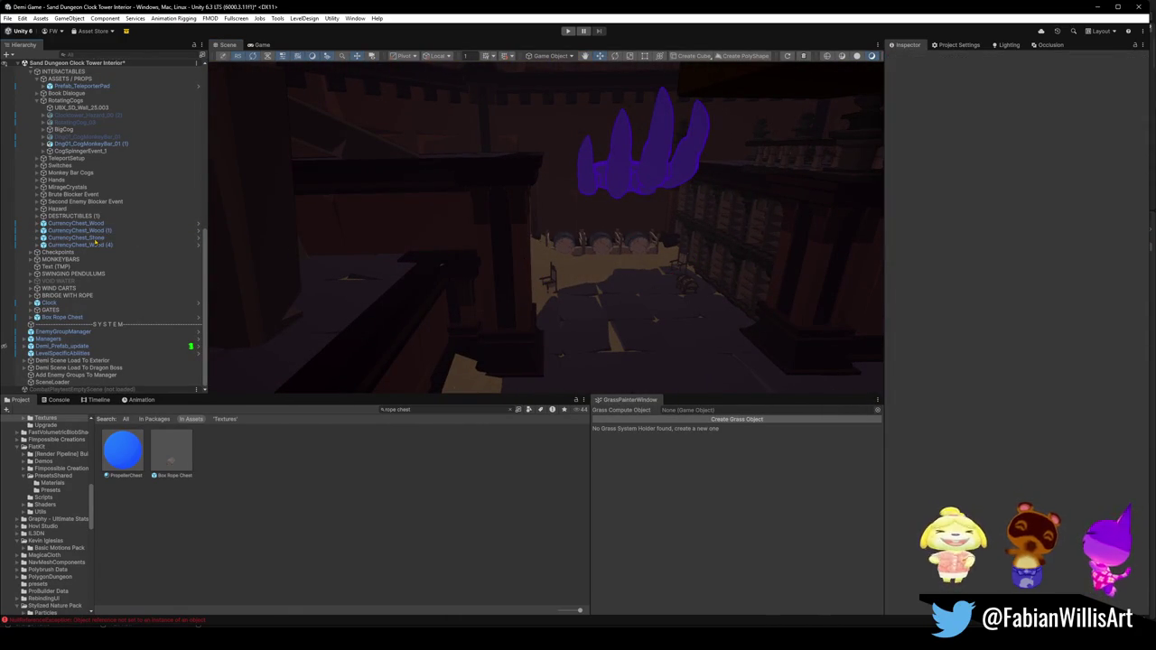
pyautogui.press('f')
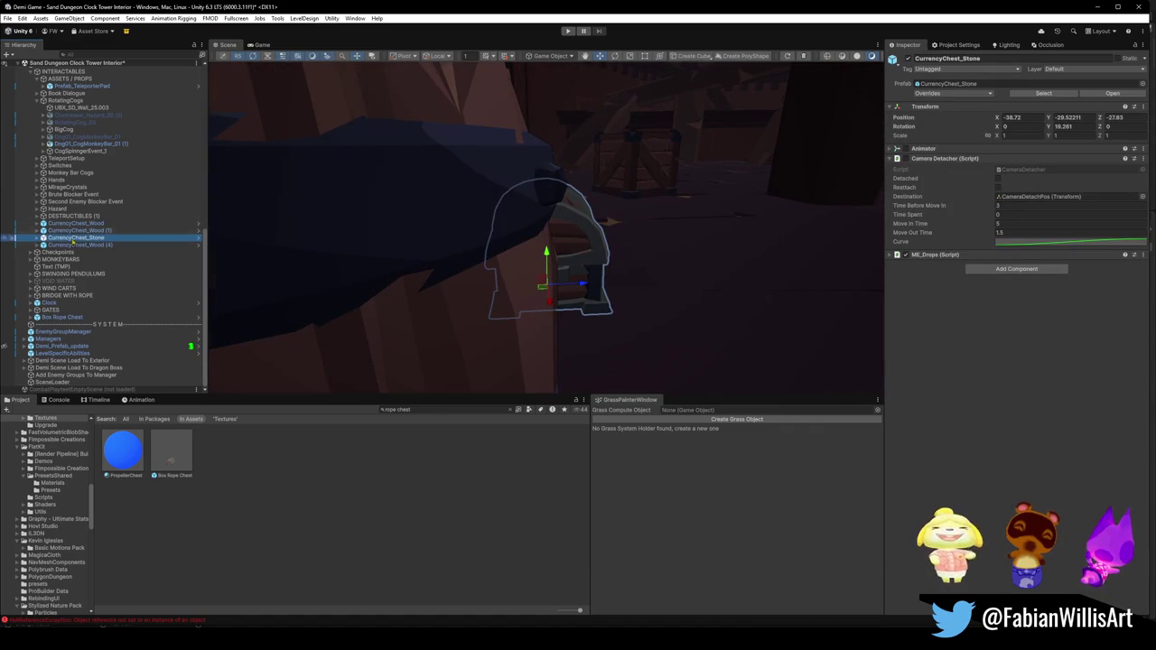
# Step: Frame CurrencyChest_Wood (4) to show its Camera Detacher and MB_Drops scripts
pyautogui.click(72, 245)
pyautogui.press('f')
pyautogui.moveTo(662, 257)
pyautogui.mouseDown()
pyautogui.moveTo(614, 309)
pyautogui.moveTo(516, 258)
pyautogui.moveTo(541, 235)
pyautogui.moveTo(532, 220)
pyautogui.moveTo(451, 222)
pyautogui.moveTo(731, 258)
pyautogui.moveTo(686, 226)
pyautogui.mouseUp()
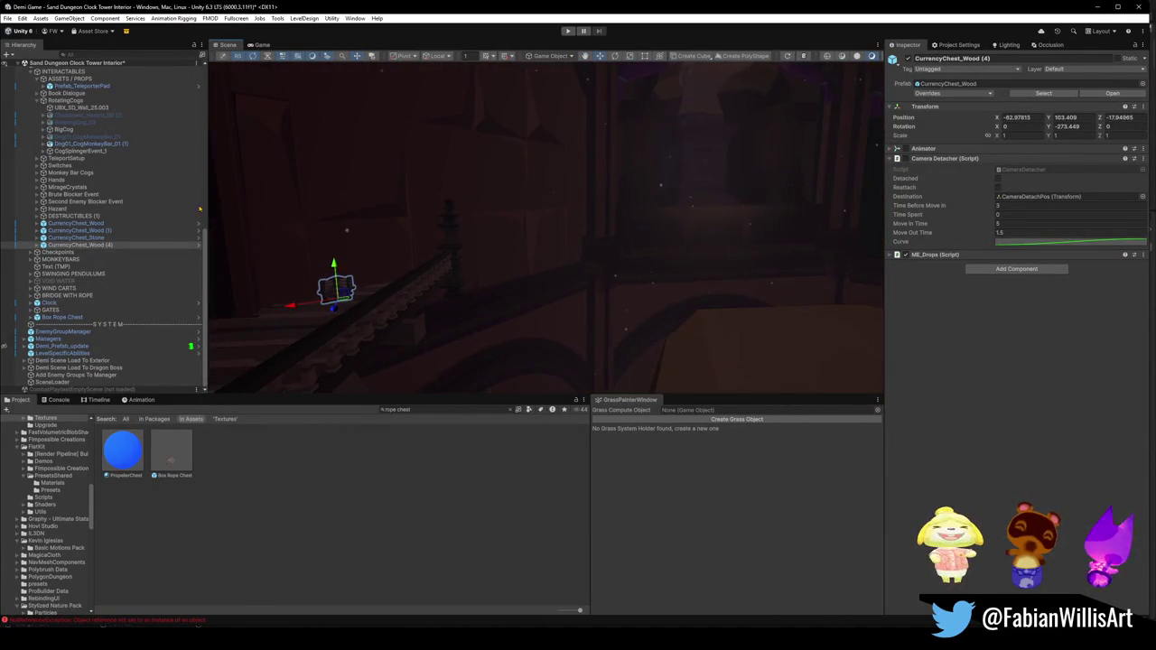
pyautogui.click(54, 252)
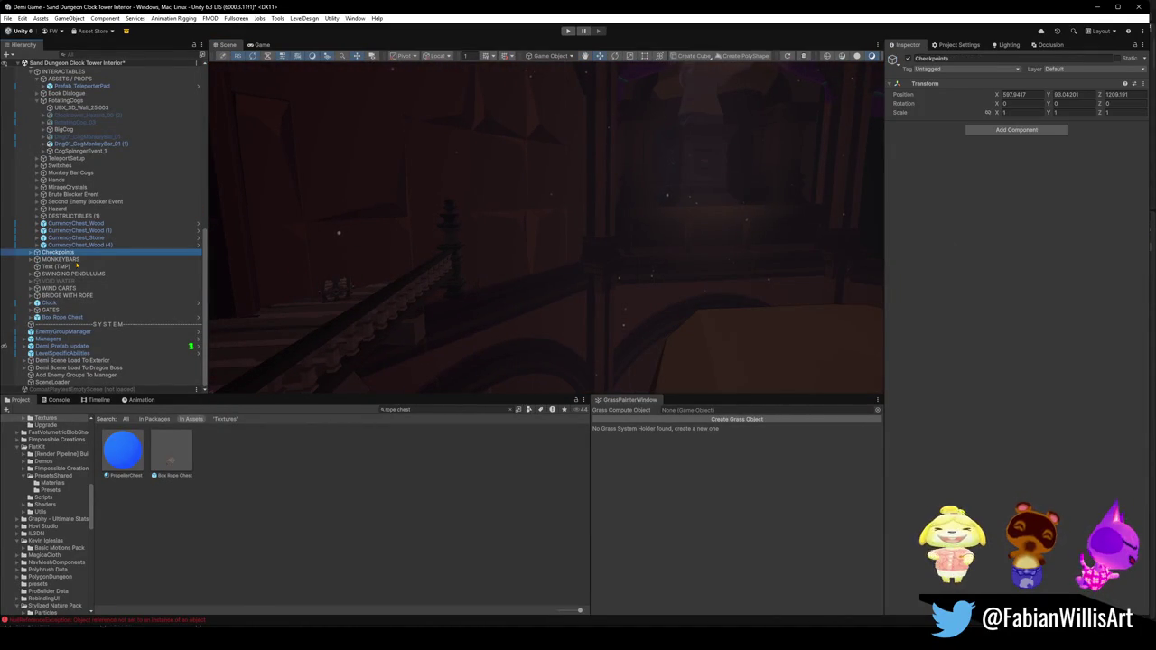
# Step: Check MONKEYBARS, Text (TMP), SWINGING PENDULUMS and VOID WATER, then collapse INTERACTABLES
pyautogui.click(66, 260)
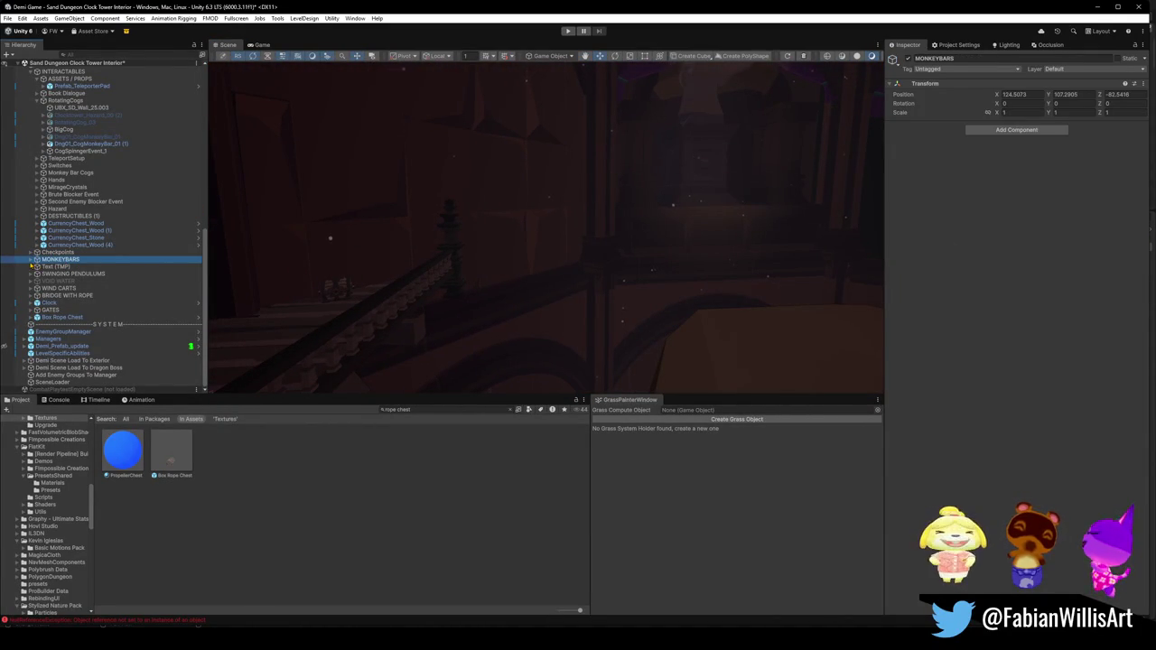
pyautogui.click(32, 260)
pyautogui.click(32, 260)
pyautogui.click(54, 267)
pyautogui.click(56, 273)
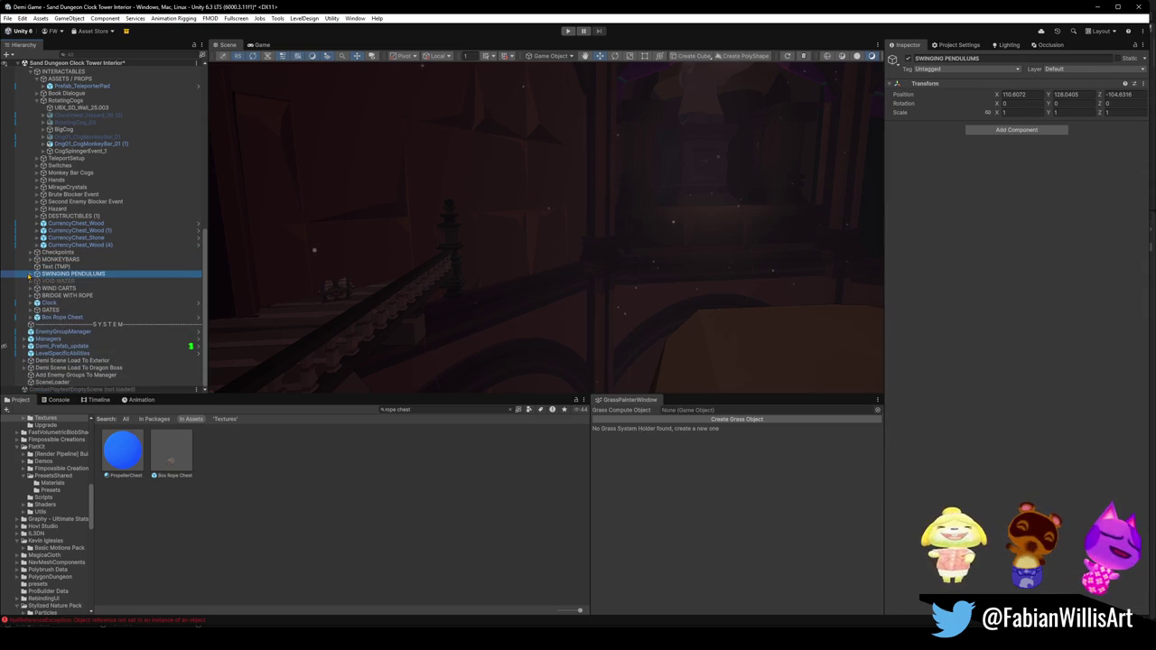
pyautogui.click(58, 282)
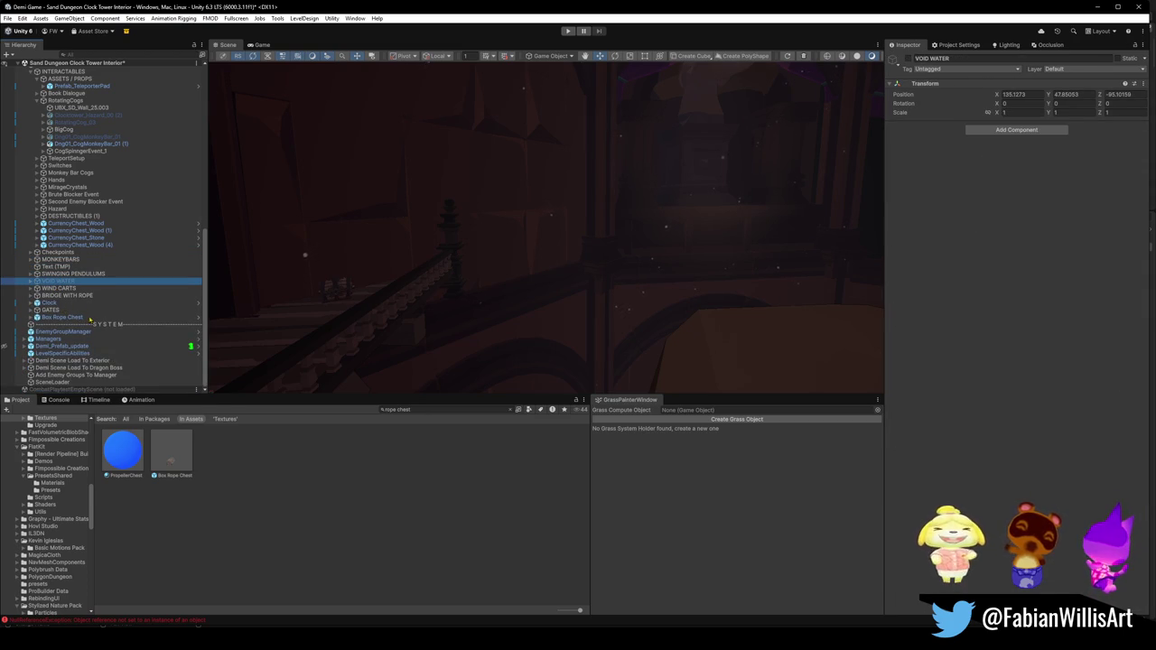
pyautogui.scroll(5, 80, 261)
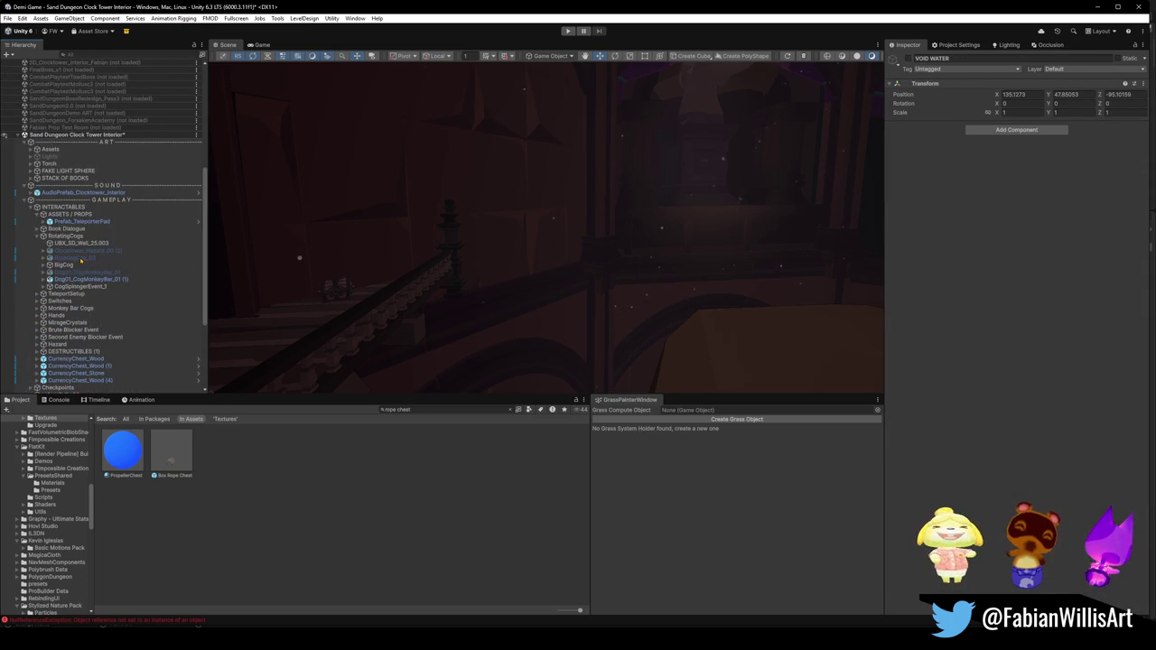
pyautogui.click(31, 207)
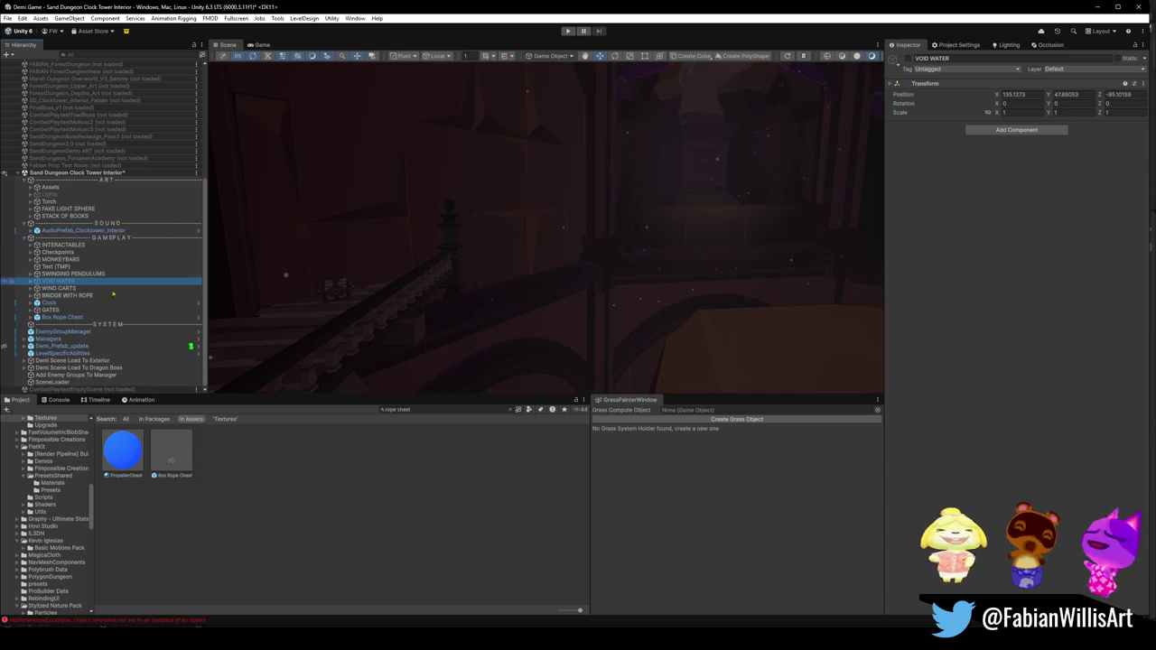
pyautogui.moveTo(632, 289)
pyautogui.mouseDown()
pyautogui.moveTo(758, 307)
pyautogui.moveTo(620, 284)
pyautogui.moveTo(730, 291)
pyautogui.moveTo(711, 318)
pyautogui.moveTo(599, 319)
pyautogui.moveTo(472, 301)
pyautogui.moveTo(490, 316)
pyautogui.moveTo(367, 258)
pyautogui.moveTo(650, 302)
pyautogui.moveTo(368, 274)
pyautogui.moveTo(472, 292)
pyautogui.moveTo(463, 284)
pyautogui.moveTo(508, 307)
pyautogui.moveTo(683, 304)
pyautogui.moveTo(642, 280)
pyautogui.mouseUp()
# Step: Save the Clock Tower Interior scene with Ctrl+S, then inspect STACK OF BOOKS and Lights
pyautogui.click(309, 511)
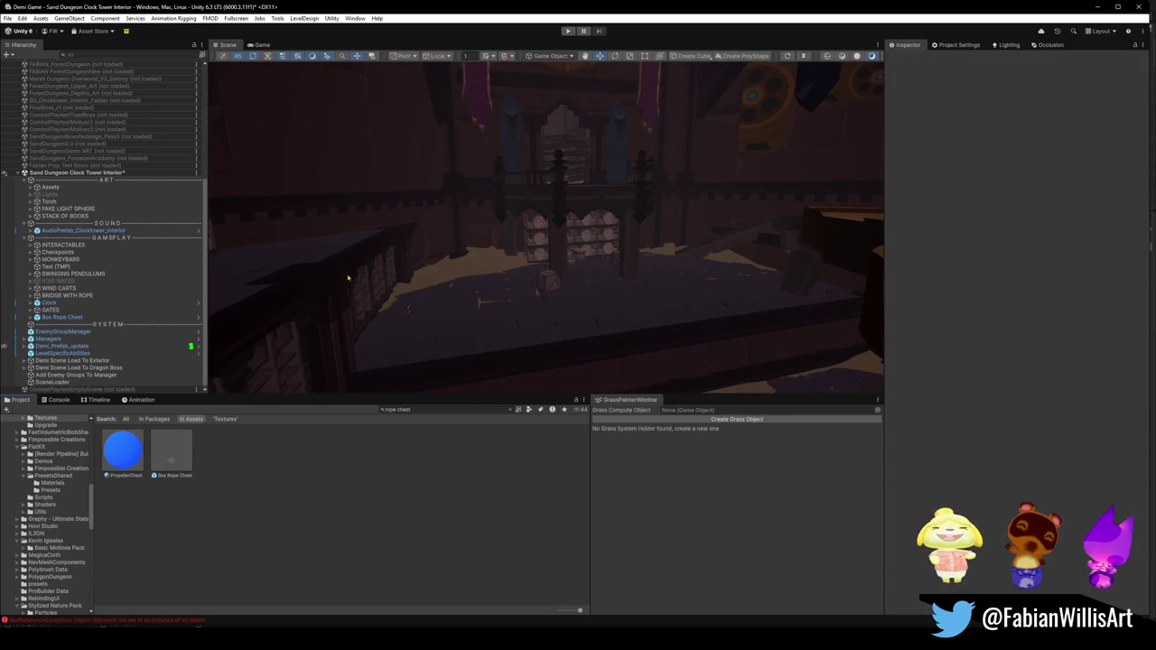
pyautogui.hotkey('ctrl', 's')
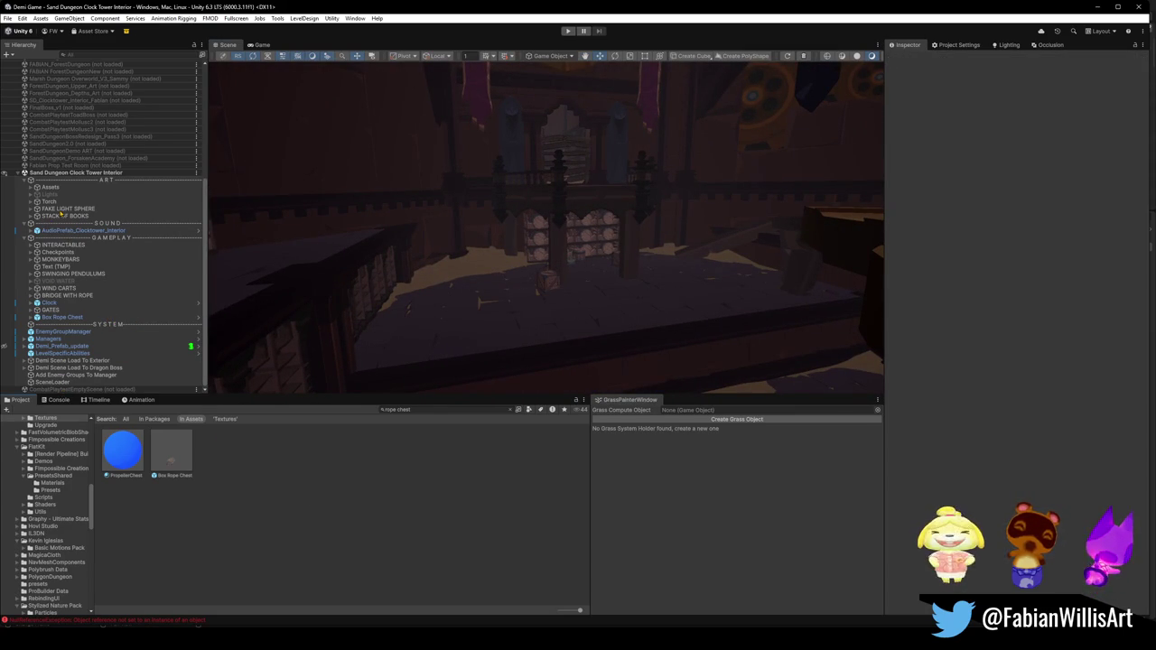
pyautogui.click(64, 217)
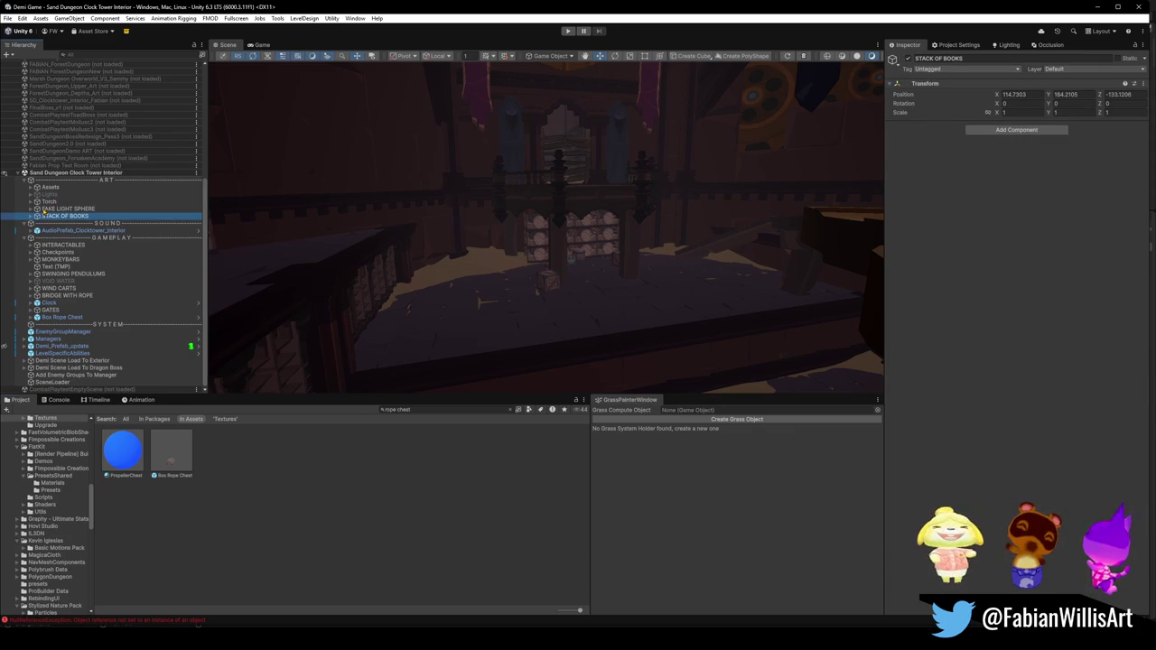
pyautogui.click(51, 195)
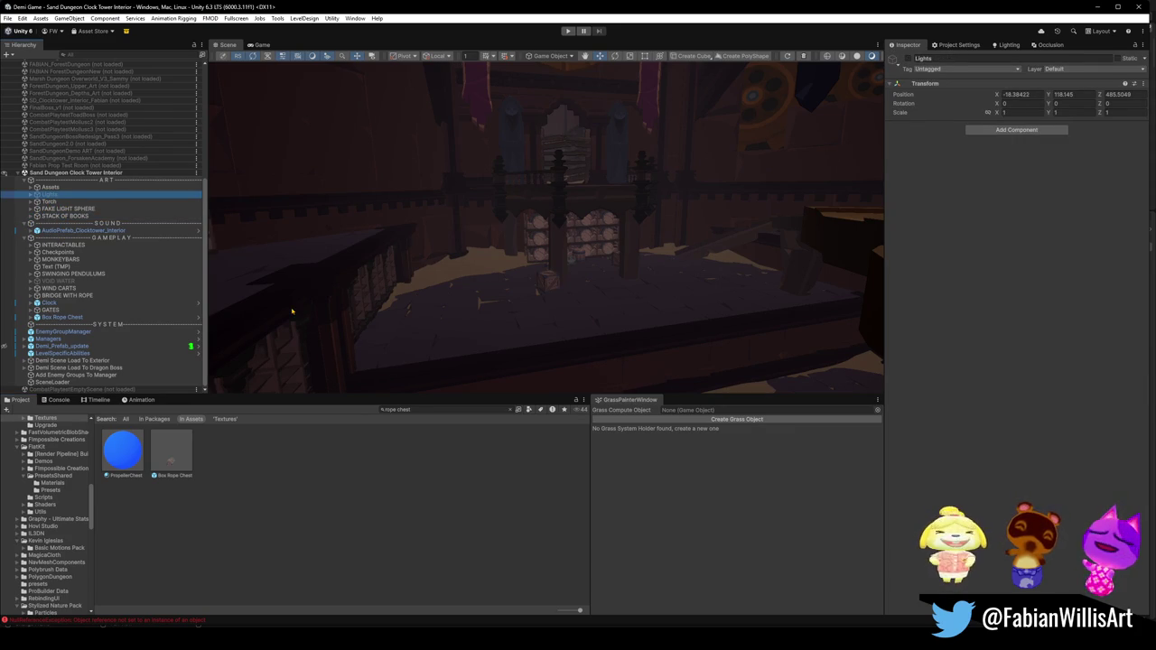
# Step: Expand INTERACTABLES and frame Prefab_TeleporterPad in the Scene view
pyautogui.click(32, 245)
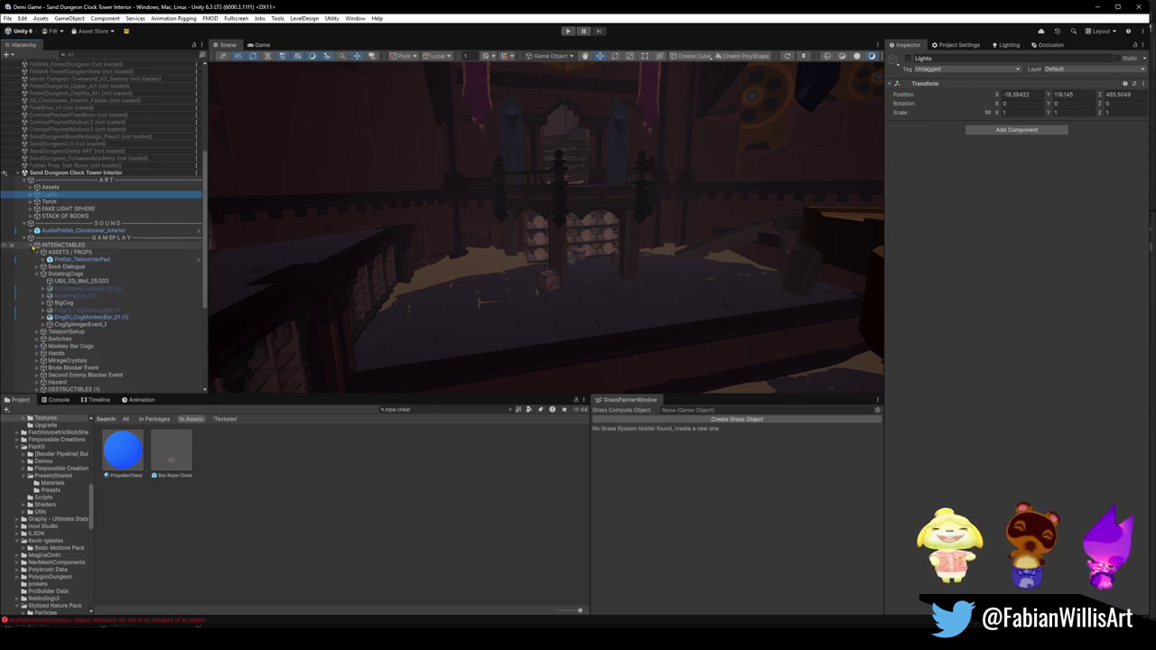
pyautogui.click(35, 277)
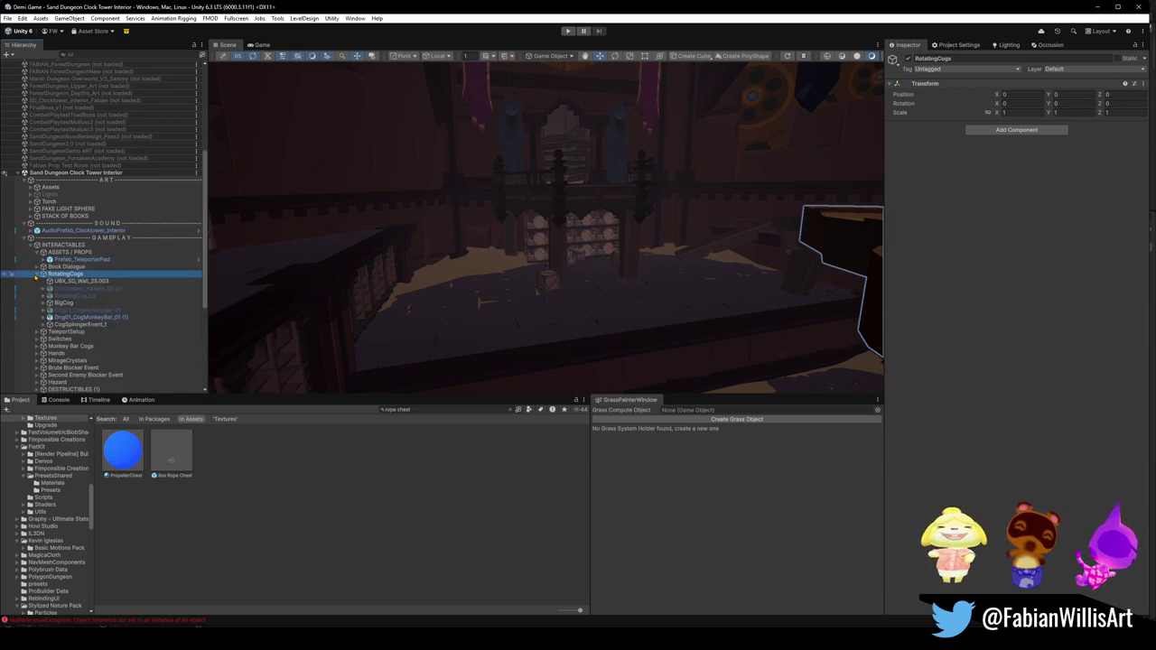
pyautogui.click(38, 274)
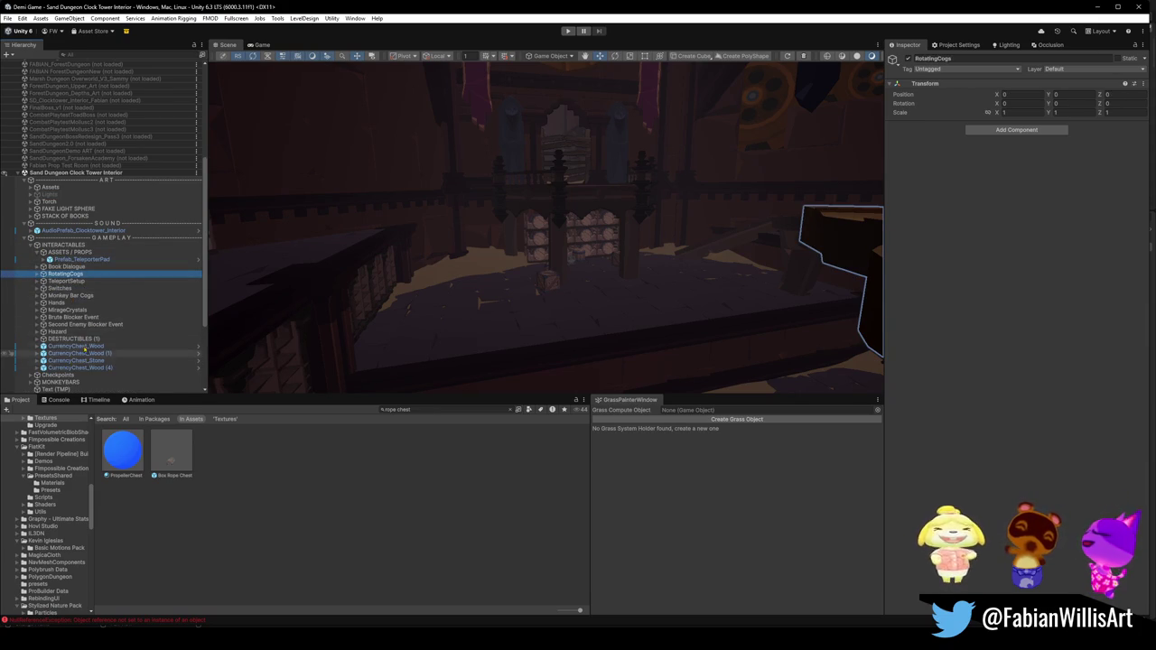
pyautogui.scroll(-1, 84, 347)
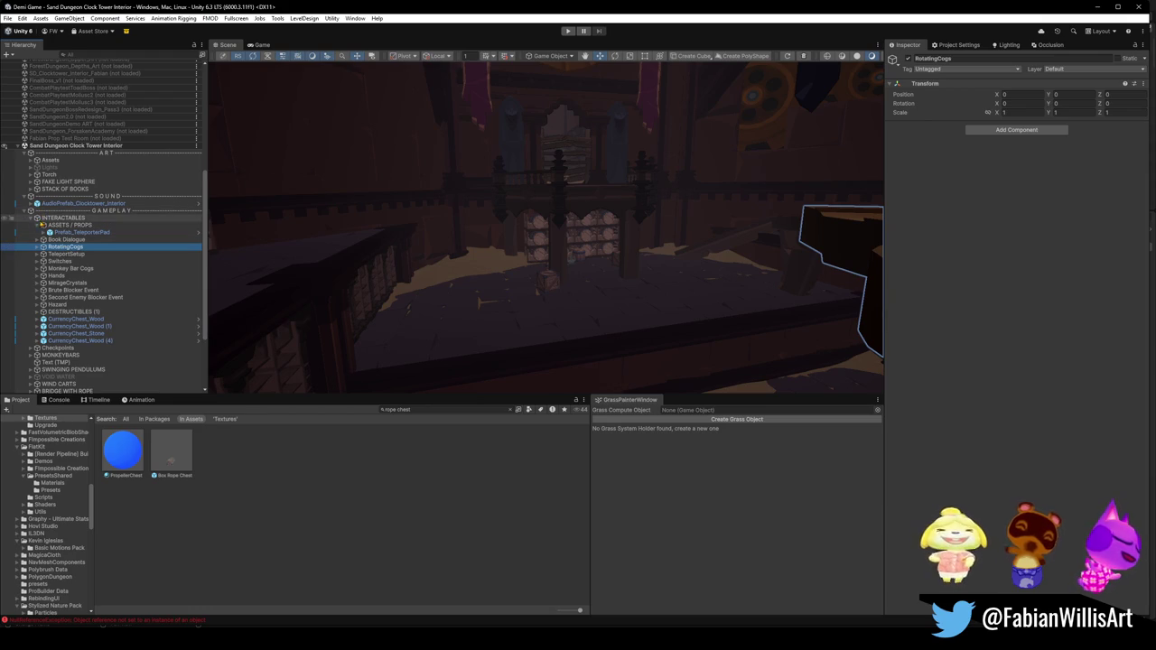
pyautogui.click(66, 232)
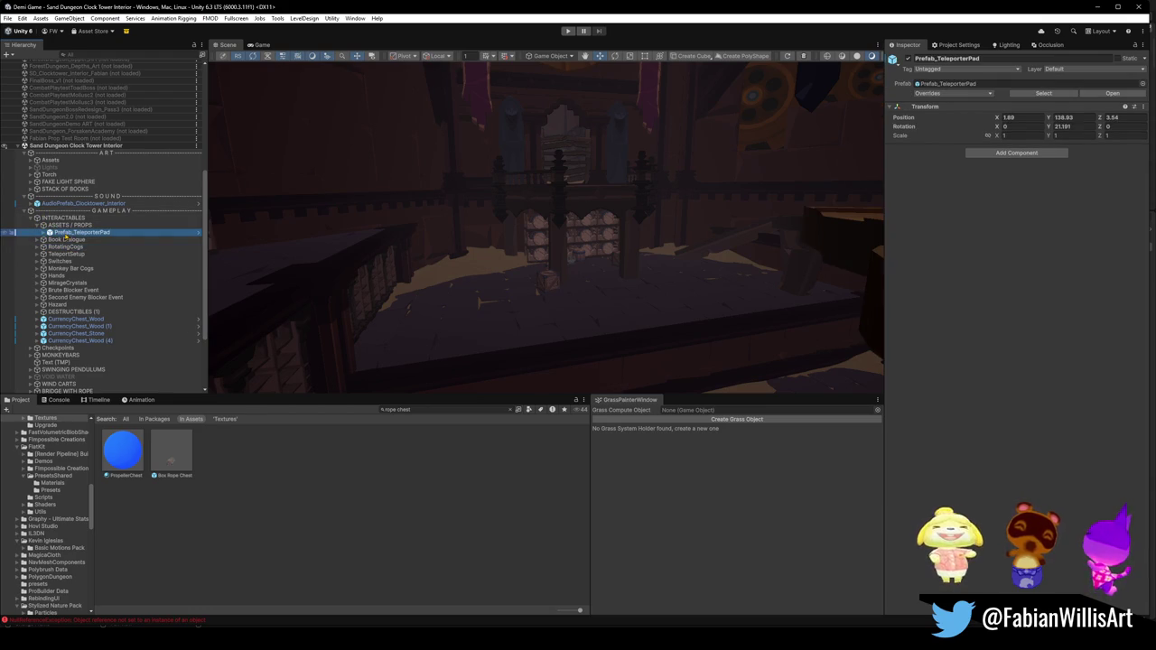
pyautogui.press('f')
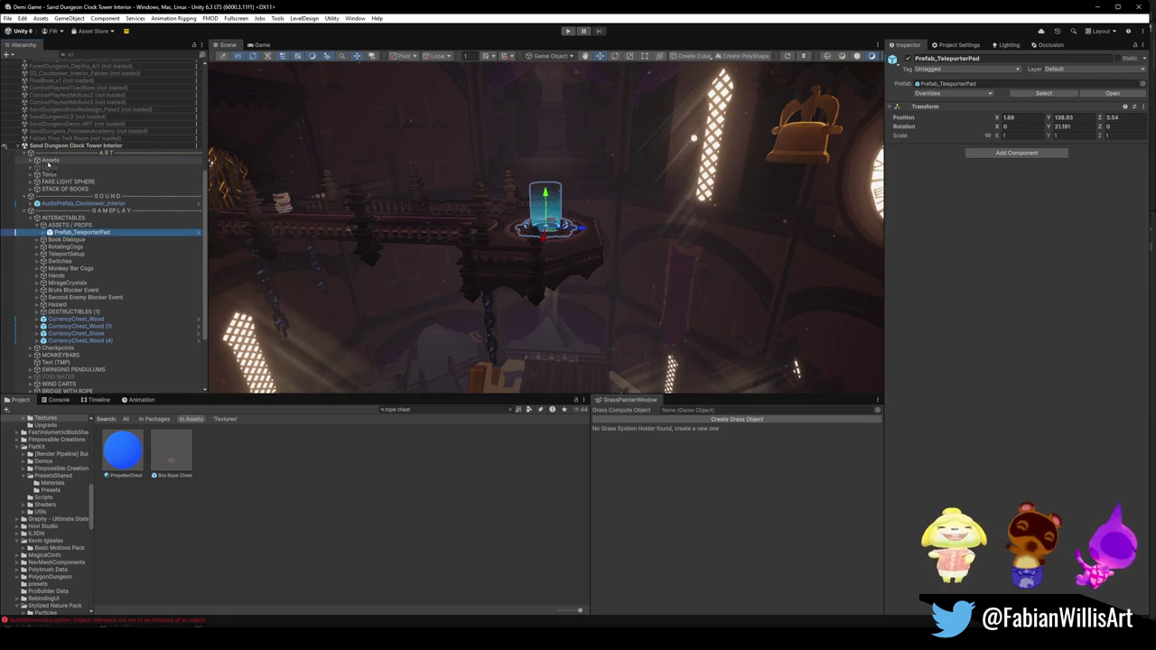
# Step: Move Prefab_TeleporterPad to the top of the art Assets group and delete ASSETS / PROPS
pyautogui.click(31, 160)
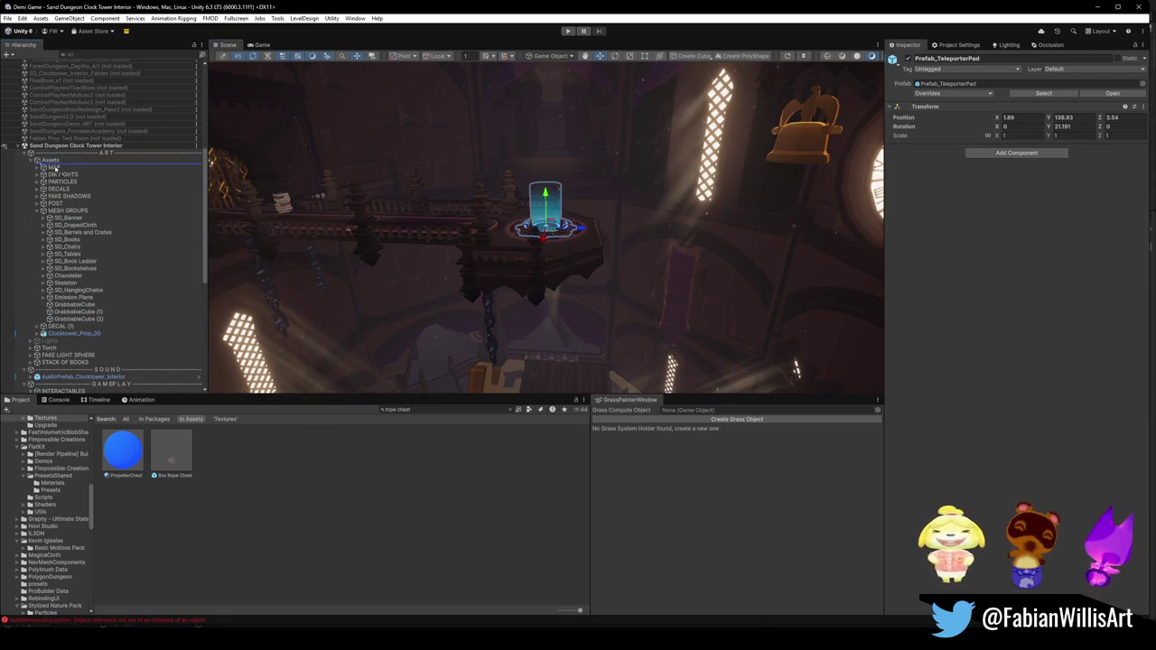
pyautogui.moveTo(54, 167); pyautogui.dragTo(54, 167)
pyautogui.click(37, 218)
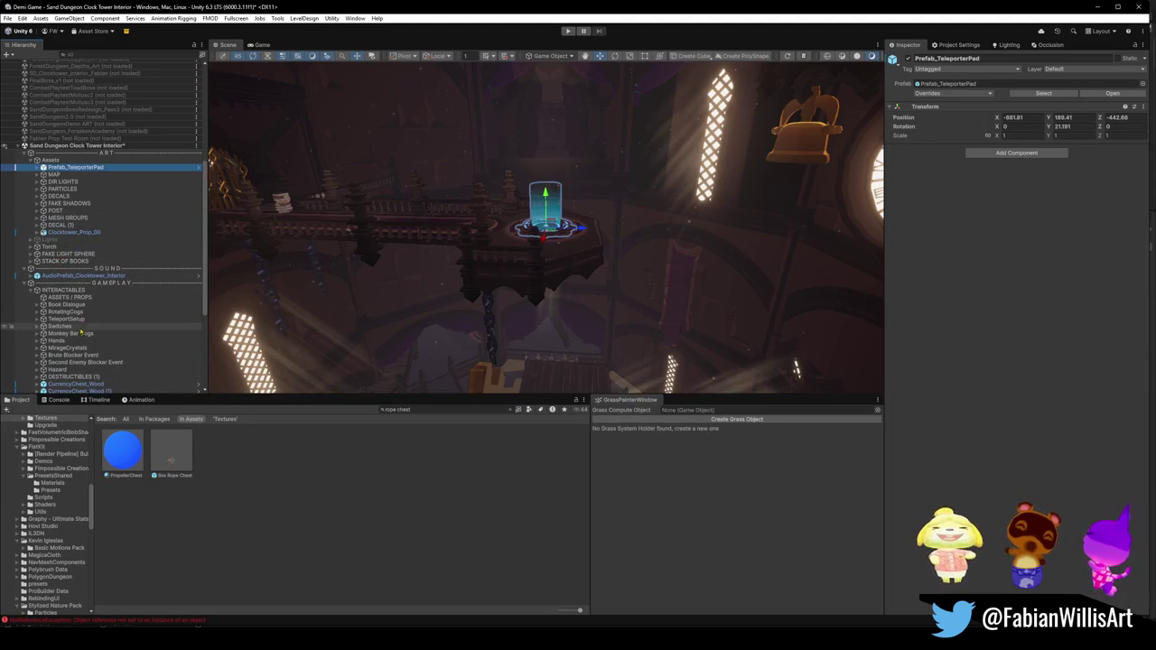
pyautogui.click(99, 297)
pyautogui.press('Delete')
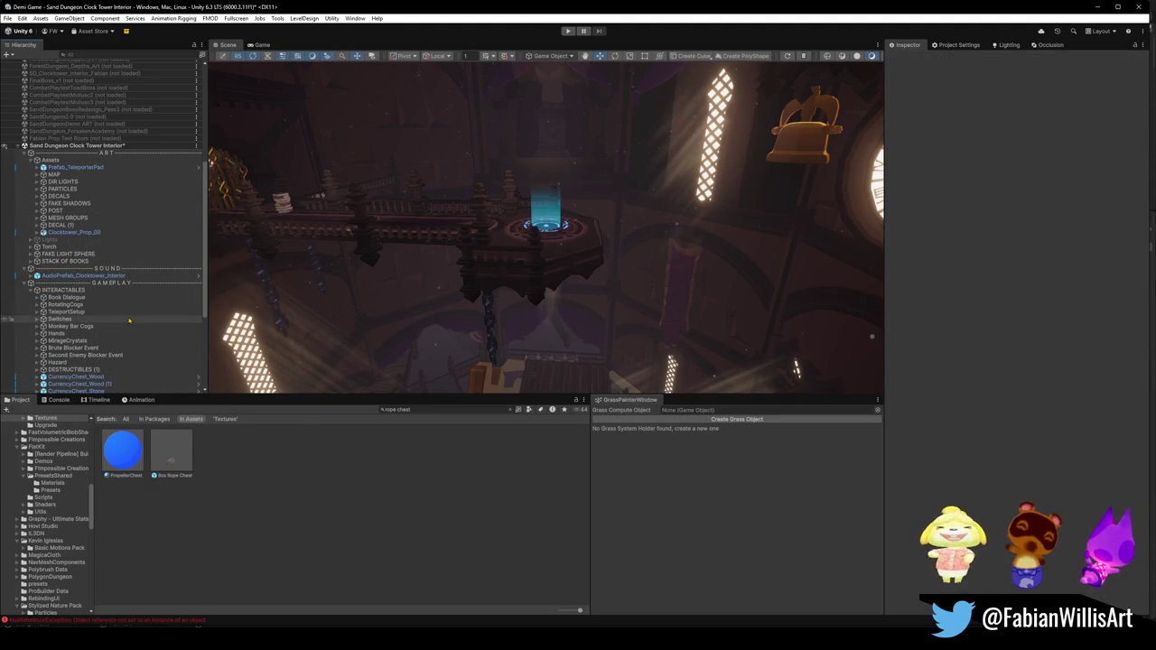
# Step: Frame Clocktower_Prop_00, then expand DECAL (1) and frame its Updraft Decal
pyautogui.click(69, 234)
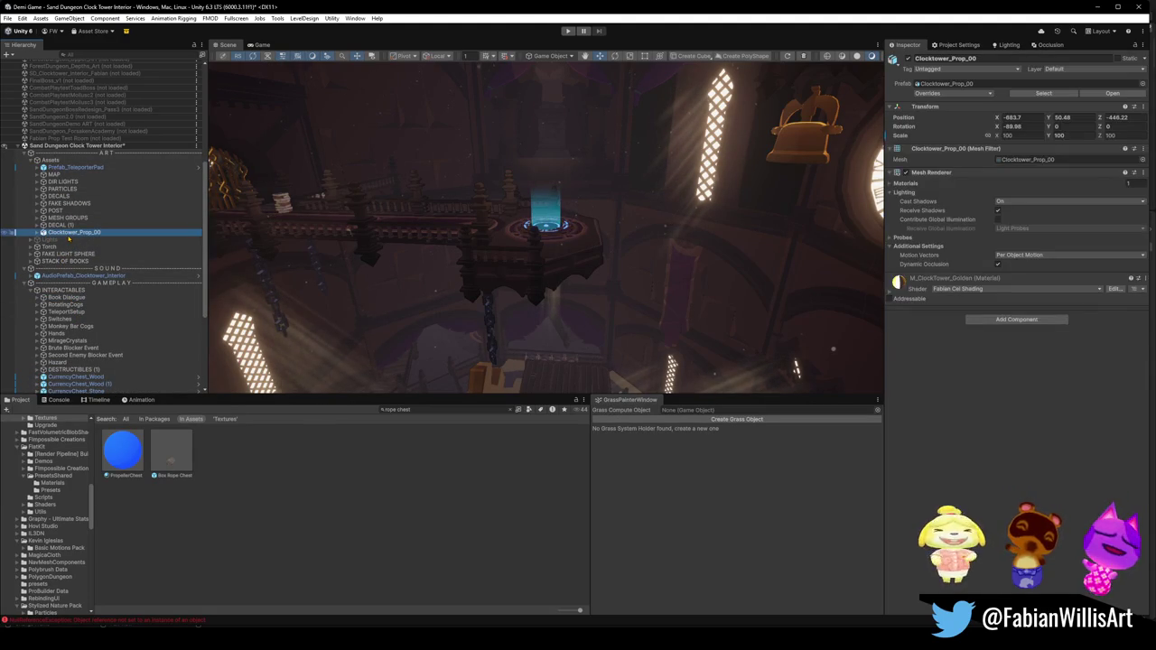
pyautogui.press('f')
pyautogui.moveTo(433, 244)
pyautogui.mouseDown()
pyautogui.moveTo(477, 231)
pyautogui.moveTo(483, 248)
pyautogui.mouseUp()
pyautogui.click(56, 225)
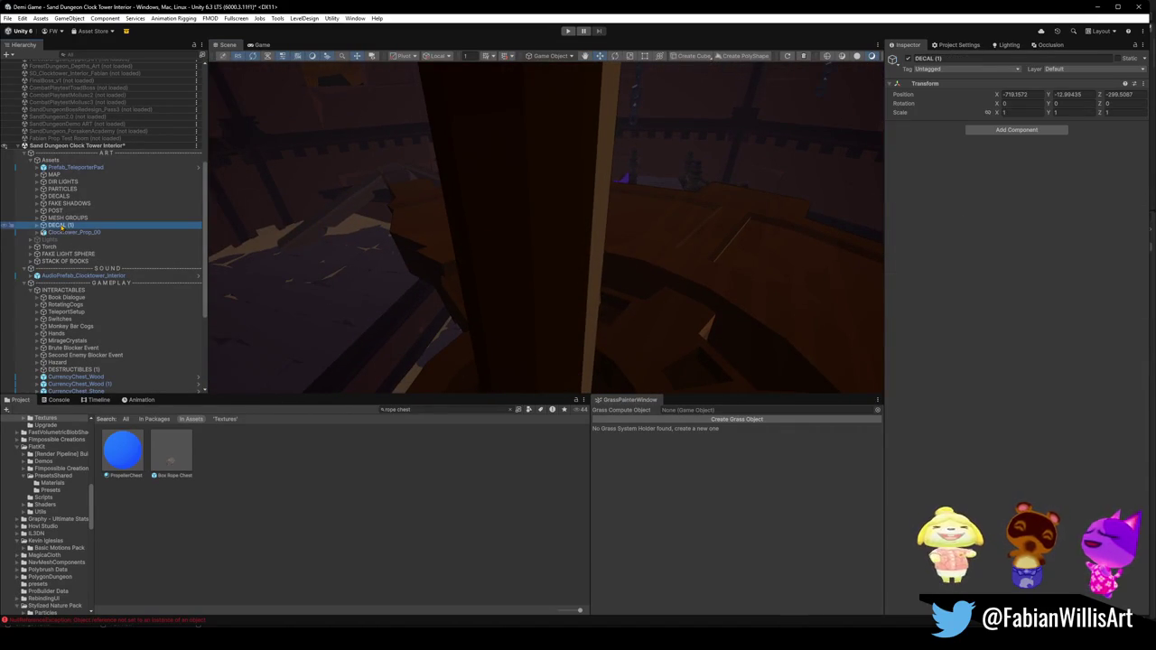
pyautogui.click(37, 225)
pyautogui.click(72, 232)
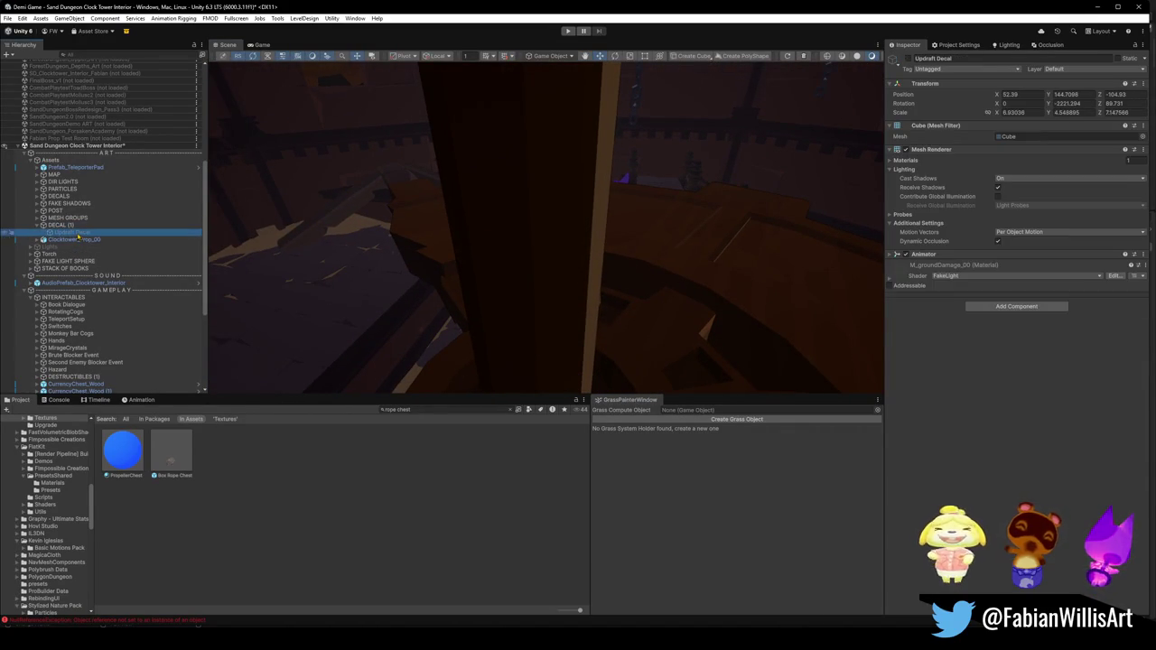
pyautogui.press('f')
pyautogui.moveTo(490, 251)
pyautogui.mouseDown()
pyautogui.moveTo(429, 252)
pyautogui.moveTo(704, 233)
pyautogui.moveTo(769, 134)
pyautogui.moveTo(709, 159)
pyautogui.moveTo(539, 163)
pyautogui.moveTo(522, 141)
pyautogui.moveTo(544, 139)
pyautogui.moveTo(520, 160)
pyautogui.mouseUp()
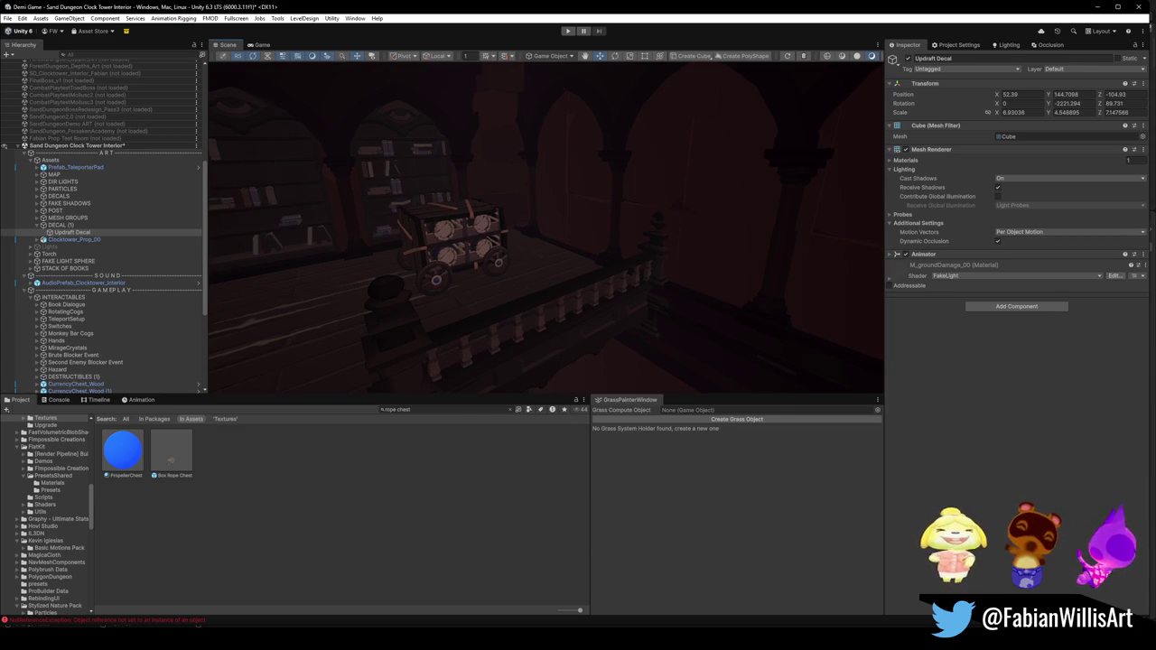
pyautogui.moveTo(564, 253)
pyautogui.mouseDown()
pyautogui.moveTo(464, 240)
pyautogui.moveTo(694, 304)
pyautogui.moveTo(483, 253)
pyautogui.moveTo(506, 267)
pyautogui.mouseUp()
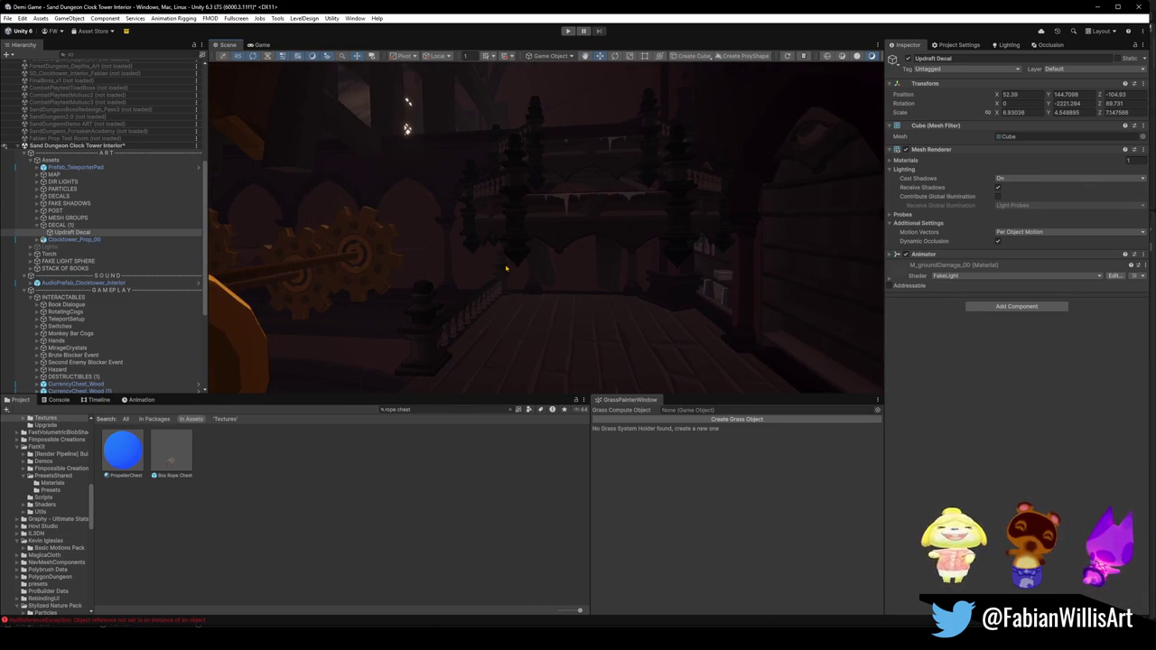
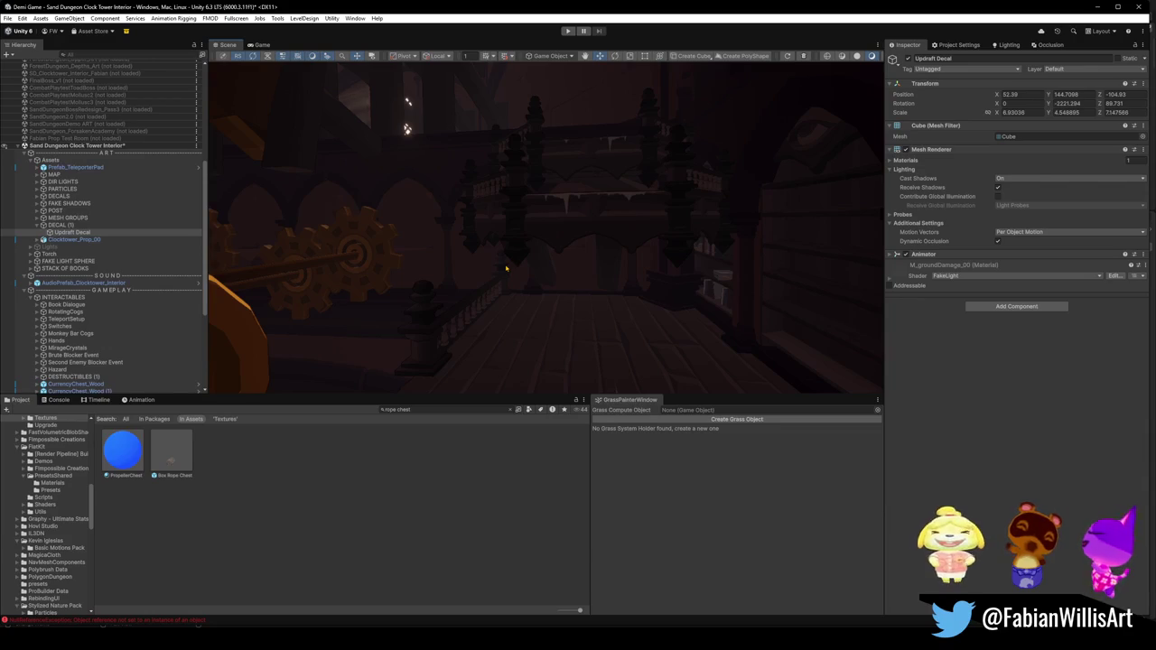
# Step: Inspect the golden gate bars around the Updraft Decal in Unity's Scene view
pyautogui.press('f')
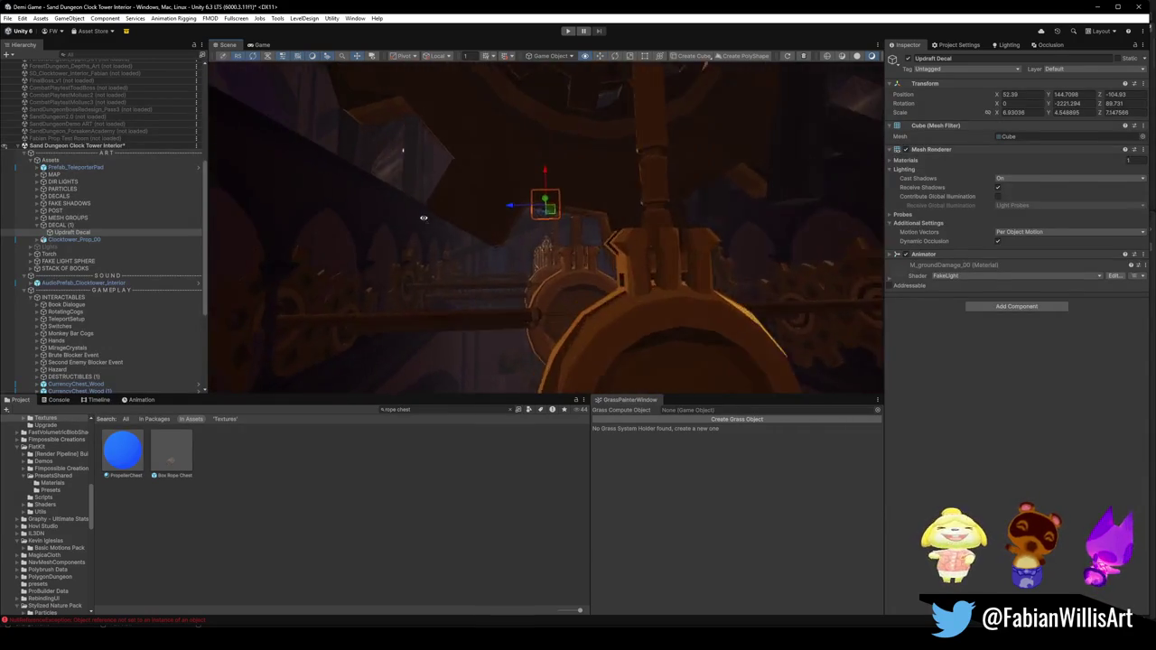
pyautogui.press('w')
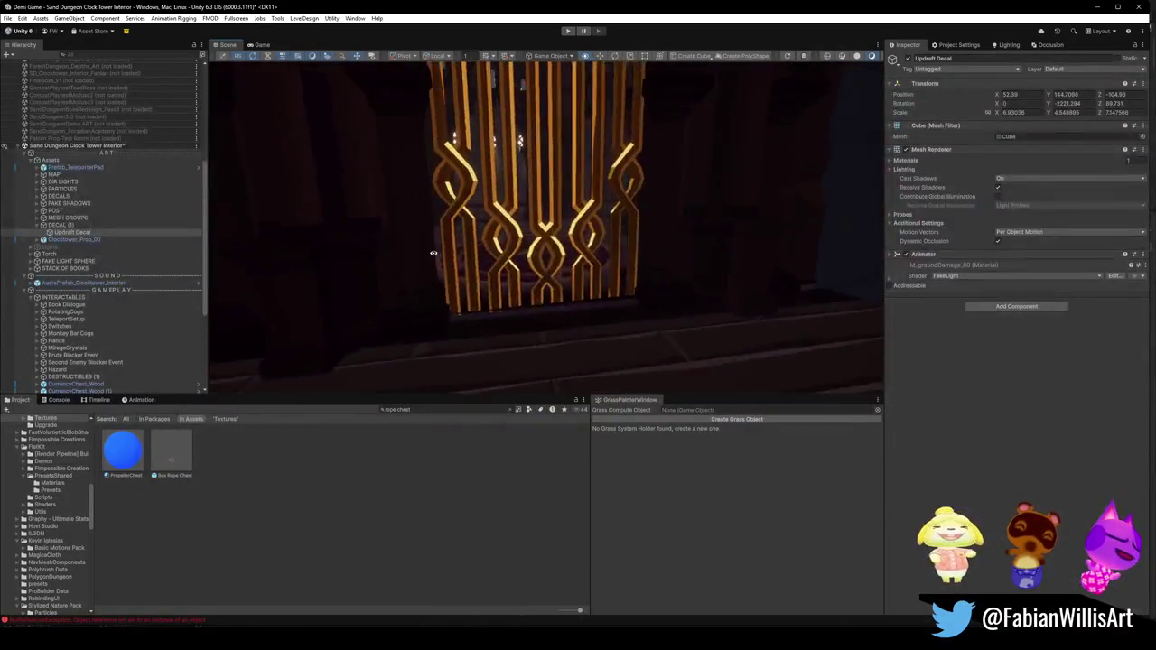
pyautogui.press('s')
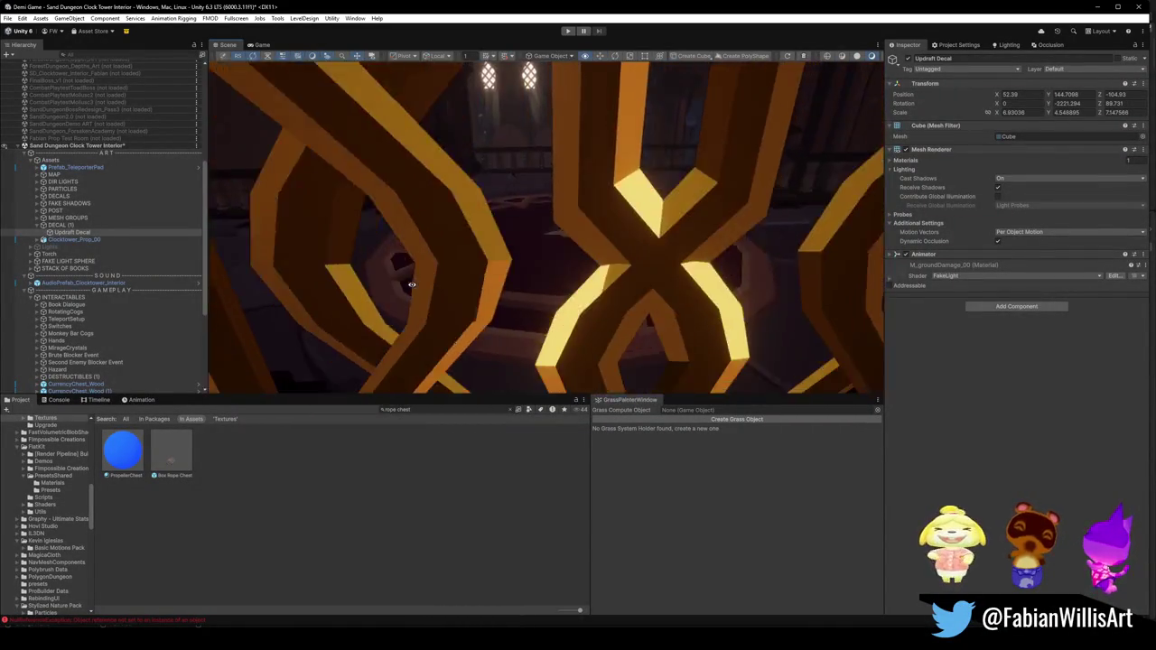
pyautogui.press('w')
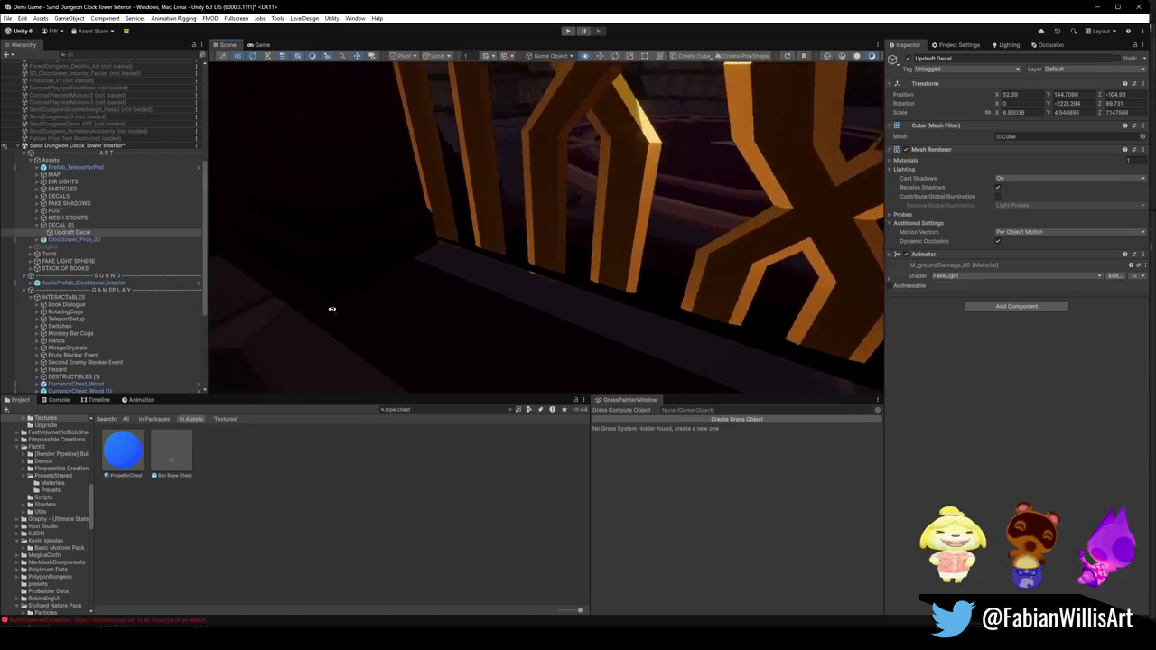
pyautogui.press('s')
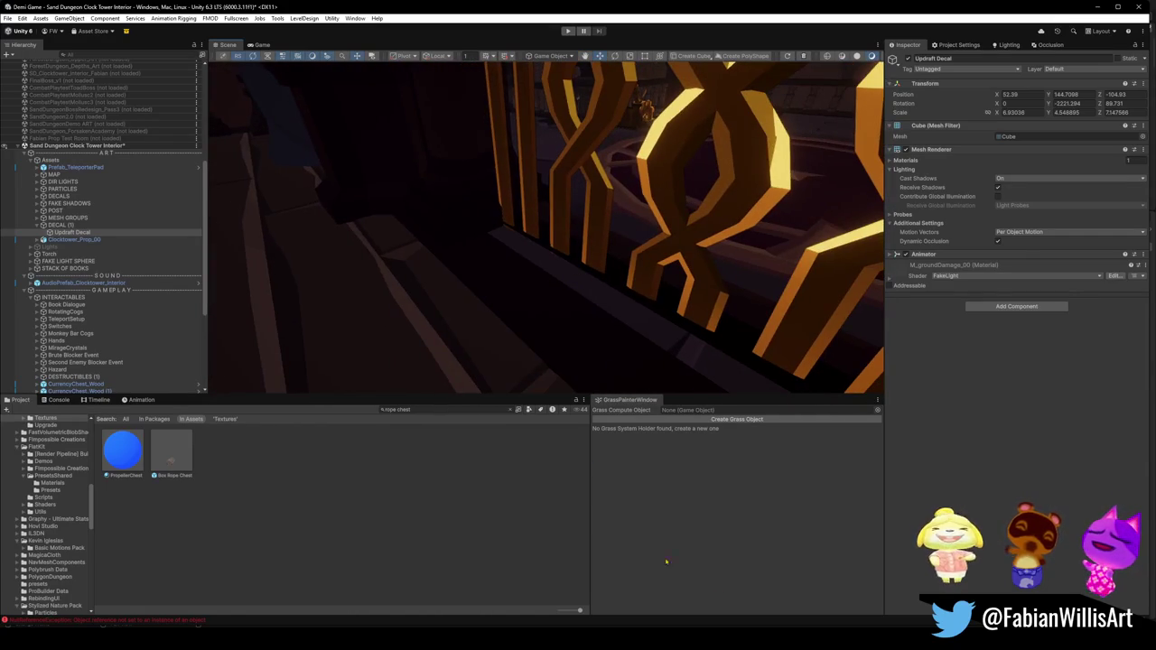
# Step: In Blender, walk the viewport past the long staircase to the golden gate wall
pyautogui.moveTo(696, 639)
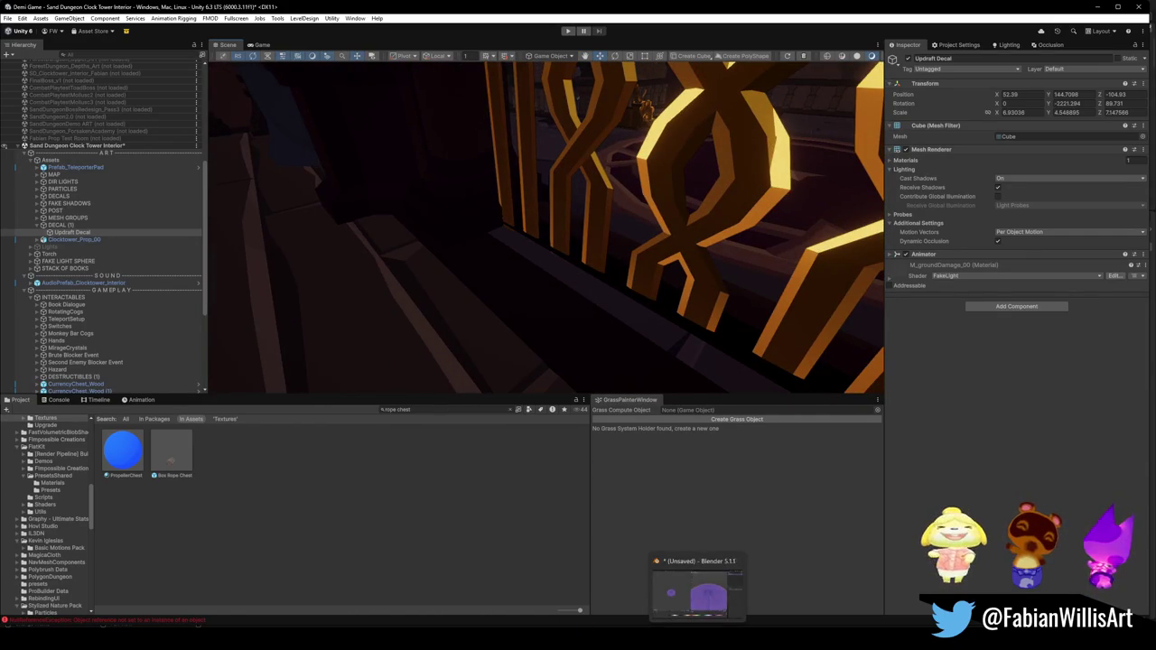
pyautogui.click(412, 587)
pyautogui.hotkey('shift', '`')
pyautogui.press('w')
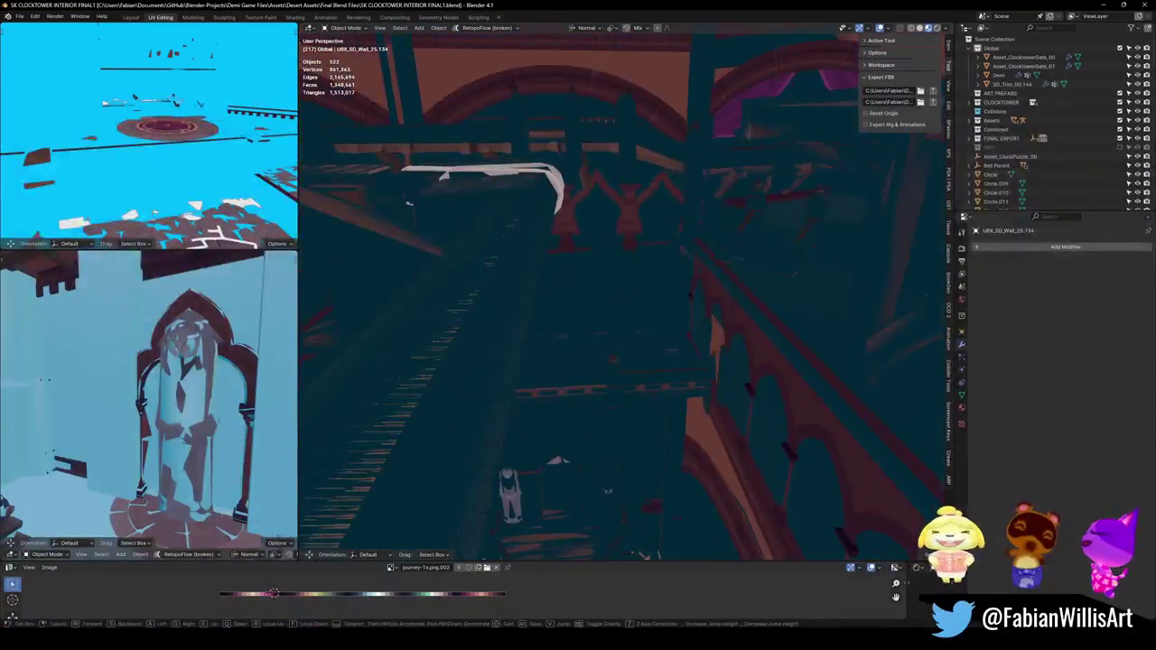
pyautogui.click(617, 314)
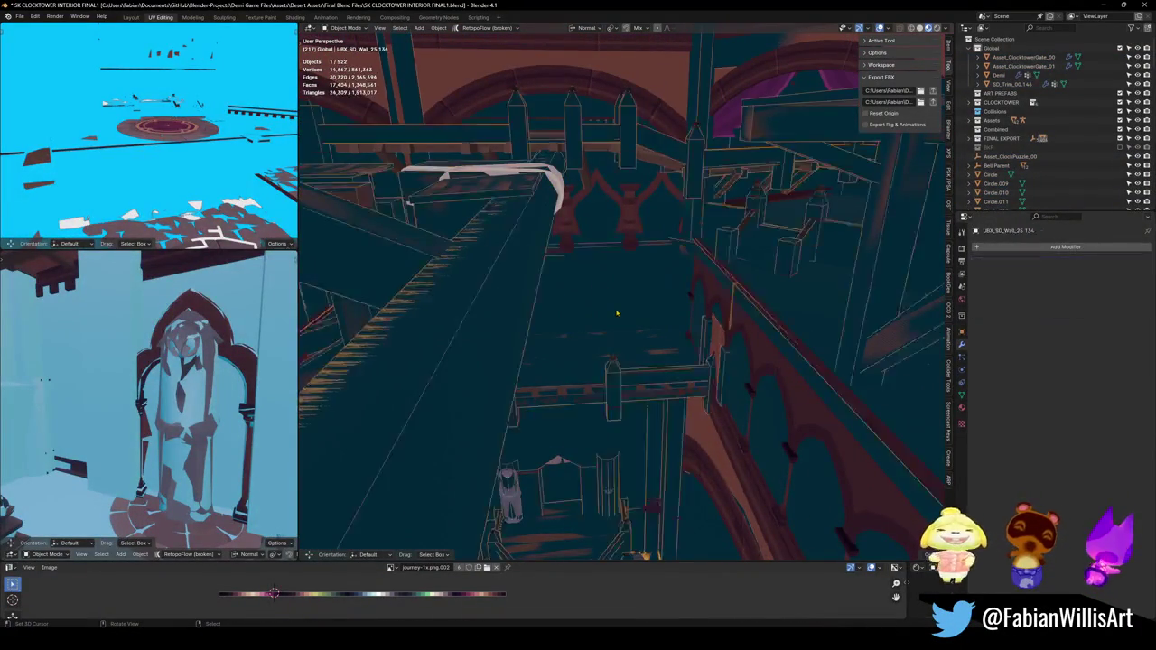
pyautogui.hotkey('shift', '`')
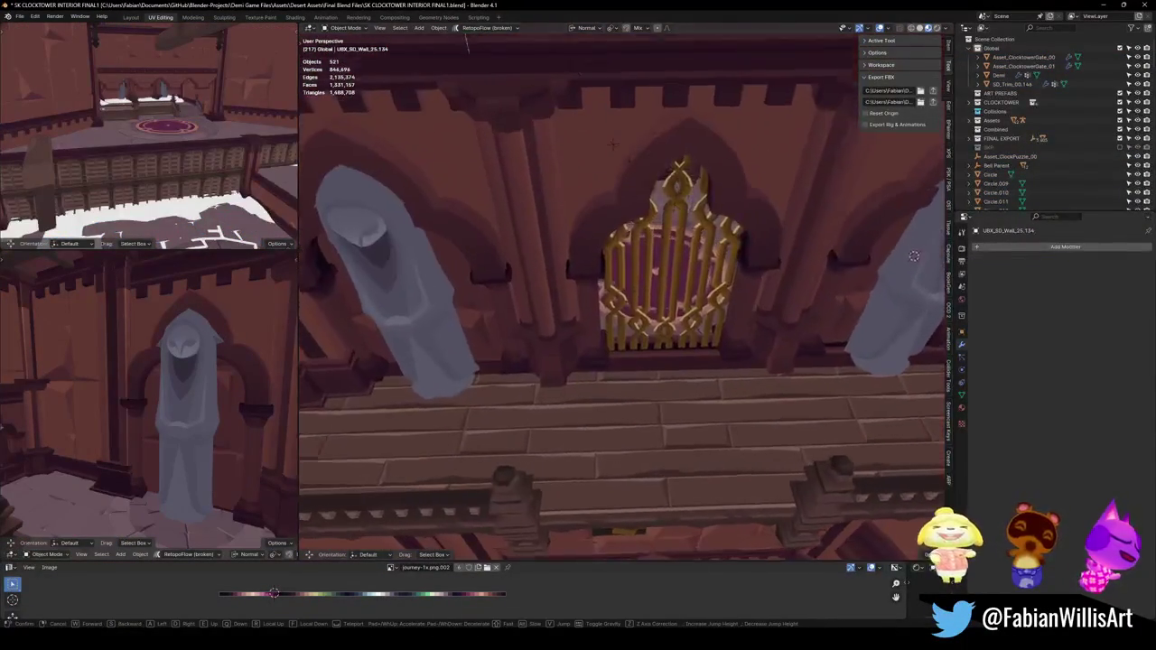
pyautogui.press('w')
pyautogui.click(722, 300)
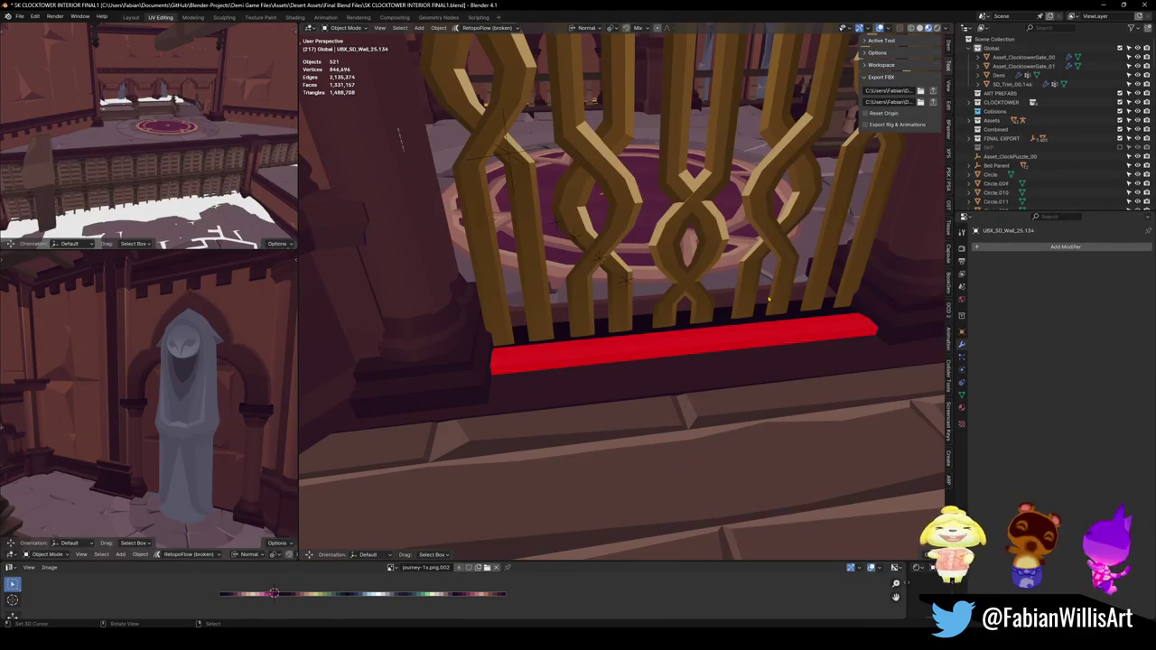
# Step: Delete the connected ledge faces under the golden gate from the balcony mesh, back in Object Mode
pyautogui.click(669, 364)
pyautogui.press('Tab')
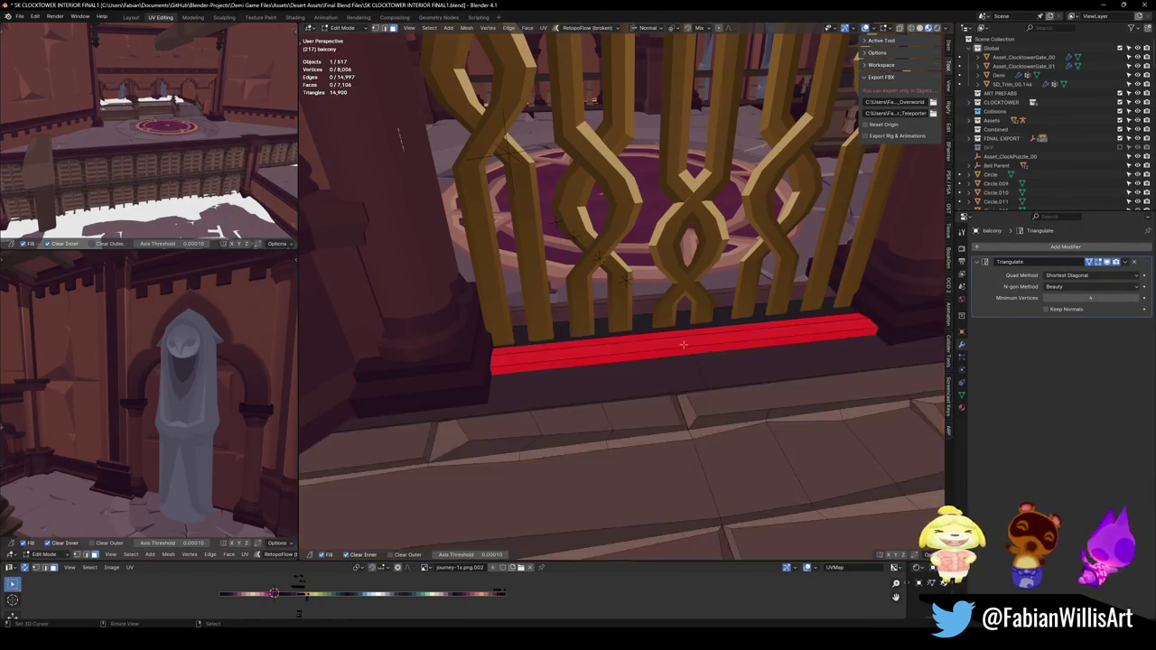
pyautogui.hotkey('alt', 'a')
pyautogui.press('l')
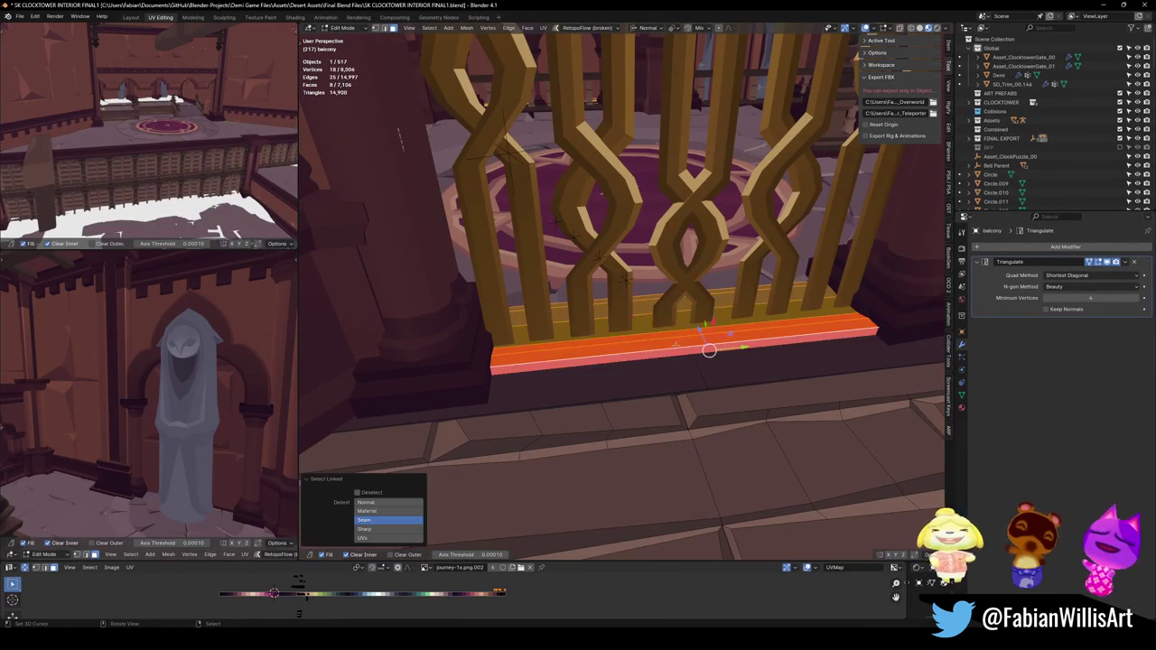
pyautogui.press('x')
pyautogui.click(675, 345)
pyautogui.hotkey('ctrl', 'Tab')
pyautogui.click(675, 328)
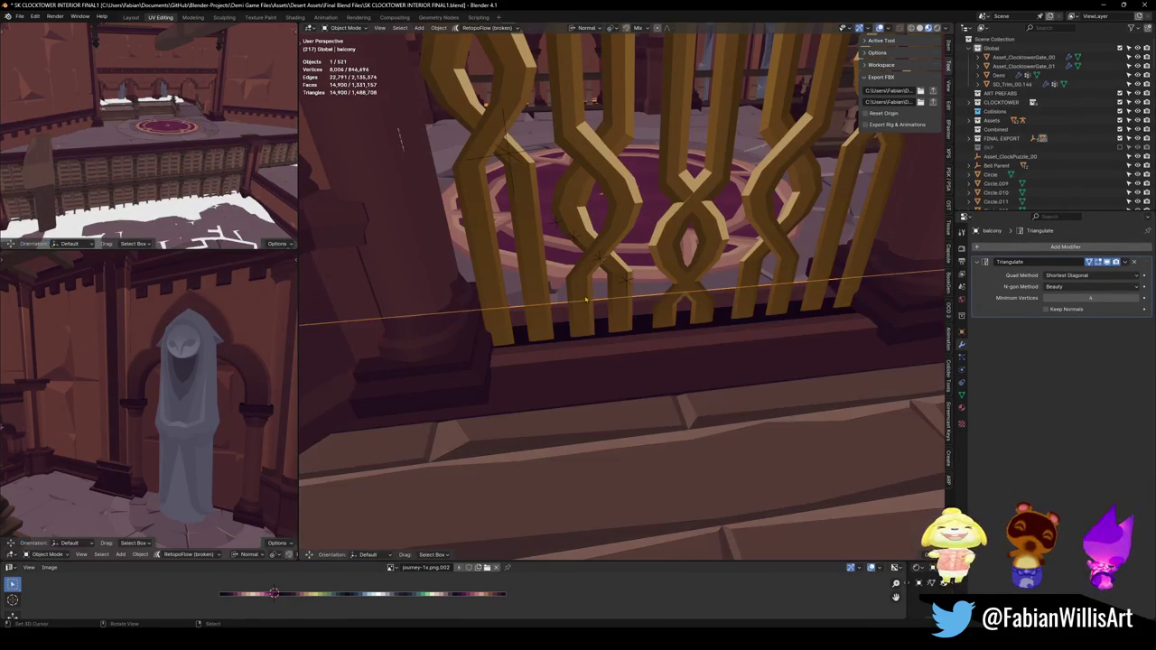
# Step: Save the Blender file with all interior objects selected, then return to Unity
pyautogui.hotkey('ctrl', 's')
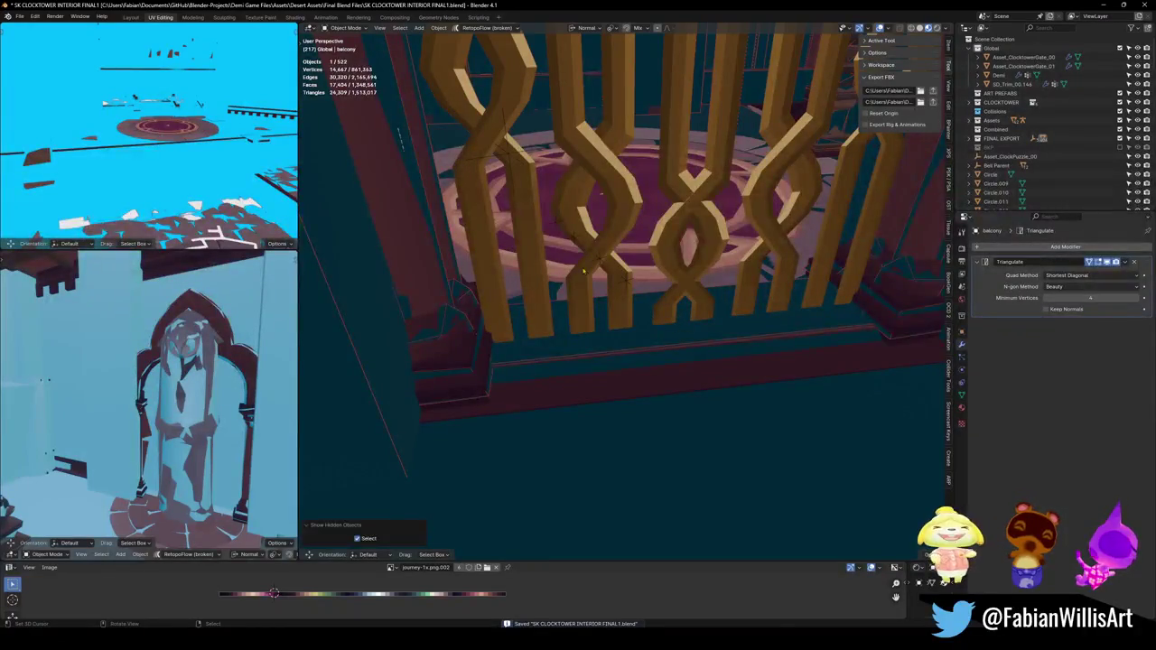
pyautogui.click(509, 158)
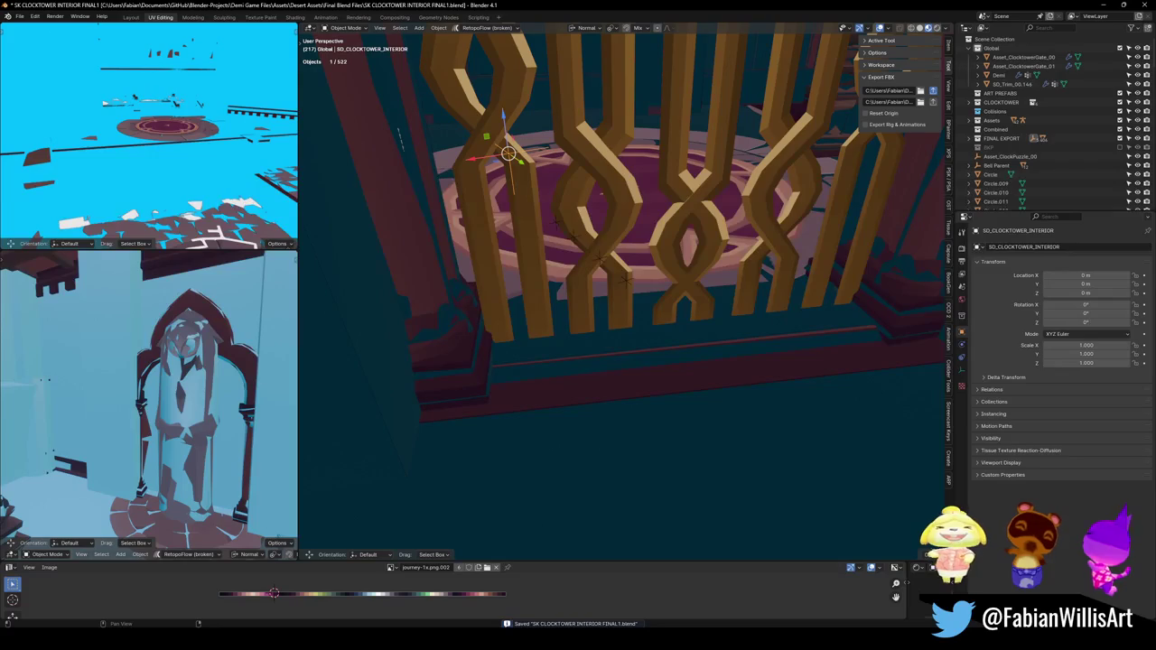
pyautogui.press('a')
pyautogui.hotkey('ctrl', 's')
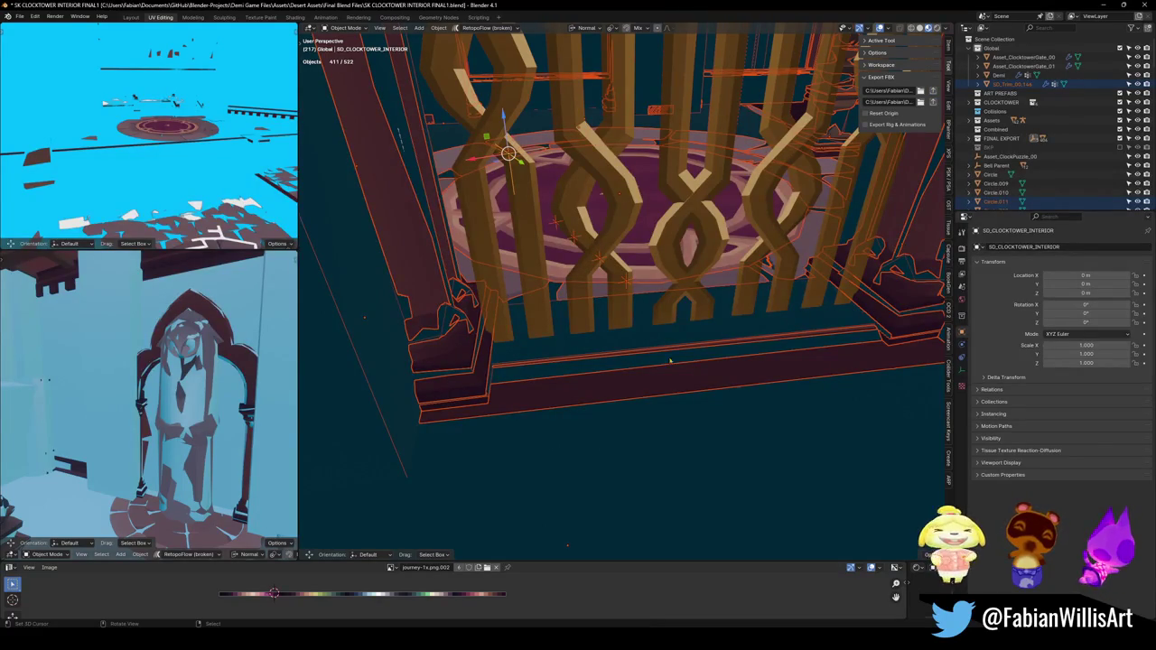
pyautogui.click(739, 639)
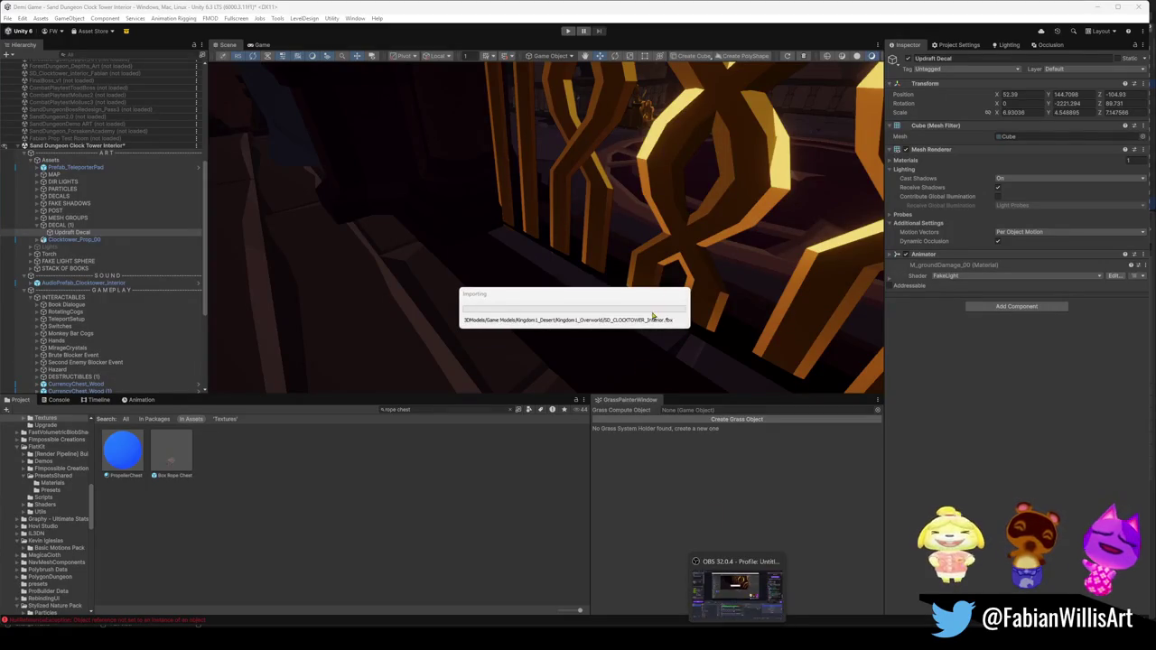
# Step: Select the reimported interior's Cube.027 gate wall, then its parent group CTE_MESH.001
pyautogui.moveTo(692, 218)
pyautogui.mouseDown()
pyautogui.moveTo(760, 197)
pyautogui.moveTo(691, 247)
pyautogui.moveTo(459, 228)
pyautogui.moveTo(619, 259)
pyautogui.moveTo(660, 250)
pyautogui.moveTo(560, 261)
pyautogui.mouseUp()
pyautogui.click(283, 521)
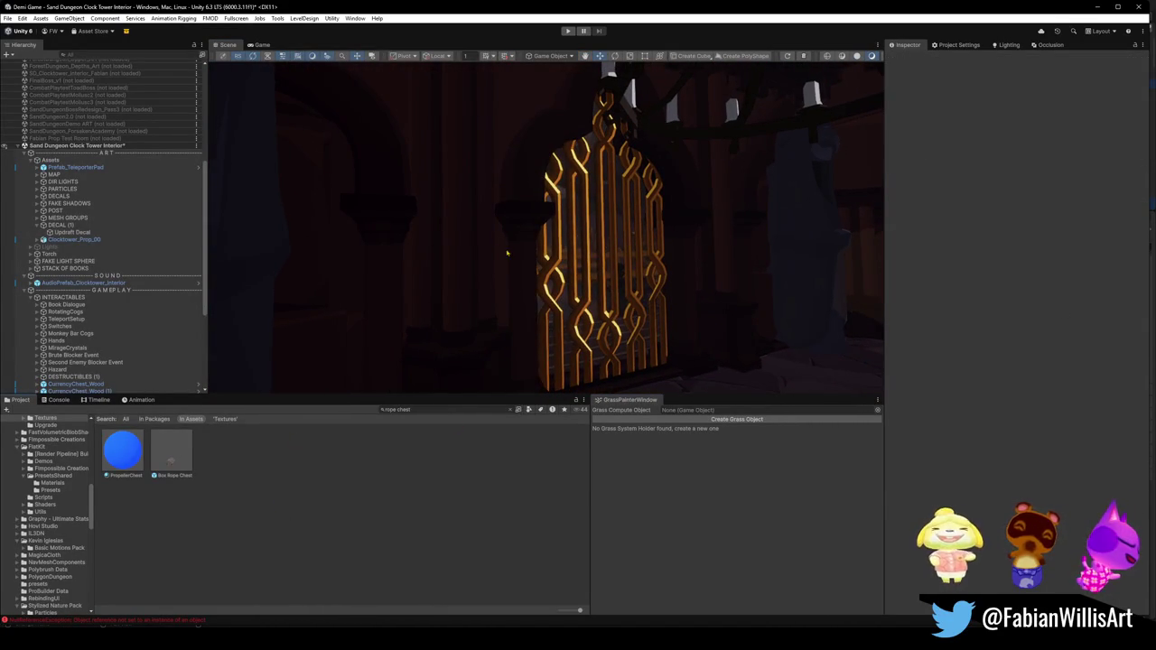
pyautogui.click(484, 258)
pyautogui.click(451, 289)
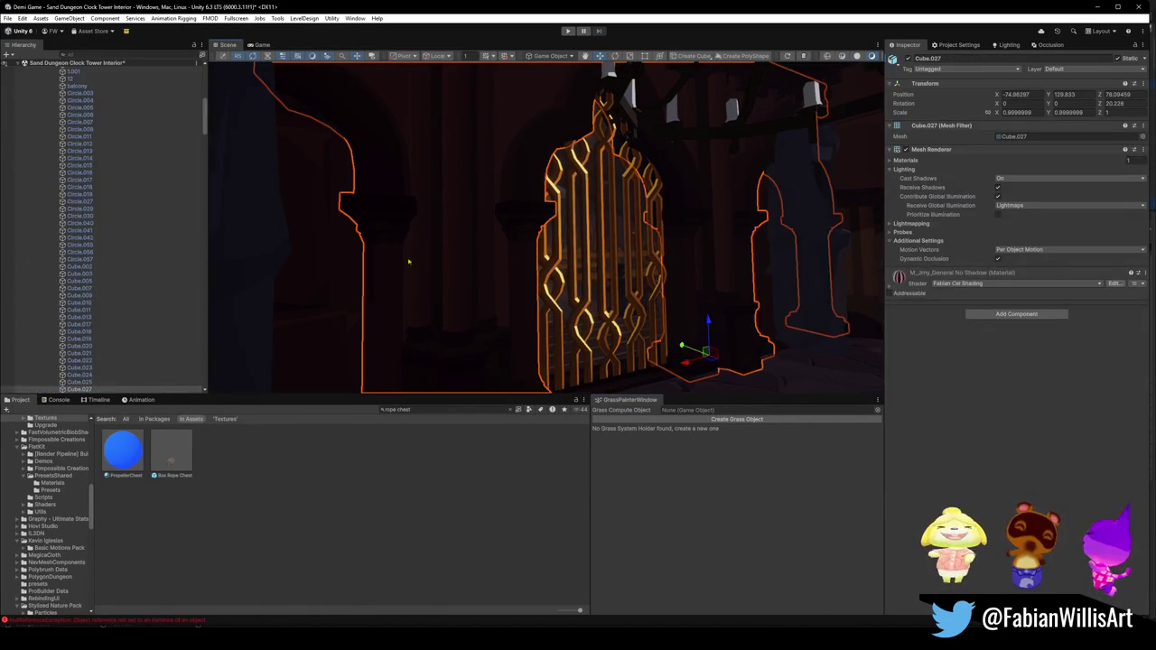
pyautogui.press('Left')
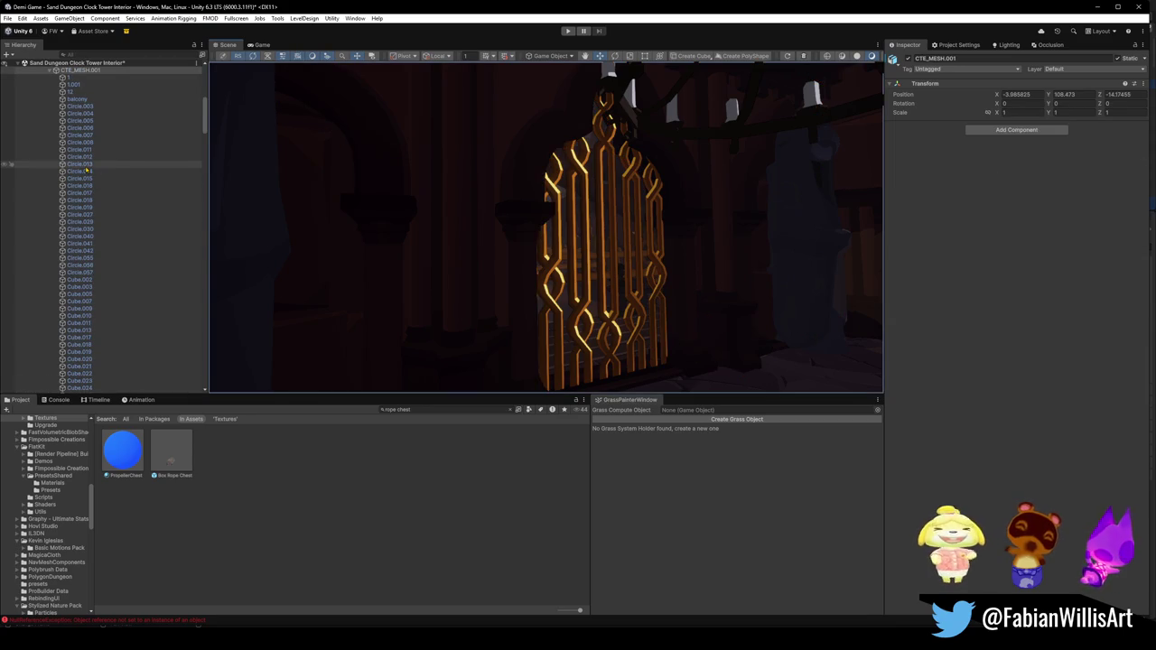
pyautogui.scroll(3, 110, 171)
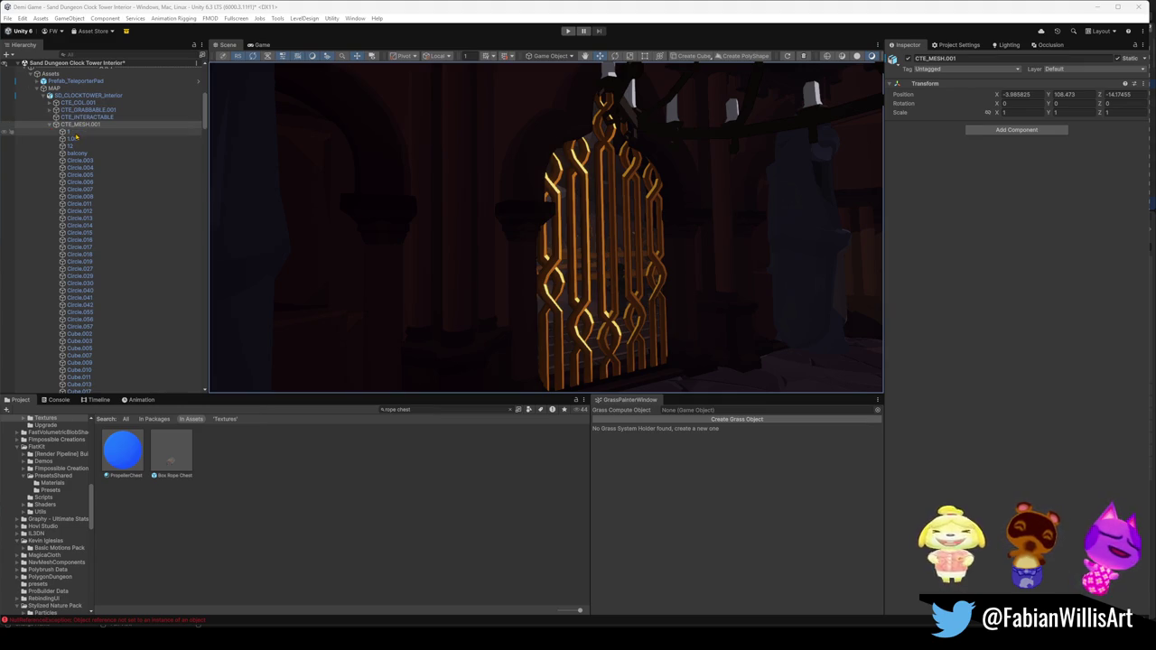
# Step: Mark CTE_MESH.001 as Static and answer the child objects prompt
pyautogui.click(81, 131)
pyautogui.click(116, 125)
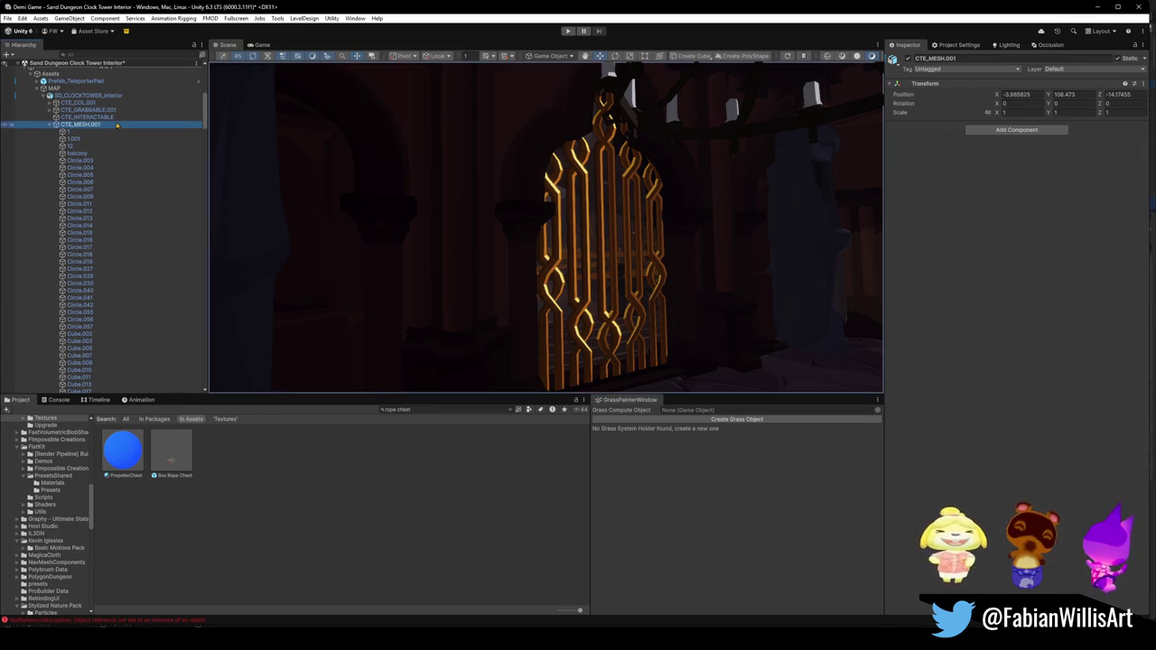
pyautogui.click(1118, 58)
pyautogui.press('Escape')
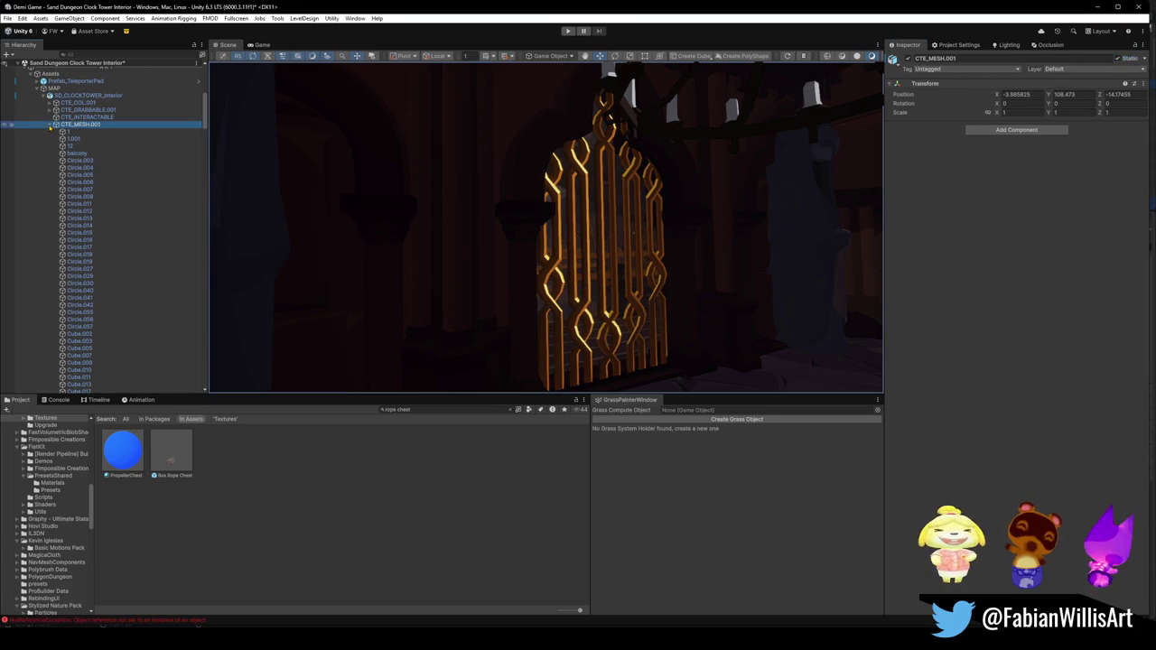
# Step: Collapse CTE_MESH.001 and SD_CLOCKTOWER_Interior in the Hierarchy and show the Occlusion bake parameters
pyautogui.click(50, 123)
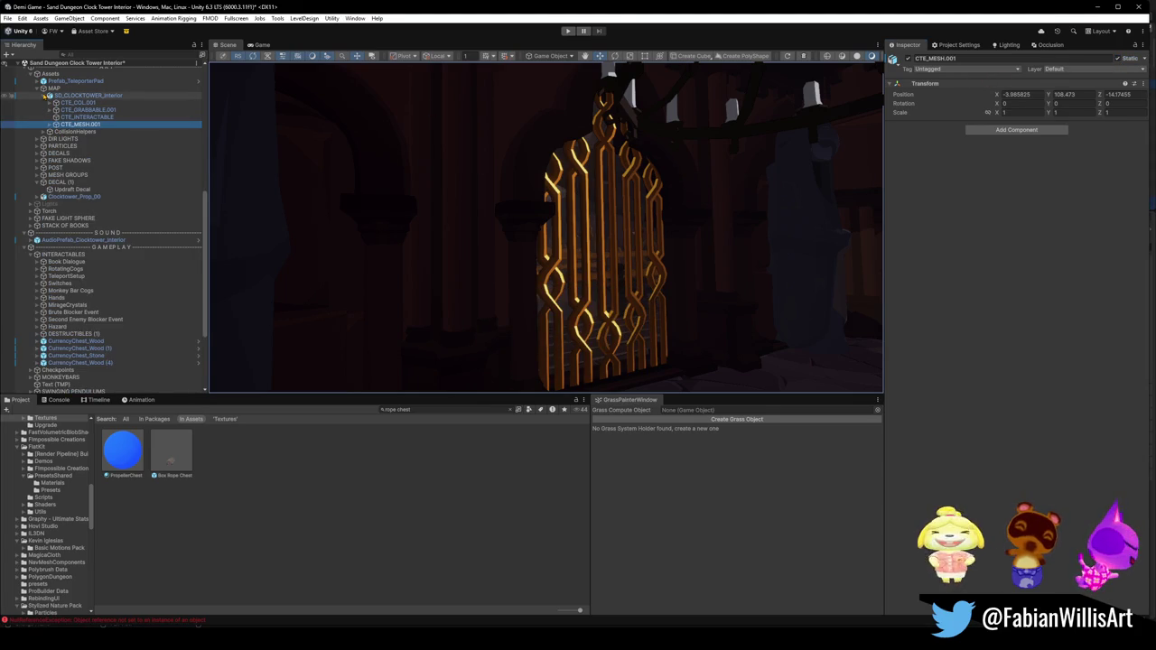
pyautogui.click(43, 97)
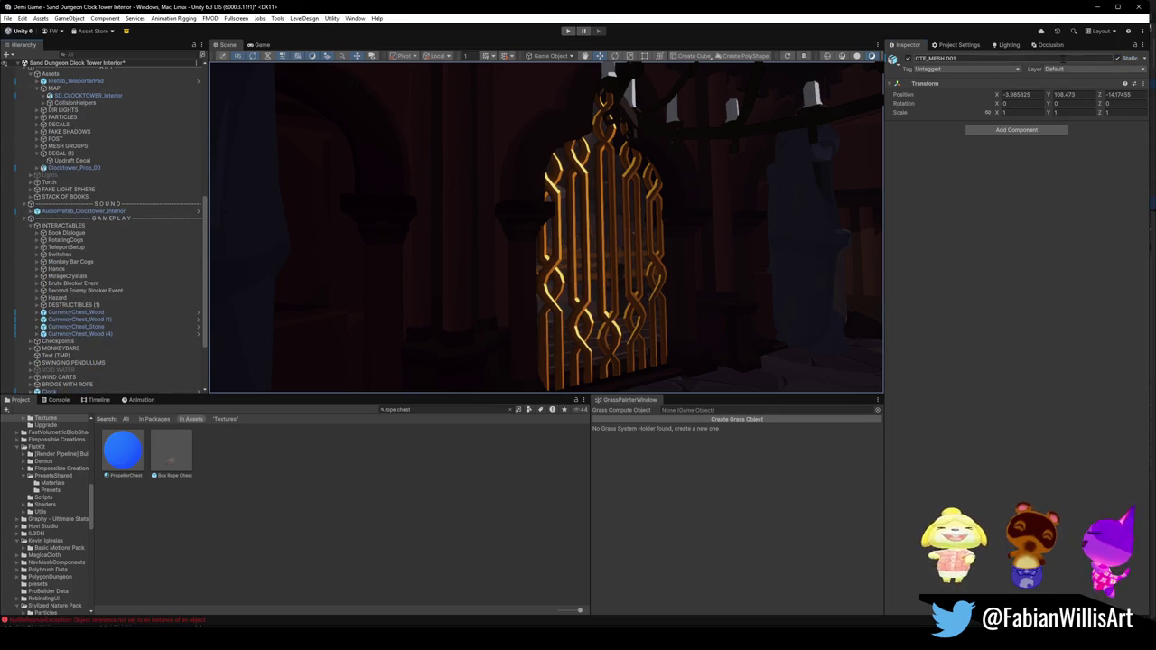
pyautogui.click(1047, 46)
pyautogui.click(1007, 59)
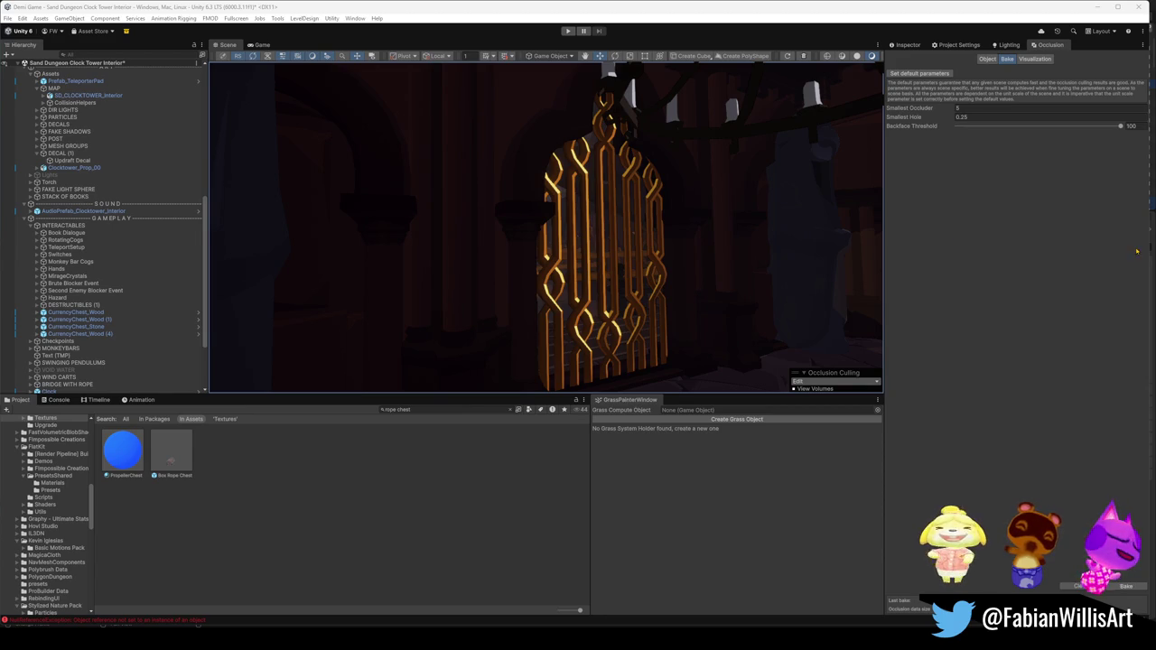
pyautogui.moveTo(698, 235)
pyautogui.mouseDown()
pyautogui.moveTo(412, 251)
pyautogui.moveTo(764, 240)
pyautogui.moveTo(641, 254)
pyautogui.moveTo(478, 160)
pyautogui.moveTo(583, 343)
pyautogui.moveTo(679, 338)
pyautogui.mouseUp()
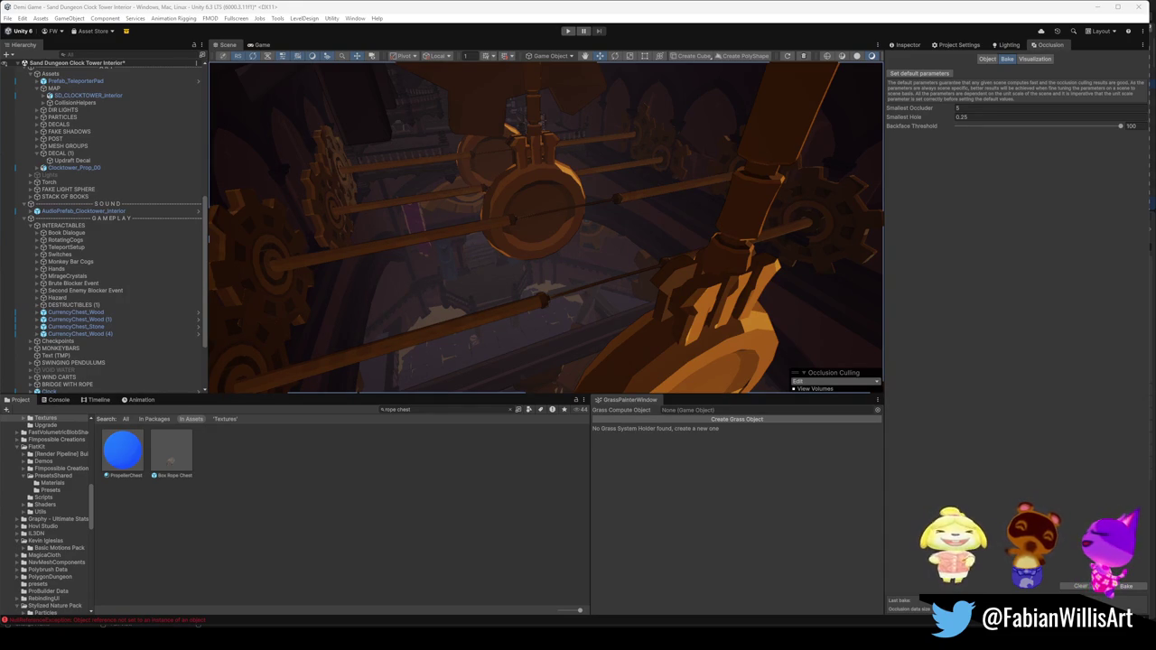
pyautogui.moveTo(660, 276)
pyautogui.mouseDown()
pyautogui.moveTo(529, 343)
pyautogui.moveTo(524, 279)
pyautogui.moveTo(462, 206)
pyautogui.moveTo(756, 116)
pyautogui.moveTo(596, 139)
pyautogui.moveTo(696, 195)
pyautogui.moveTo(640, 181)
pyautogui.mouseUp()
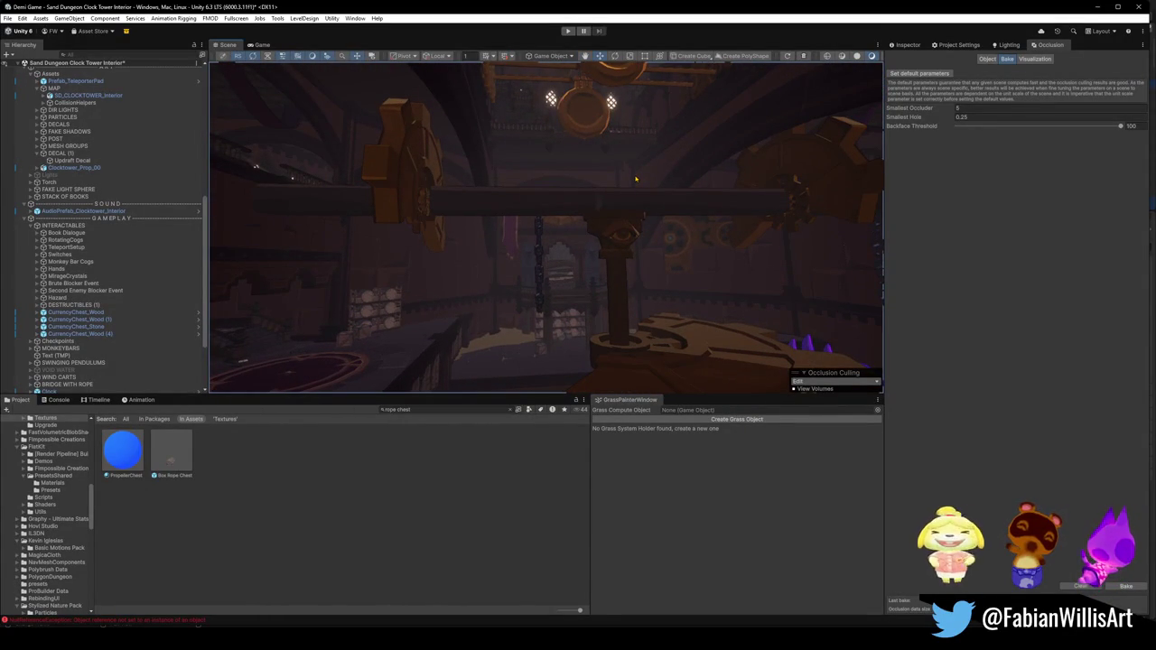
pyautogui.moveTo(674, 191)
pyautogui.mouseDown()
pyautogui.moveTo(550, 197)
pyautogui.moveTo(701, 243)
pyautogui.moveTo(710, 232)
pyautogui.moveTo(518, 243)
pyautogui.moveTo(706, 260)
pyautogui.moveTo(473, 240)
pyautogui.moveTo(676, 250)
pyautogui.moveTo(593, 240)
pyautogui.moveTo(449, 243)
pyautogui.mouseUp()
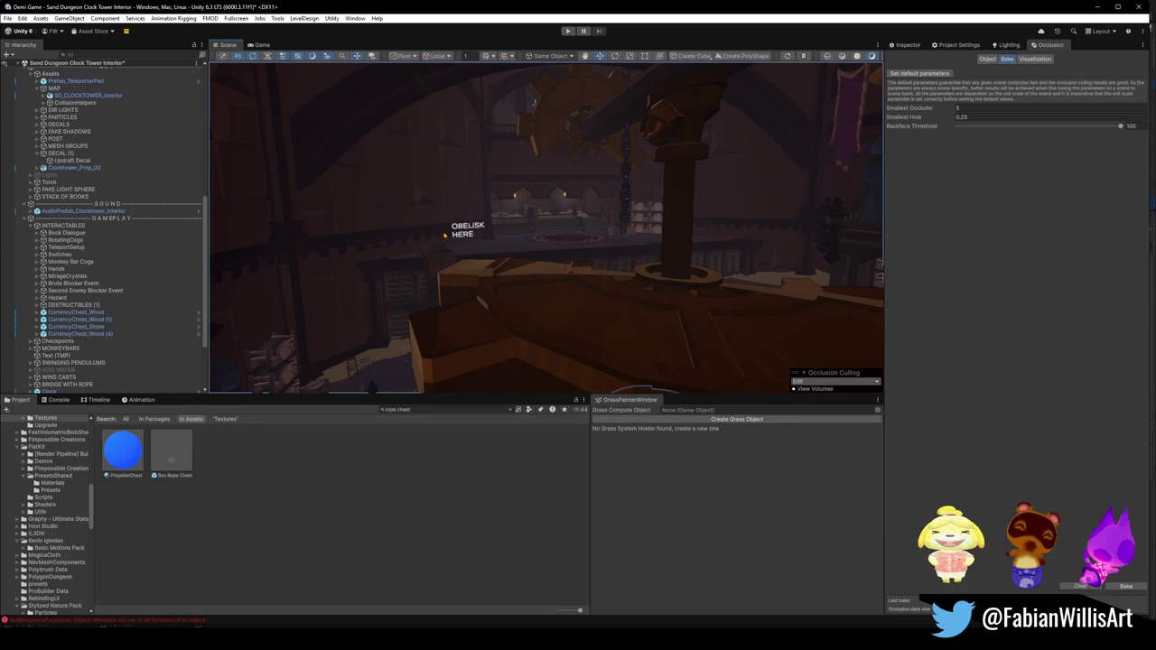
pyautogui.moveTo(790, 207)
pyautogui.mouseDown()
pyautogui.moveTo(645, 258)
pyautogui.moveTo(727, 268)
pyautogui.mouseUp()
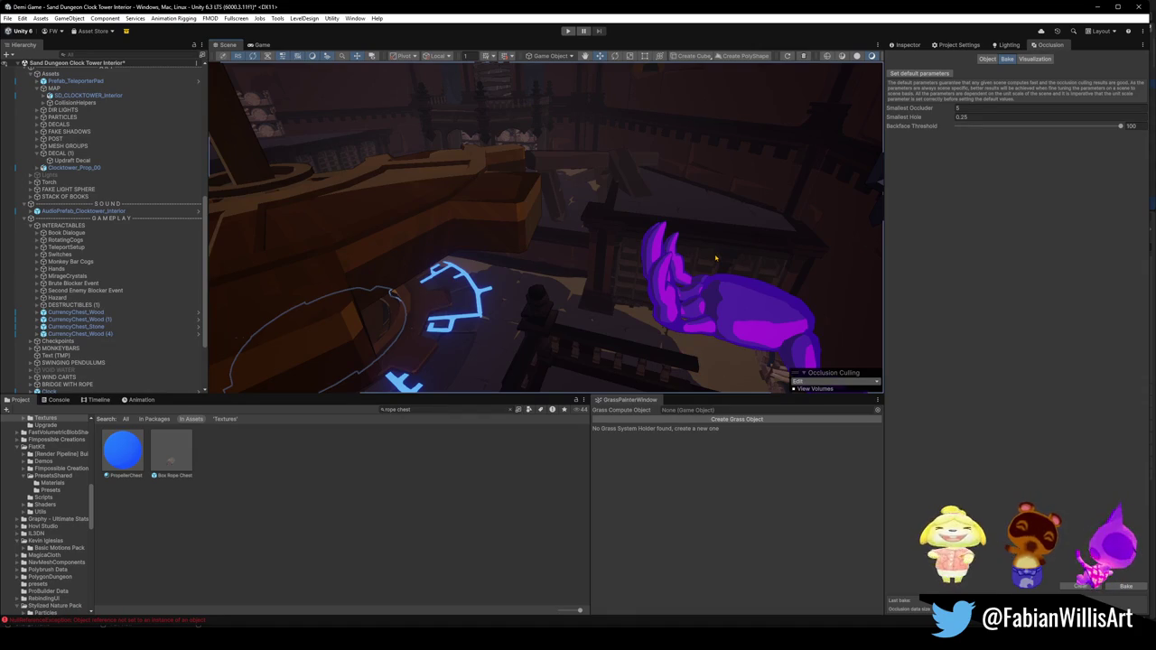
pyautogui.moveTo(771, 257)
pyautogui.mouseDown()
pyautogui.moveTo(563, 217)
pyautogui.moveTo(656, 228)
pyautogui.moveTo(593, 276)
pyautogui.moveTo(629, 320)
pyautogui.moveTo(819, 230)
pyautogui.moveTo(680, 238)
pyautogui.mouseUp()
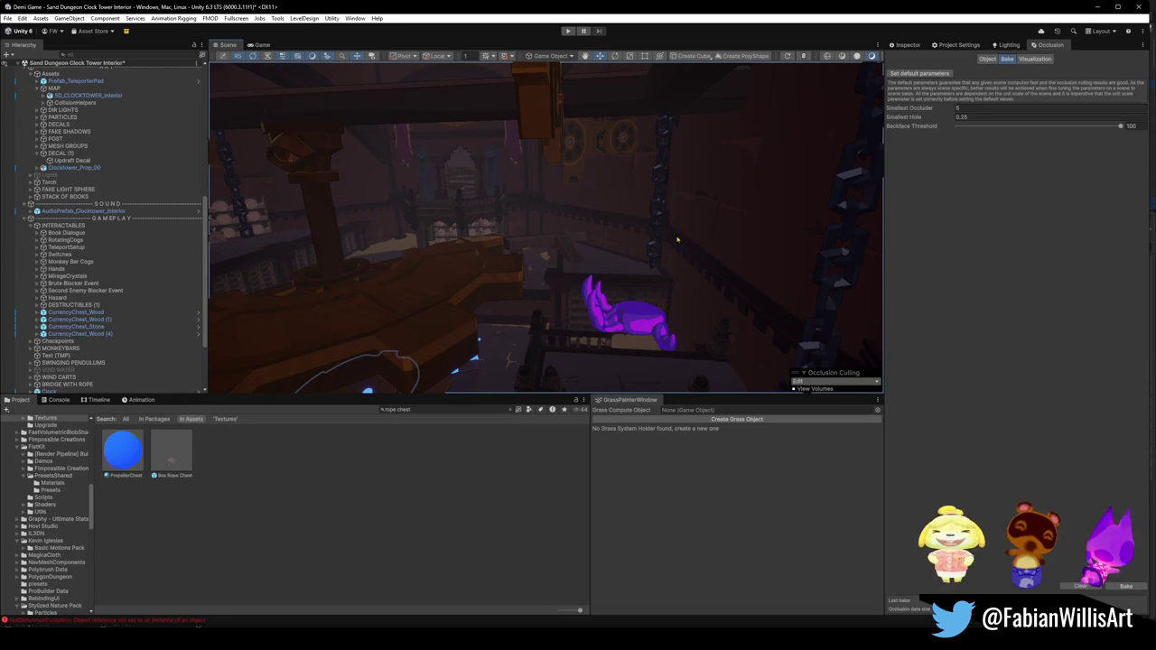
# Step: Collapse every expanded Hierarchy group, clear the selection and save the clock tower scene with Ctrl+S
pyautogui.moveTo(674, 242)
pyautogui.mouseDown()
pyautogui.moveTo(569, 268)
pyautogui.moveTo(589, 284)
pyautogui.moveTo(750, 261)
pyautogui.moveTo(744, 309)
pyautogui.moveTo(717, 312)
pyautogui.moveTo(861, 285)
pyautogui.moveTo(697, 283)
pyautogui.mouseUp()
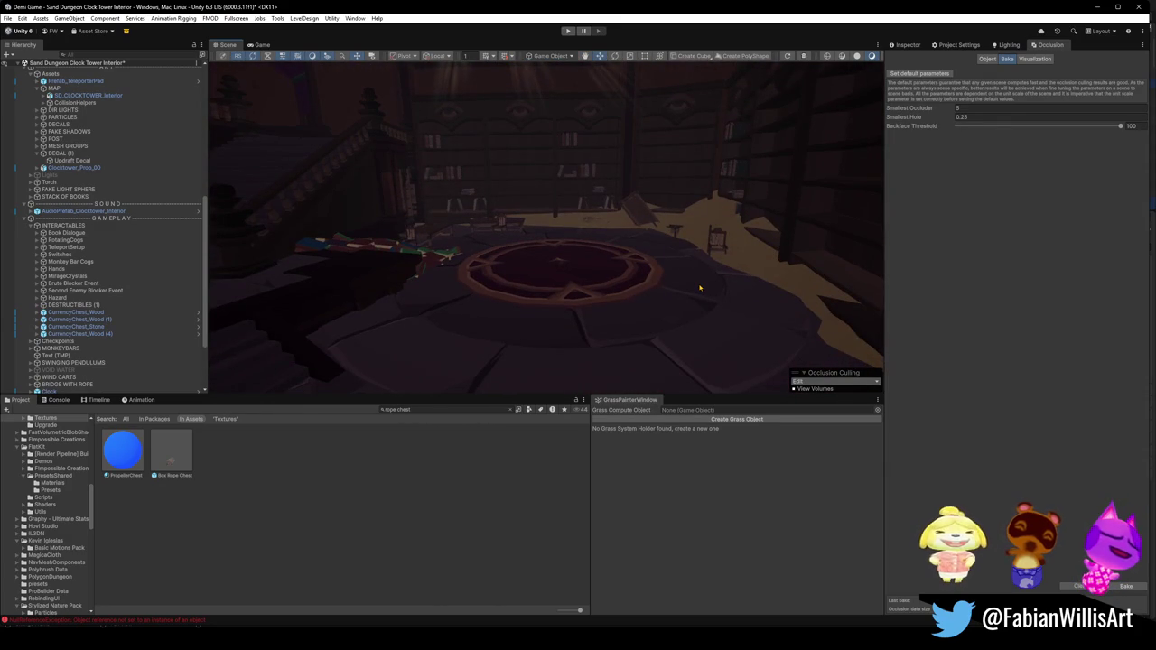
pyautogui.moveTo(751, 272); pyautogui.dragTo(515, 224)
pyautogui.moveTo(596, 229)
pyautogui.mouseDown()
pyautogui.moveTo(472, 227)
pyautogui.moveTo(400, 279)
pyautogui.moveTo(392, 301)
pyautogui.moveTo(681, 279)
pyautogui.moveTo(676, 253)
pyautogui.moveTo(530, 246)
pyautogui.mouseUp()
pyautogui.scroll(3, 681, 279)
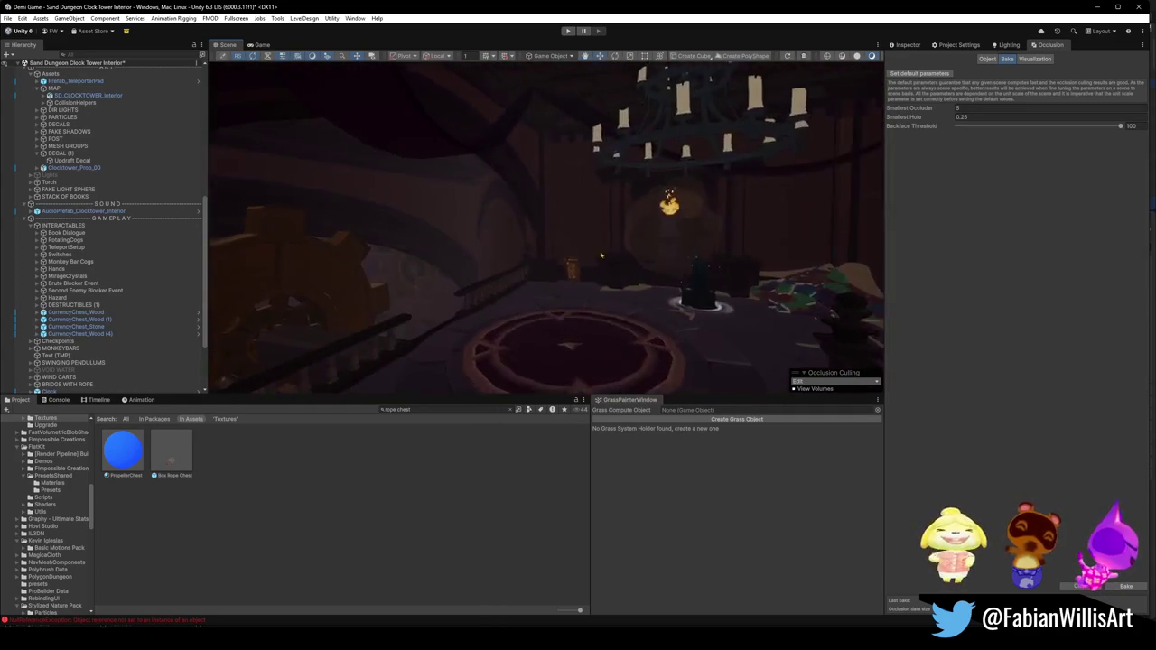
pyautogui.moveTo(641, 268)
pyautogui.mouseDown()
pyautogui.moveTo(472, 258)
pyautogui.moveTo(661, 254)
pyautogui.moveTo(803, 292)
pyautogui.moveTo(611, 274)
pyautogui.moveTo(646, 273)
pyautogui.moveTo(550, 280)
pyautogui.mouseUp()
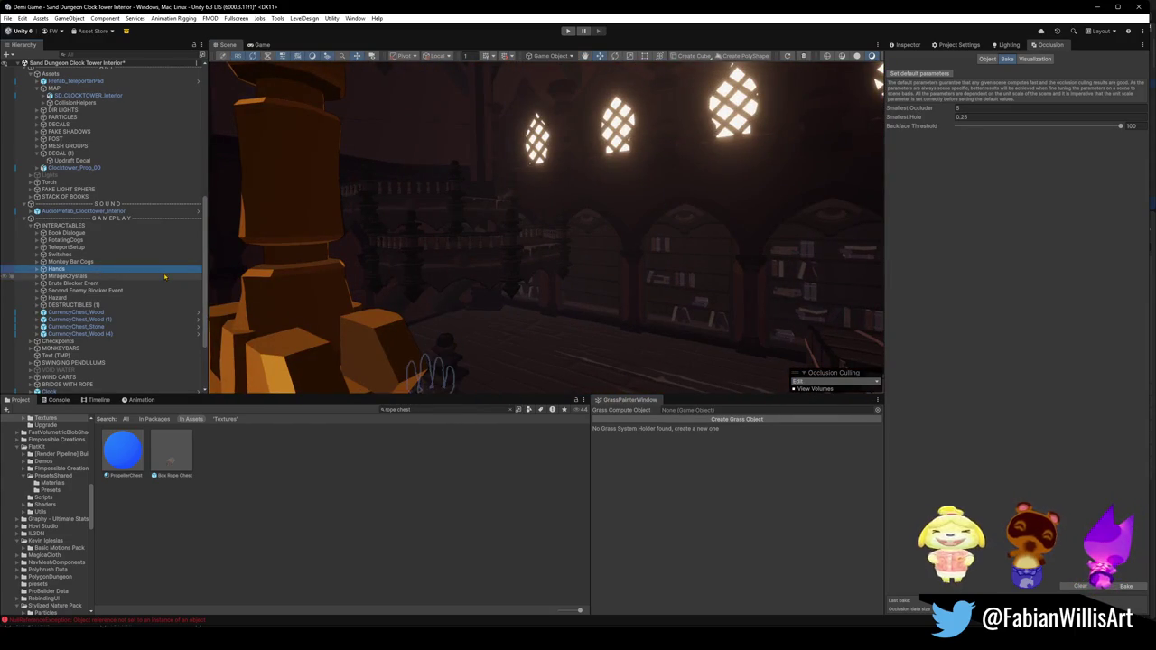
pyautogui.click(164, 276)
pyautogui.press('Left')
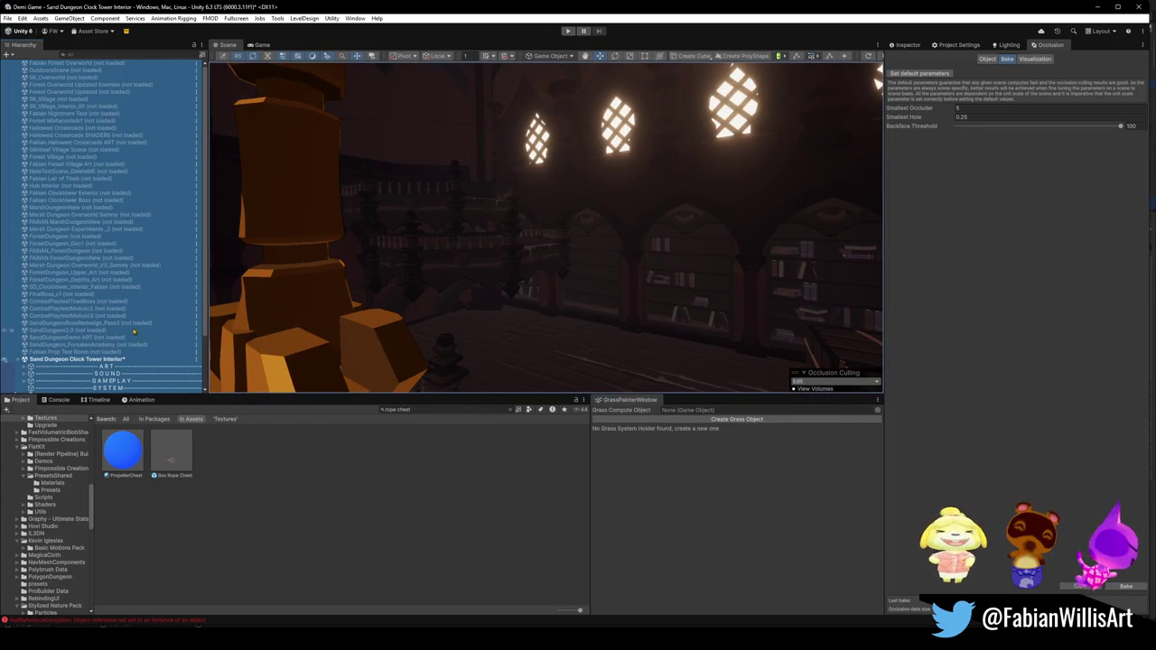
pyautogui.scroll(-3, 134, 331)
pyautogui.click(253, 516)
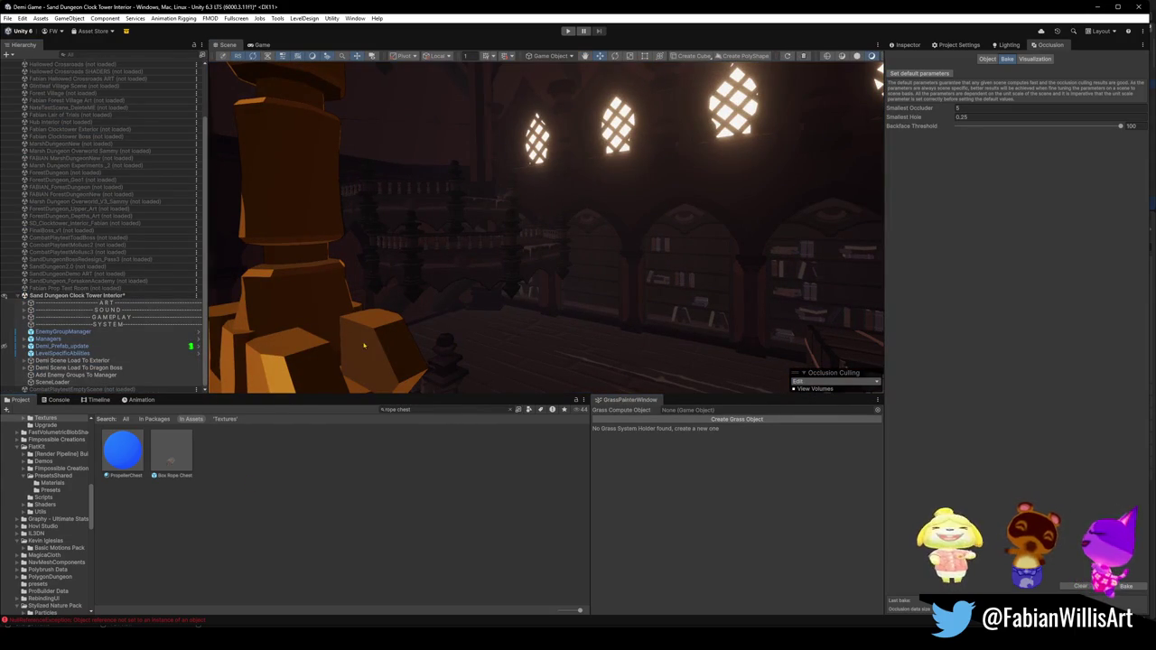
pyautogui.hotkey('ctrl', 's')
pyautogui.moveTo(364, 344)
pyautogui.mouseDown()
pyautogui.moveTo(588, 286)
pyautogui.moveTo(584, 312)
pyautogui.mouseUp()
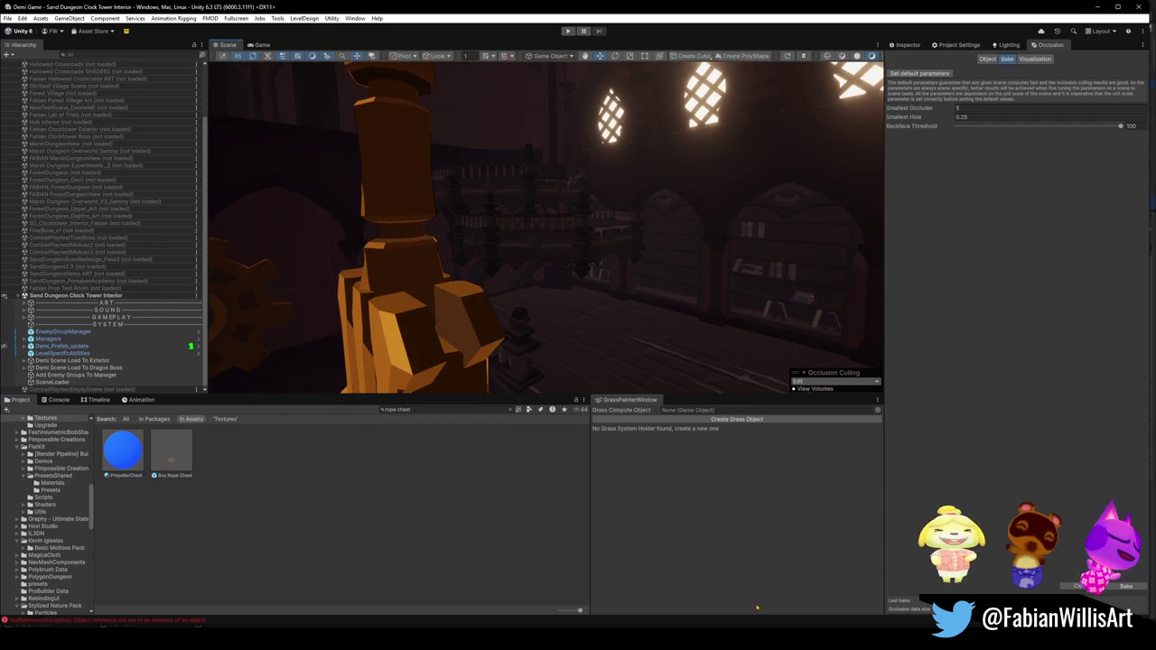
pyautogui.moveTo(718, 637)
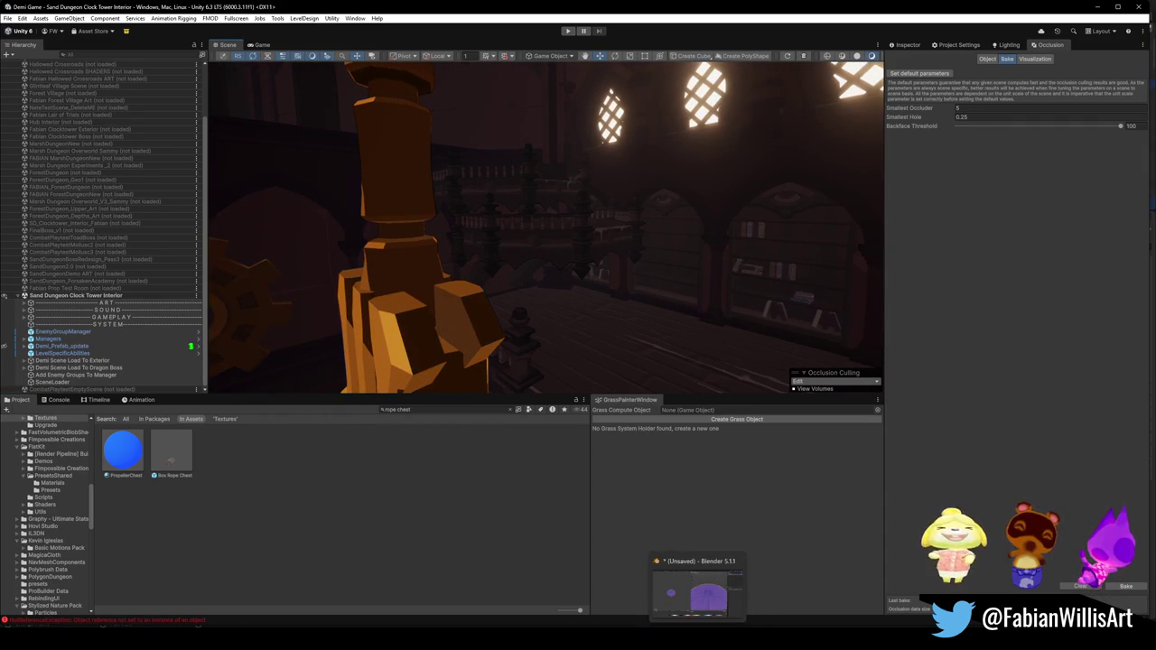
# Step: Back in the Blender clocktower file, walk to the red beam and edit UBX_SD_Wall_25.134's mesh
pyautogui.click(411, 591)
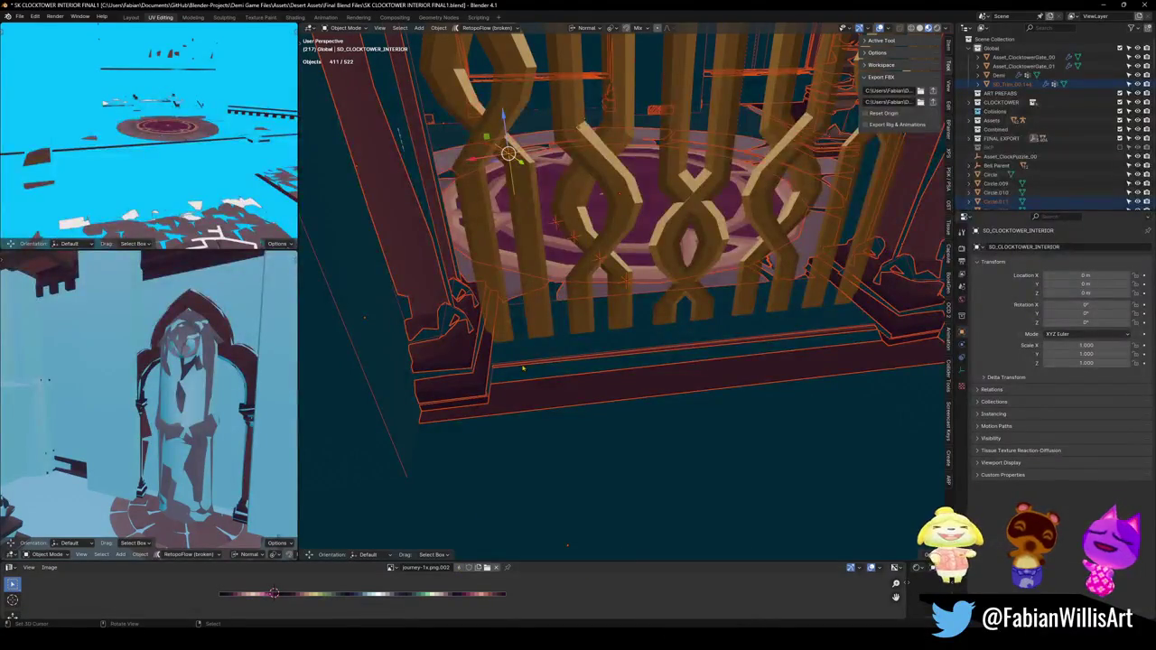
pyautogui.hotkey('alt', 'a')
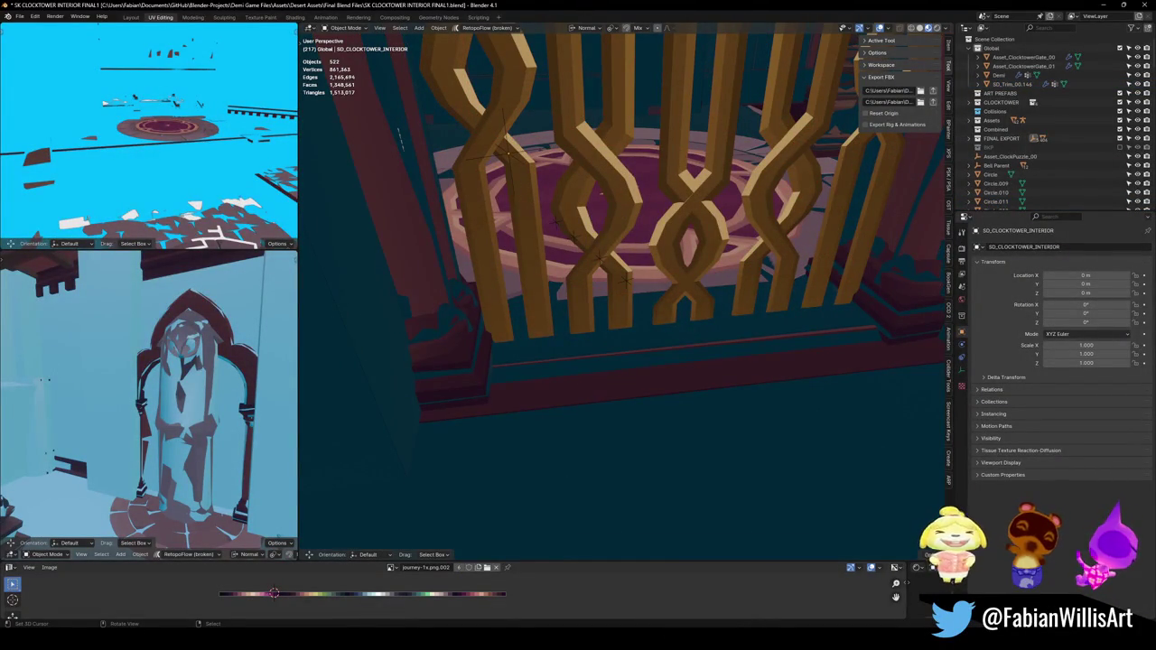
pyautogui.hotkey('shift', '`')
pyautogui.press('w')
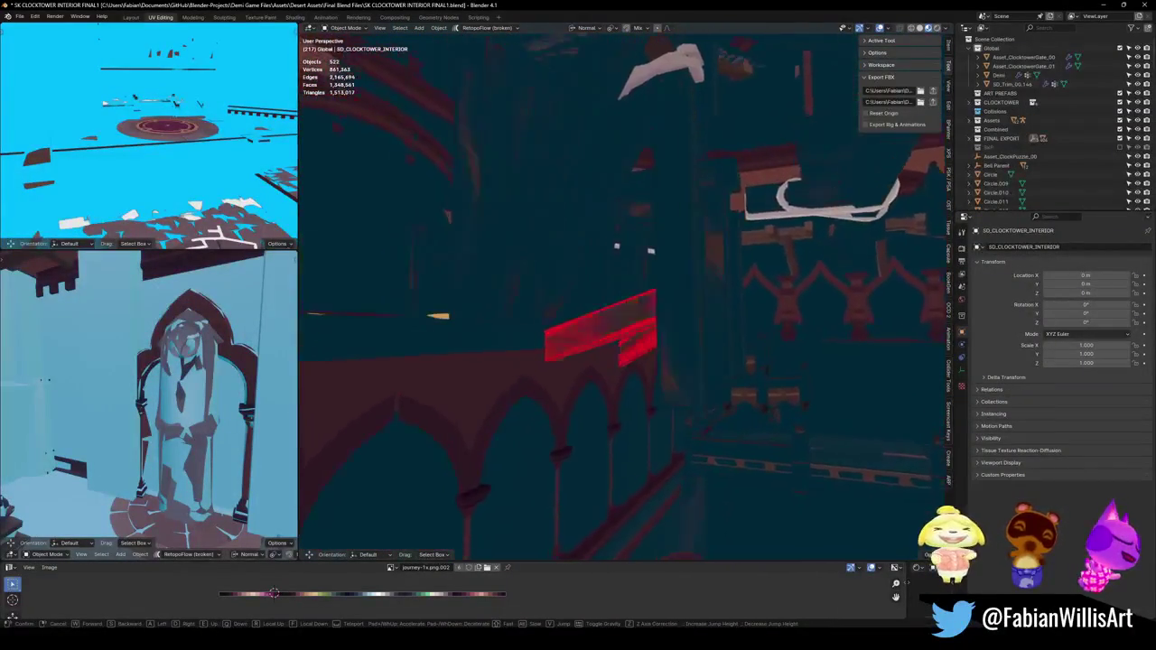
pyautogui.click(556, 215)
pyautogui.click(666, 366)
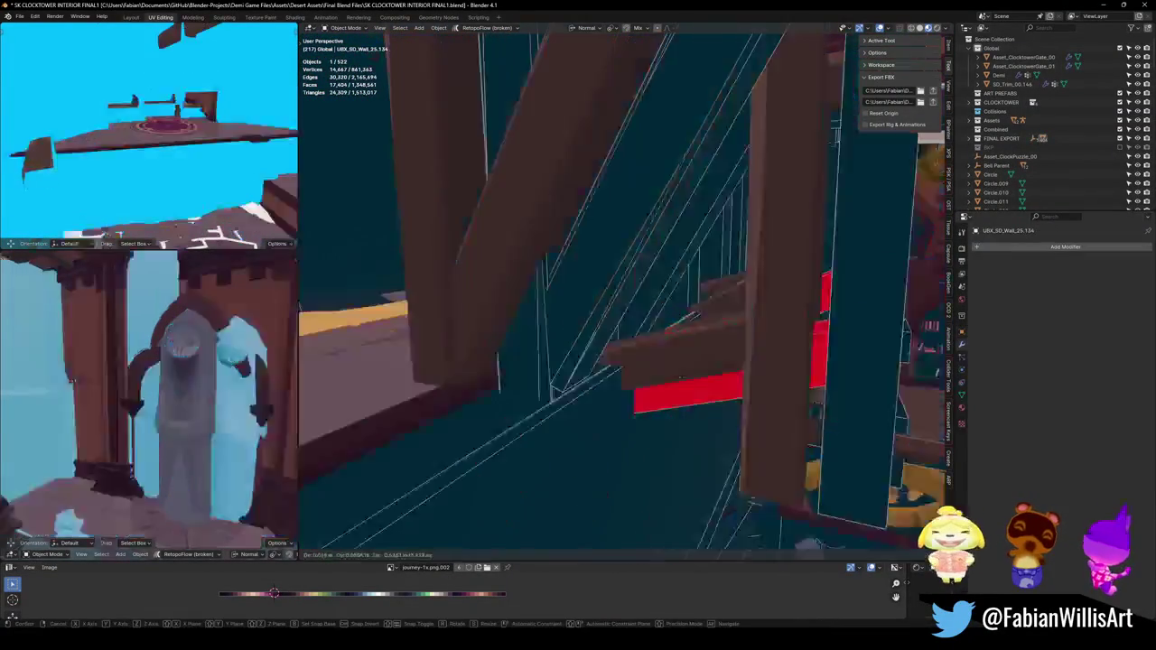
pyautogui.press('Tab')
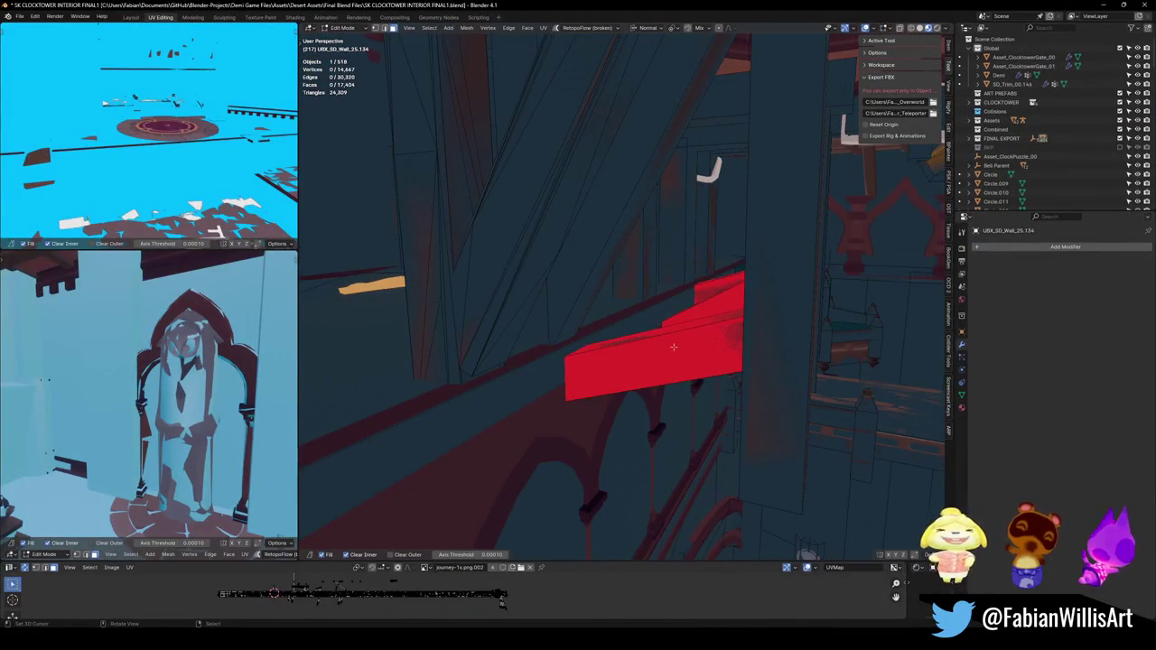
# Step: Flip the normals of the connected red-showing piece of the wall mesh
pyautogui.press('l')
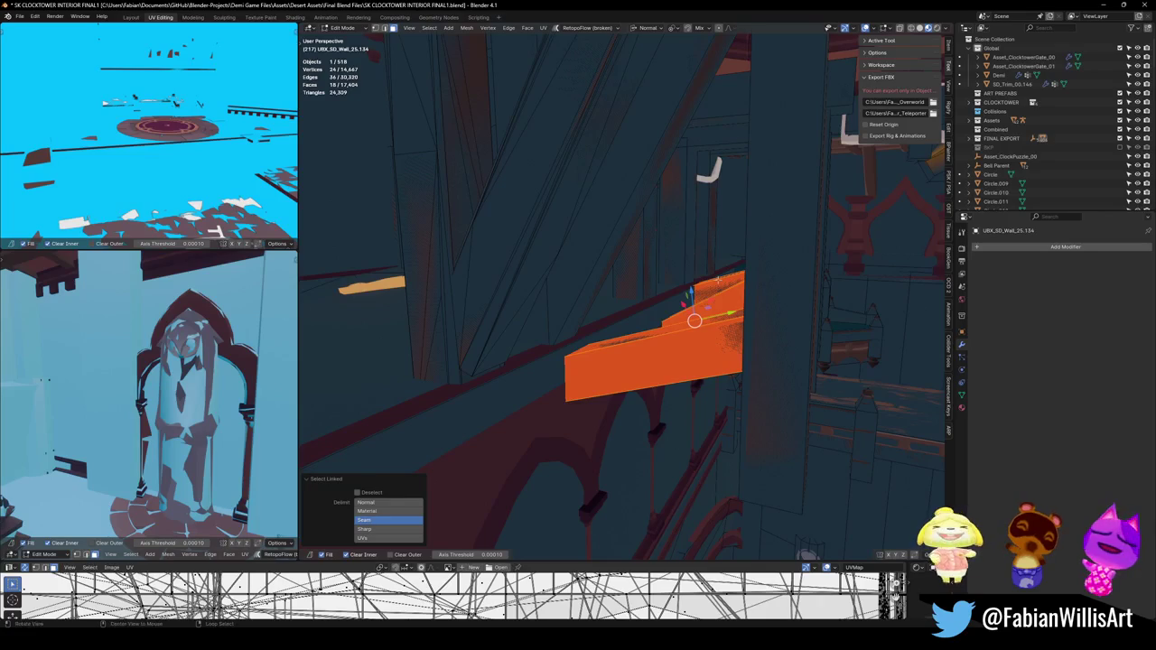
pyautogui.hotkey('alt', 'n')
pyautogui.click(676, 275)
pyautogui.press('Tab')
# Step: Walk to the red floor area and flip the normals of three red floor boards
pyautogui.hotkey('shift', '`')
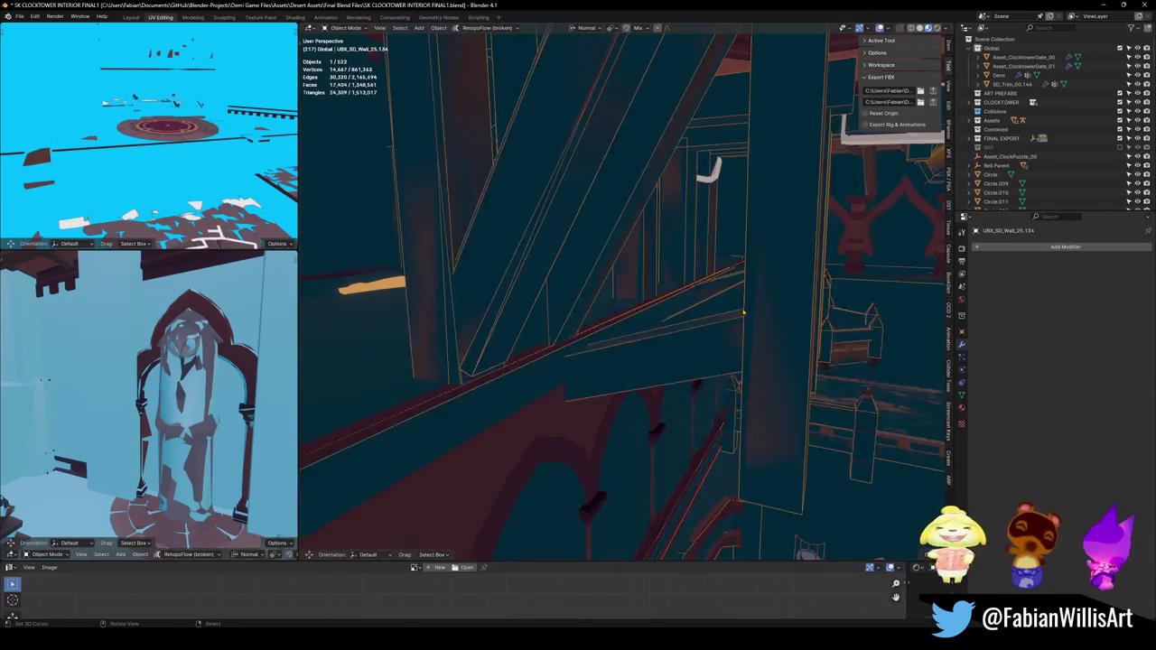
pyautogui.press('w')
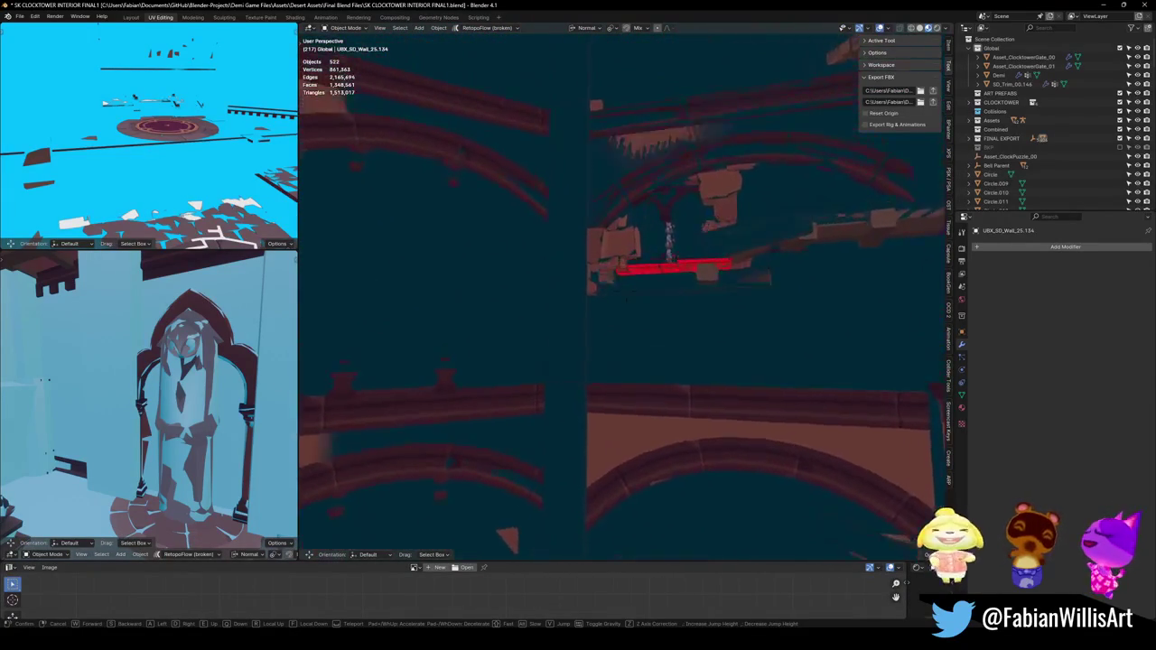
pyautogui.click(713, 309)
pyautogui.press('Tab')
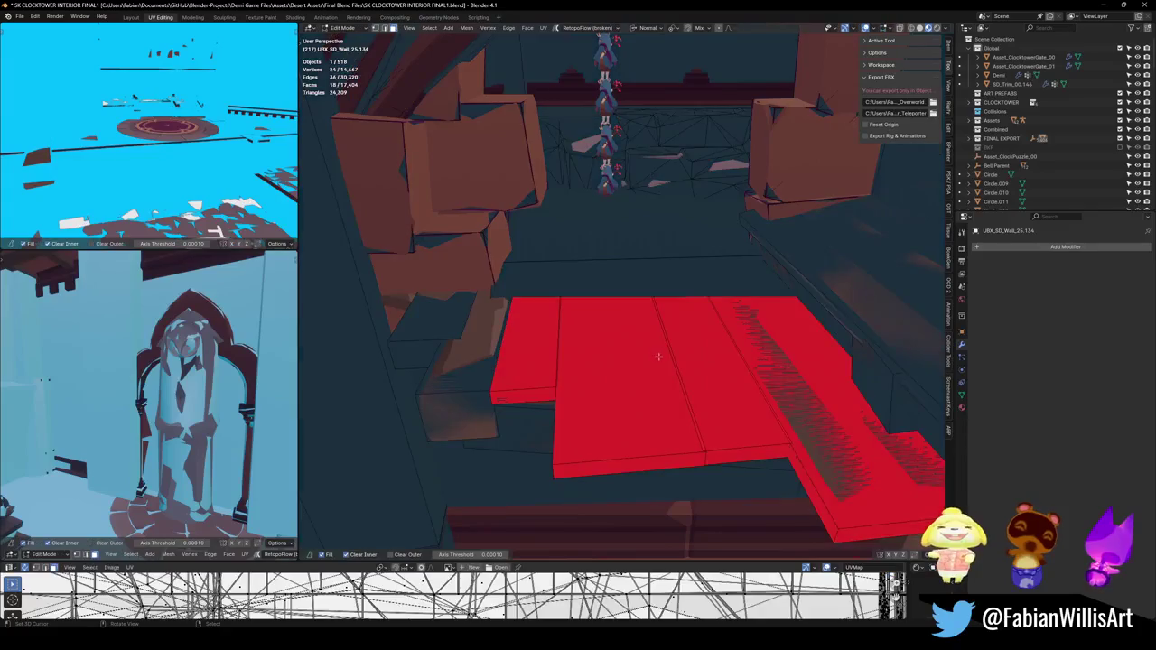
pyautogui.press('l')
pyautogui.press('l')
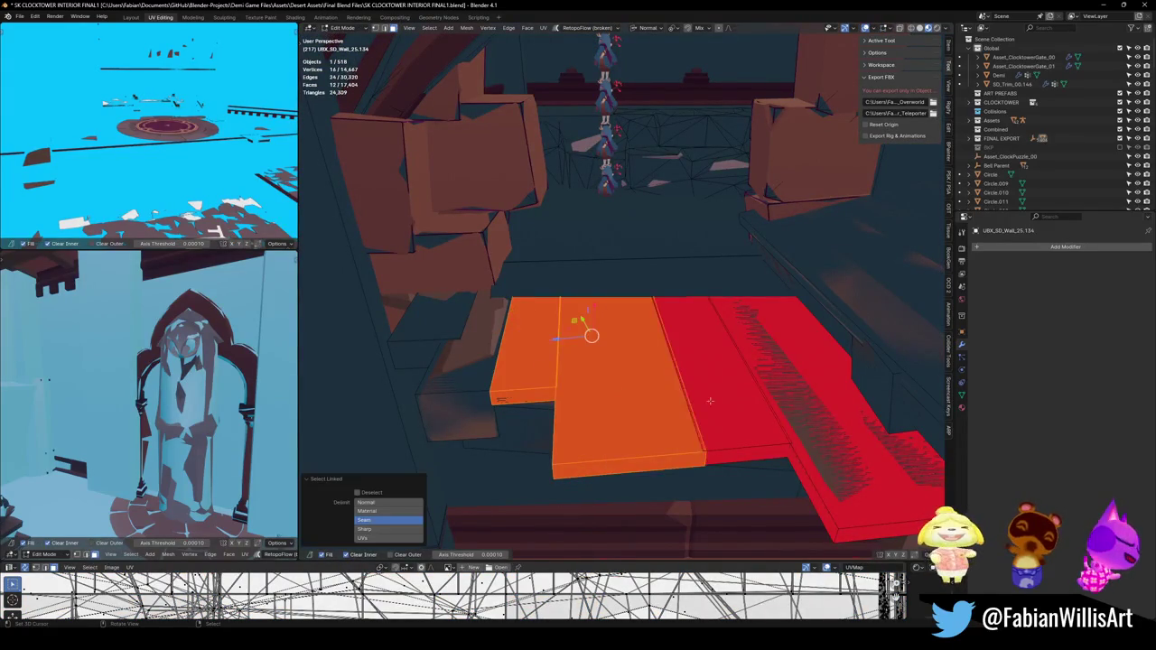
pyautogui.press('l')
pyautogui.press('l')
pyautogui.press('KP_Decimal')
pyautogui.hotkey('alt', 'n')
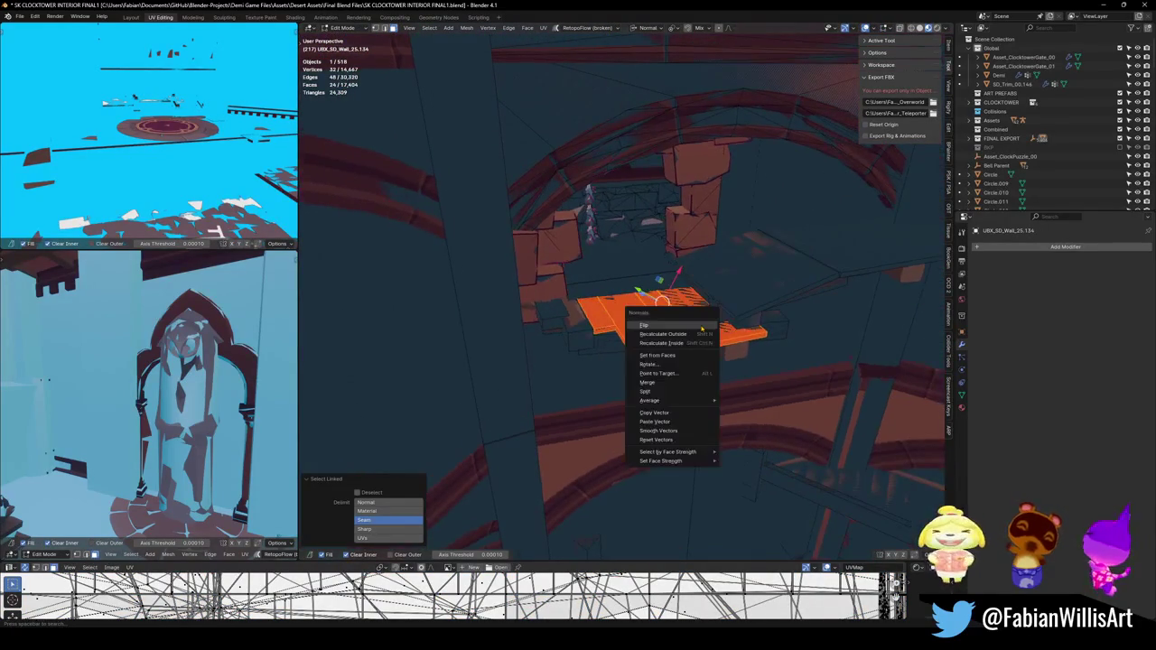
pyautogui.click(702, 326)
pyautogui.press('Tab')
# Step: Recalculate all normals of balcony railing SD_Balcony_01.012 to face outward
pyautogui.hotkey('shift', '`')
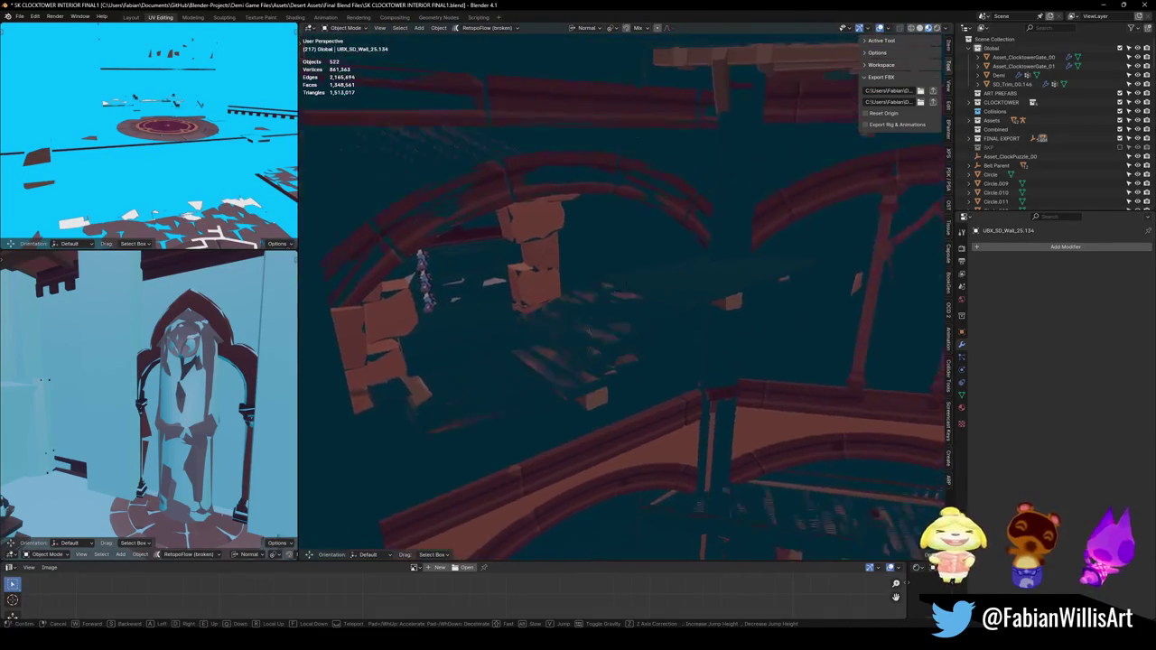
pyautogui.press('w')
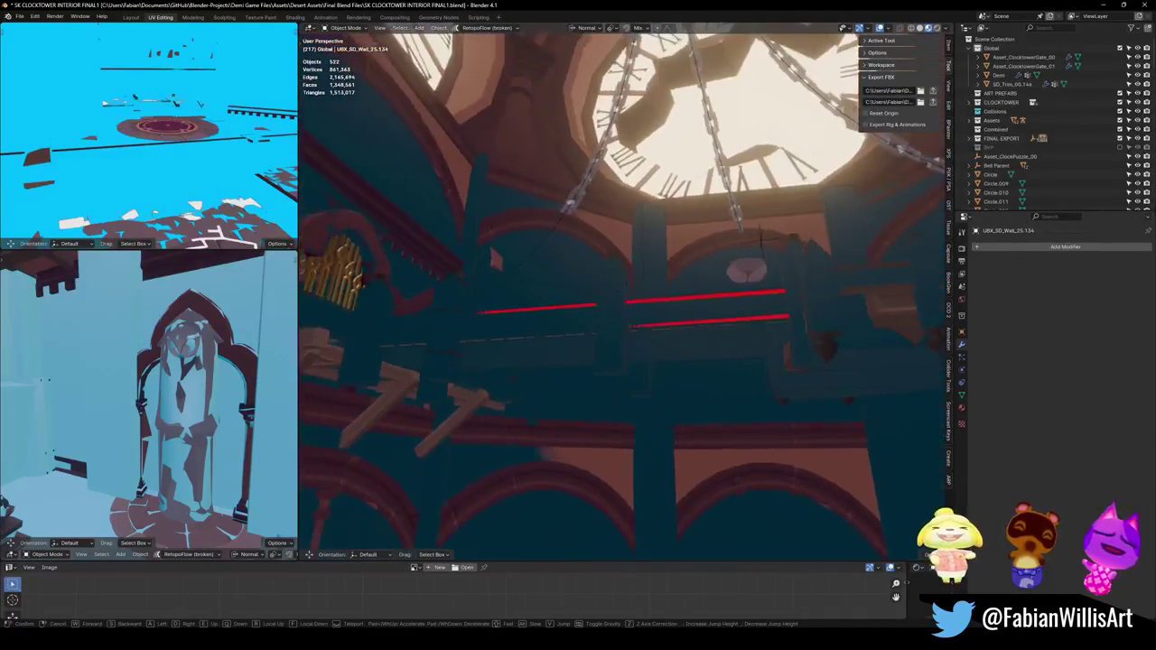
pyautogui.press('w')
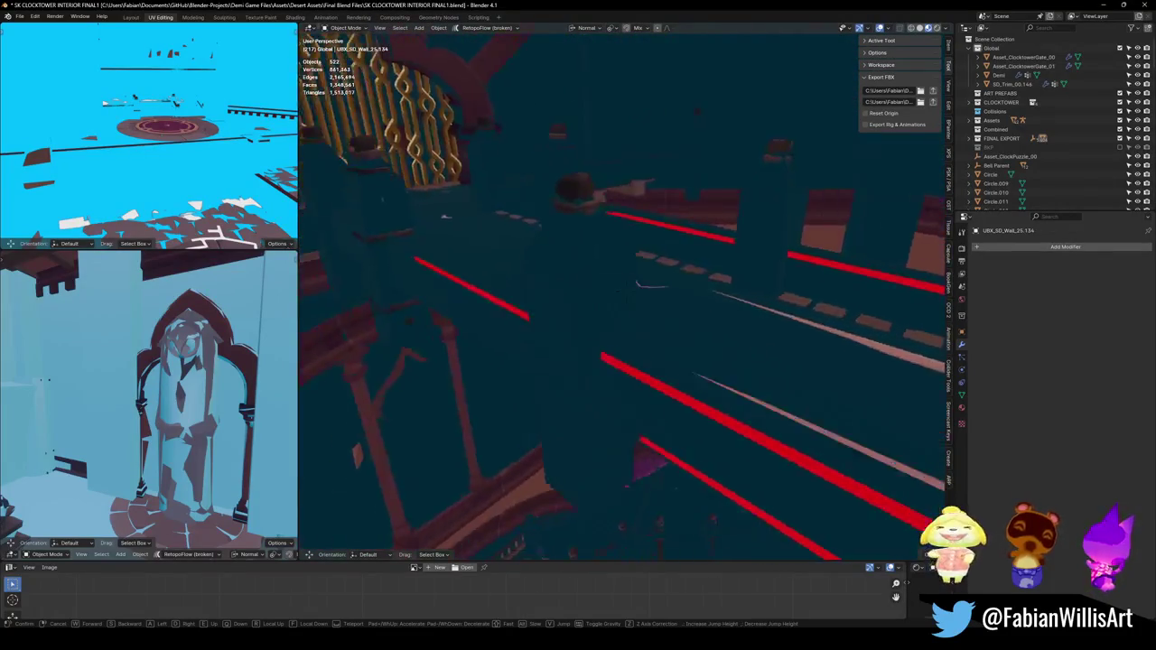
pyautogui.click(605, 322)
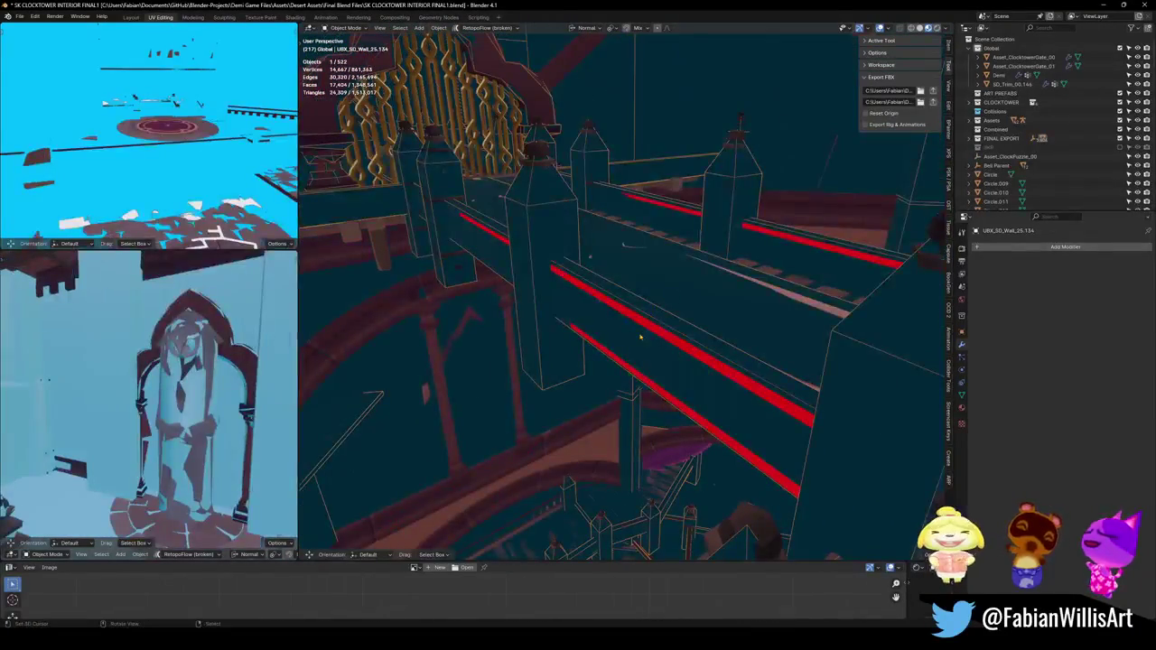
pyautogui.click(652, 334)
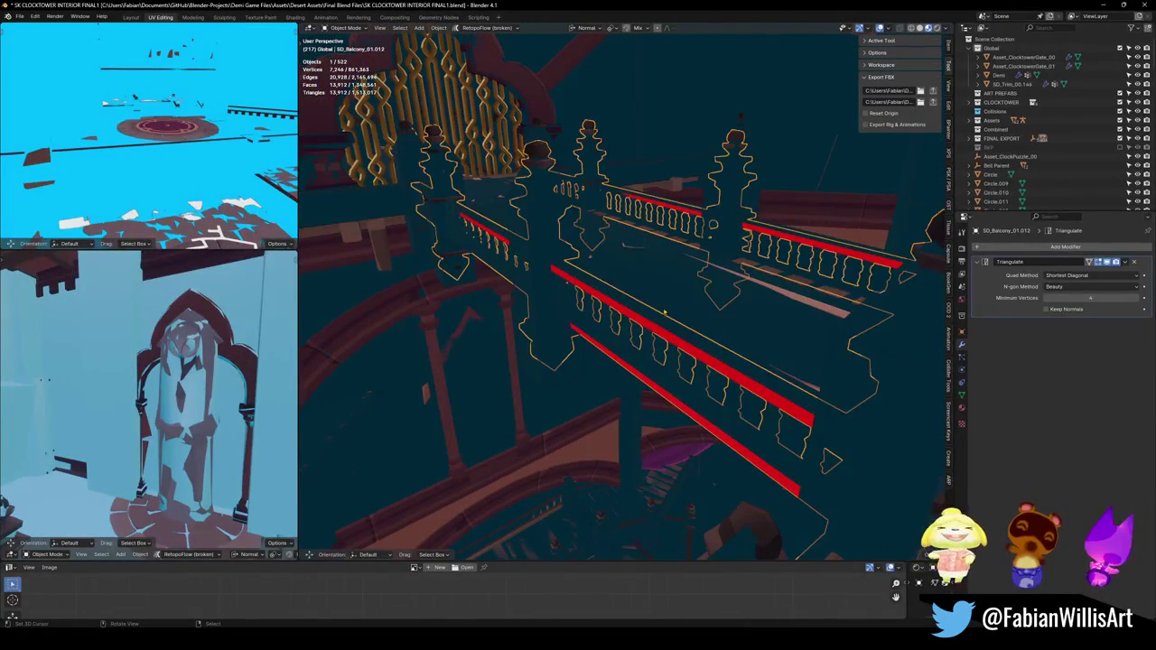
pyautogui.press('Tab')
pyautogui.press('a')
pyautogui.hotkey('alt', 'n')
pyautogui.click(655, 318)
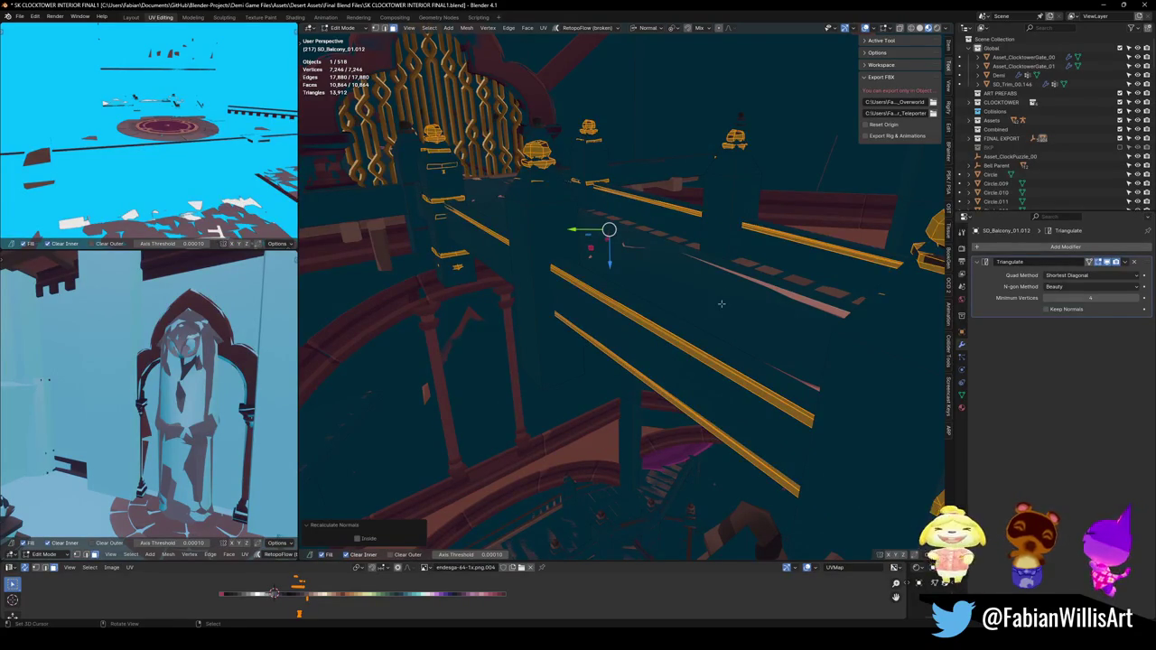
pyautogui.press('KP_Divide')
pyautogui.press('Tab')
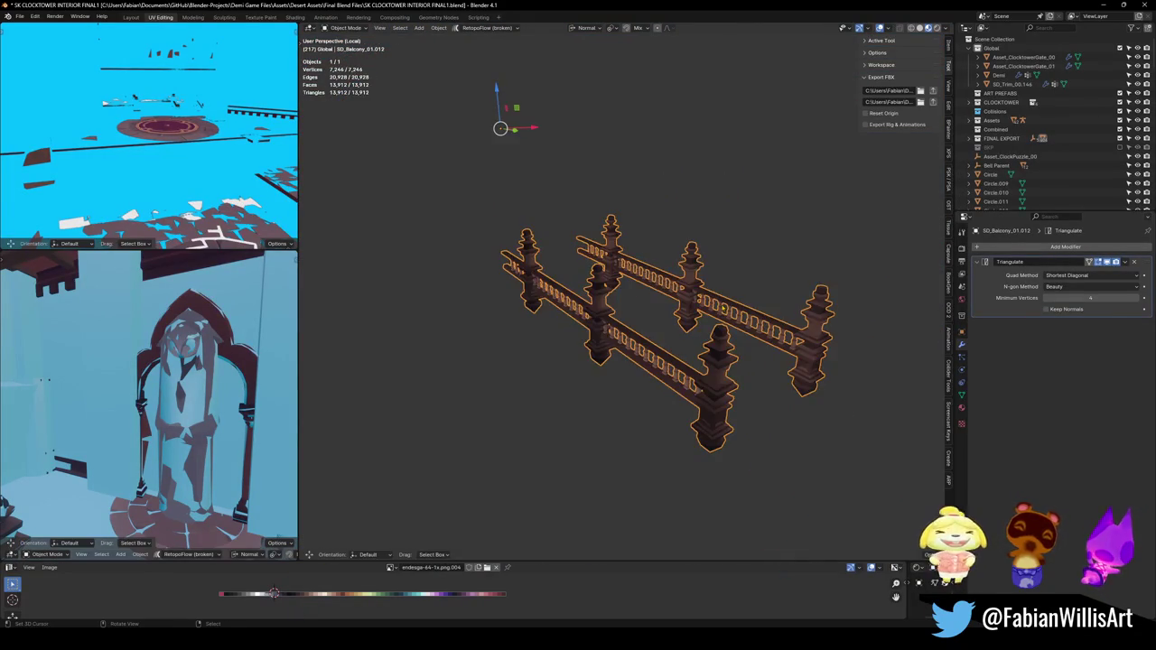
# Step: Restore the full scene, then isolate wall UBX_SD_Wall_25.134 in Local View
pyautogui.press('KP_Divide')
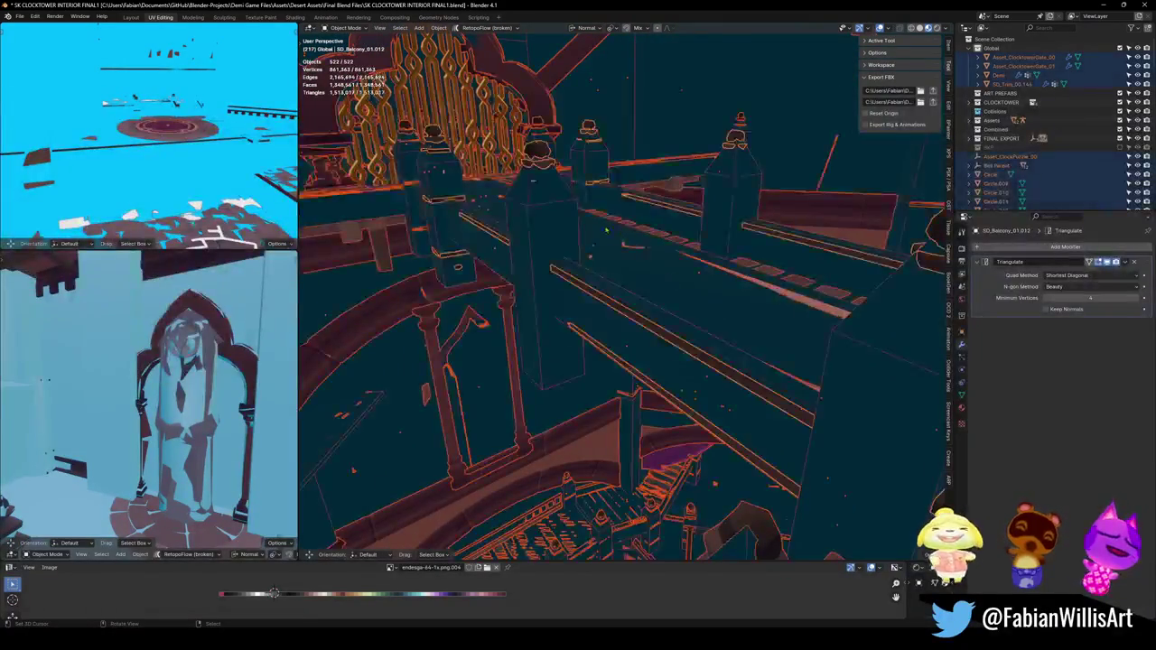
pyautogui.click(643, 205)
pyautogui.press('KP_Divide')
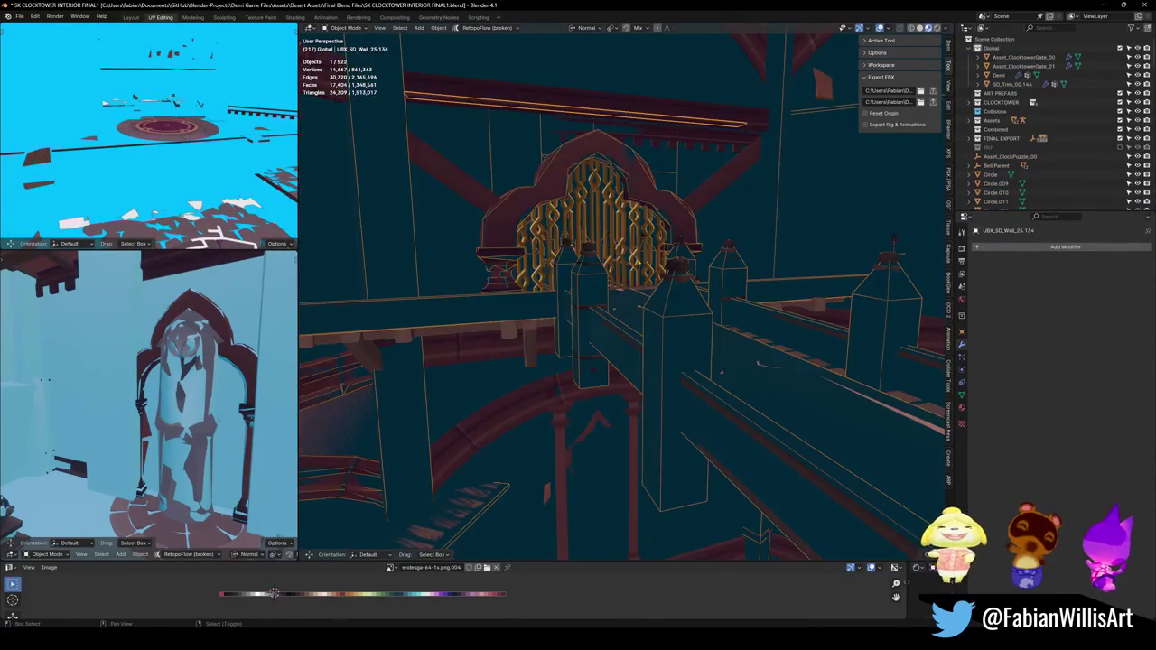
pyautogui.hotkey('shift', 'h')
# Step: Fly through the isolated wall past the red pieces, battlements, archway and pillars, then orbit up to the ceiling
pyautogui.hotkey('shift', '`')
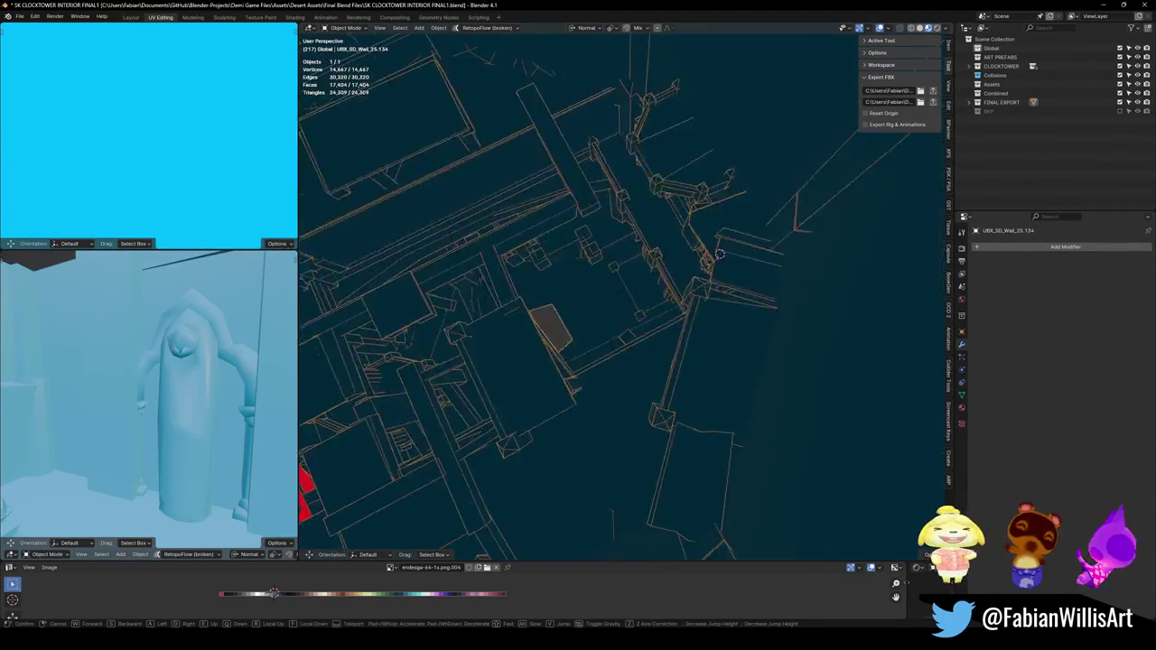
pyautogui.press('w')
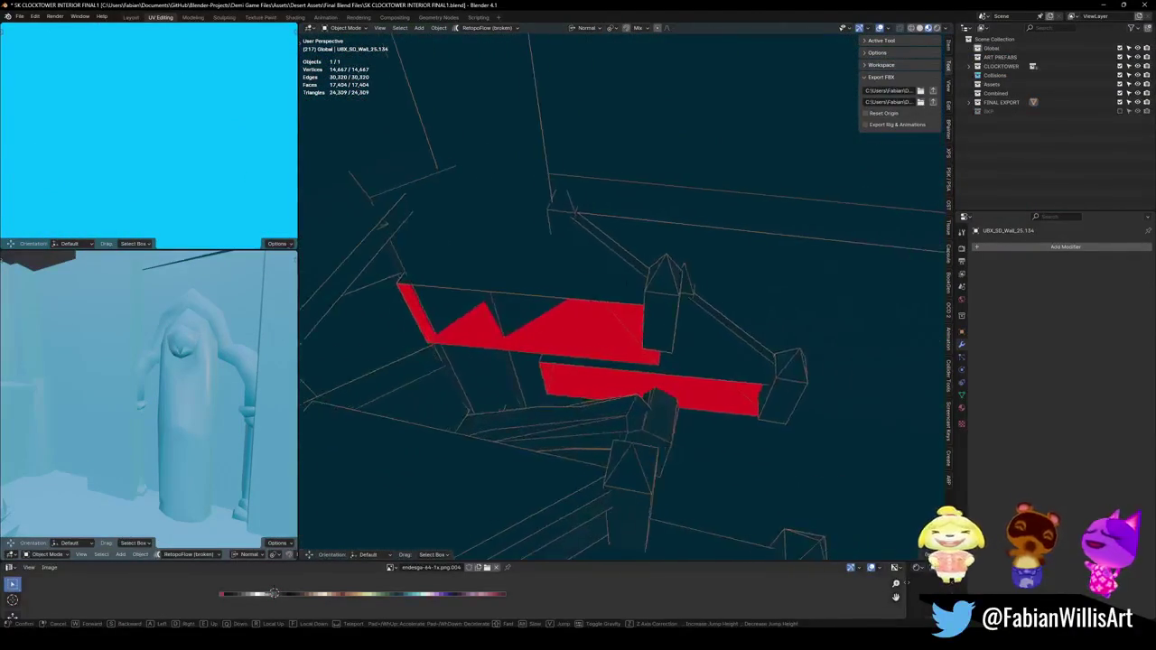
pyautogui.press('w')
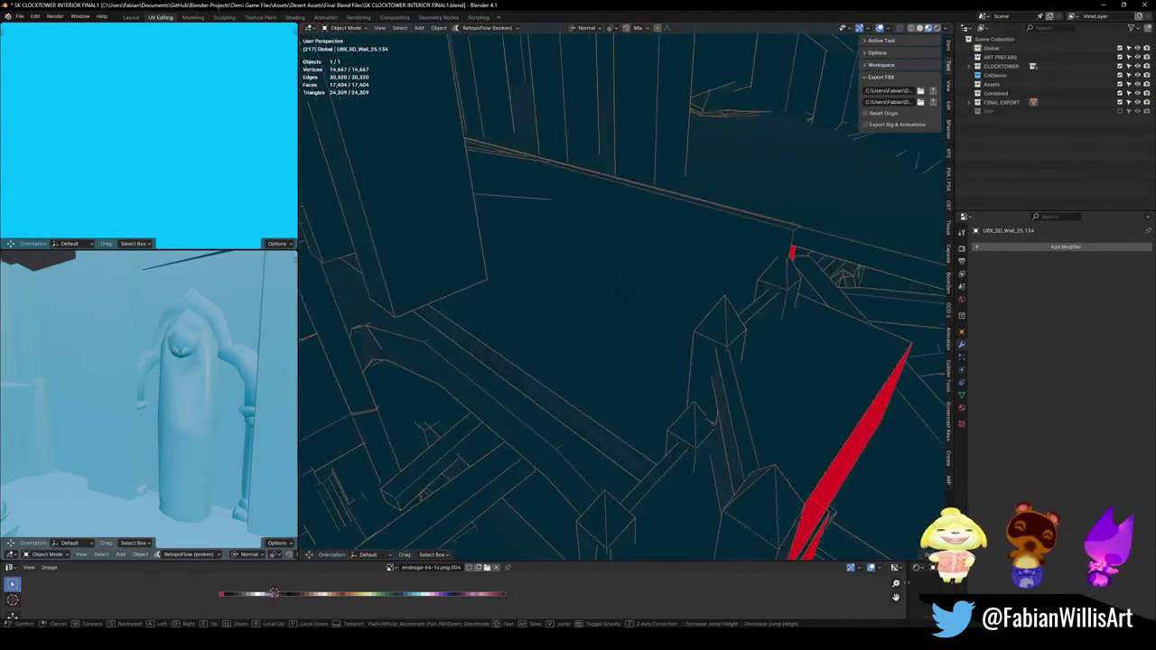
pyautogui.press('w')
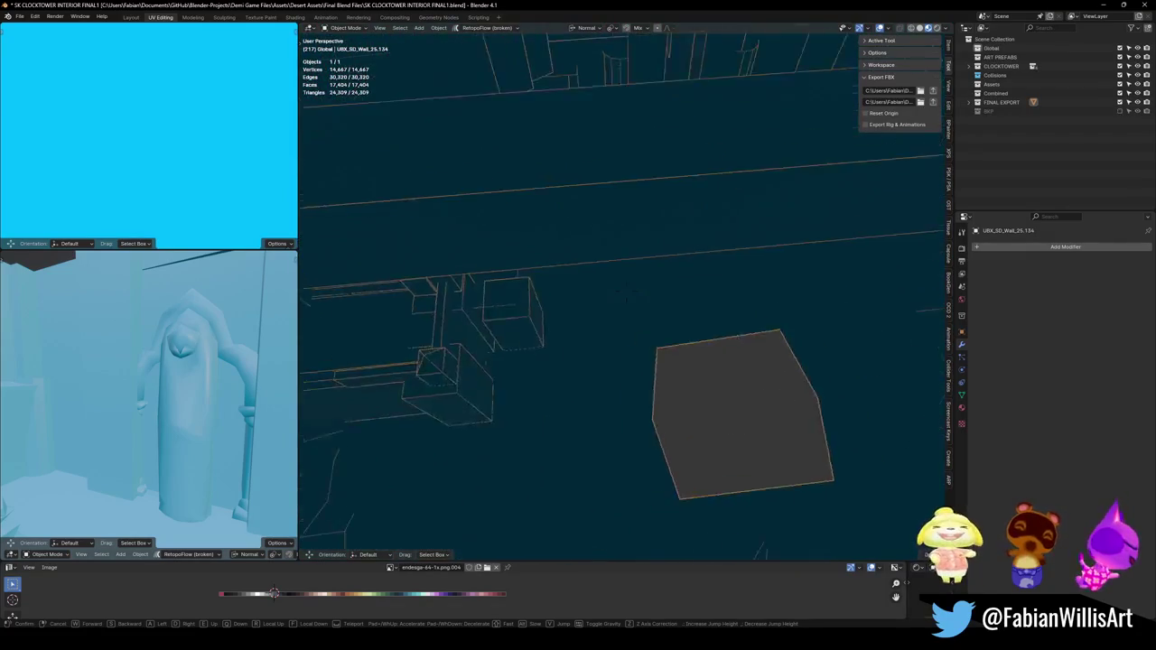
pyautogui.press('w')
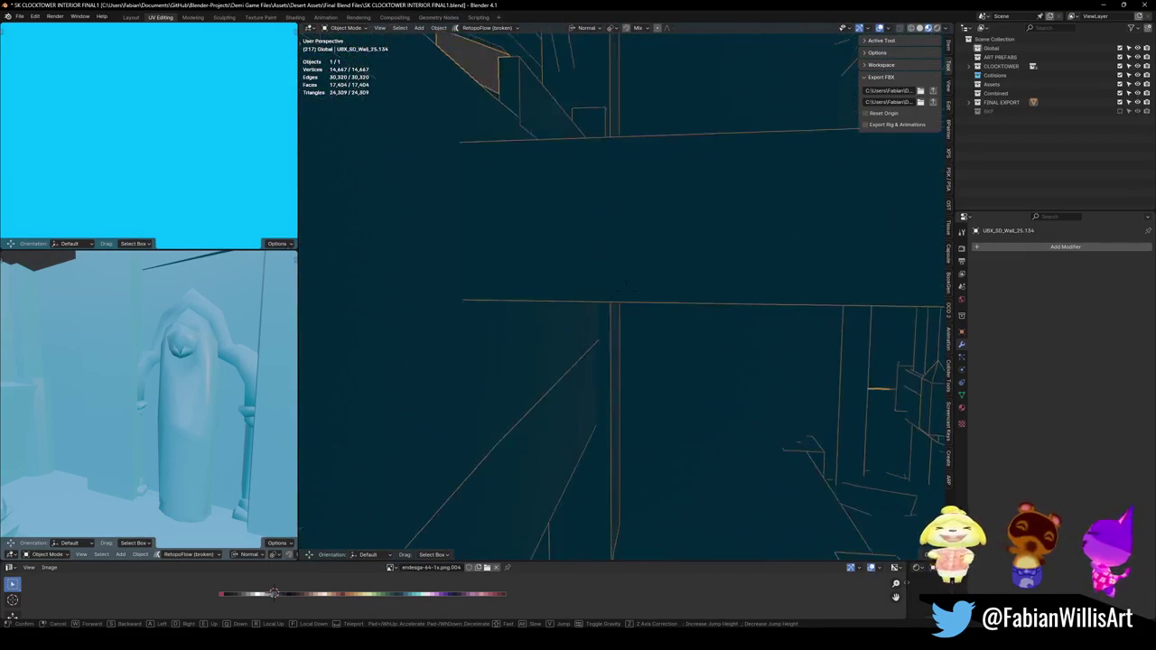
pyautogui.press('w')
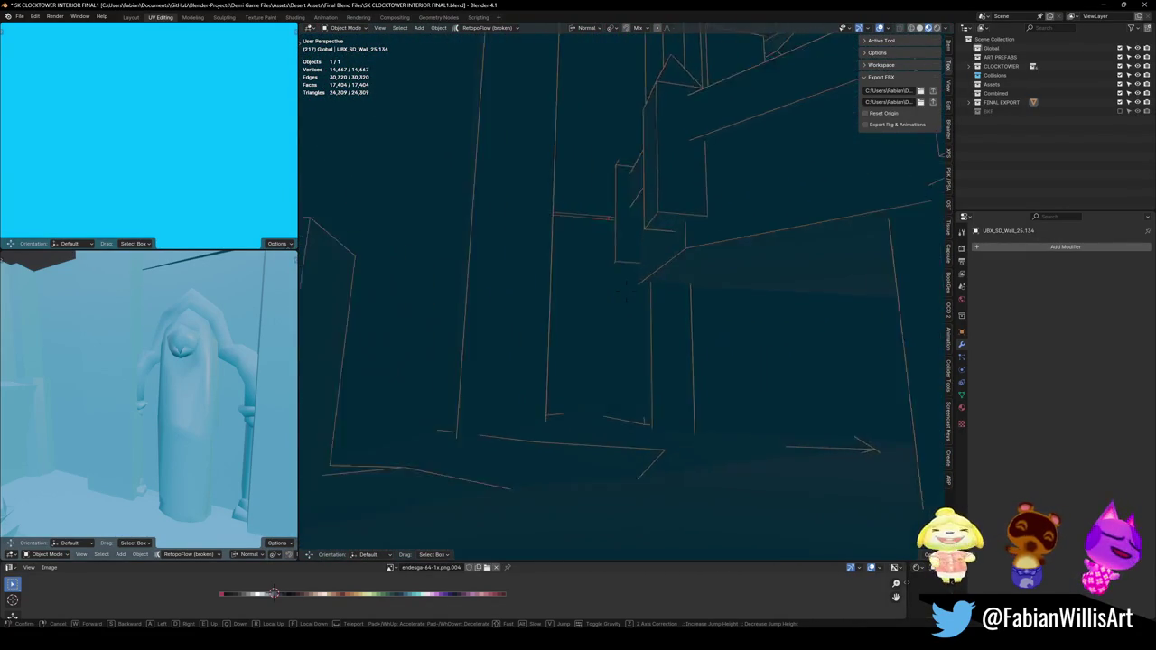
pyautogui.press('s')
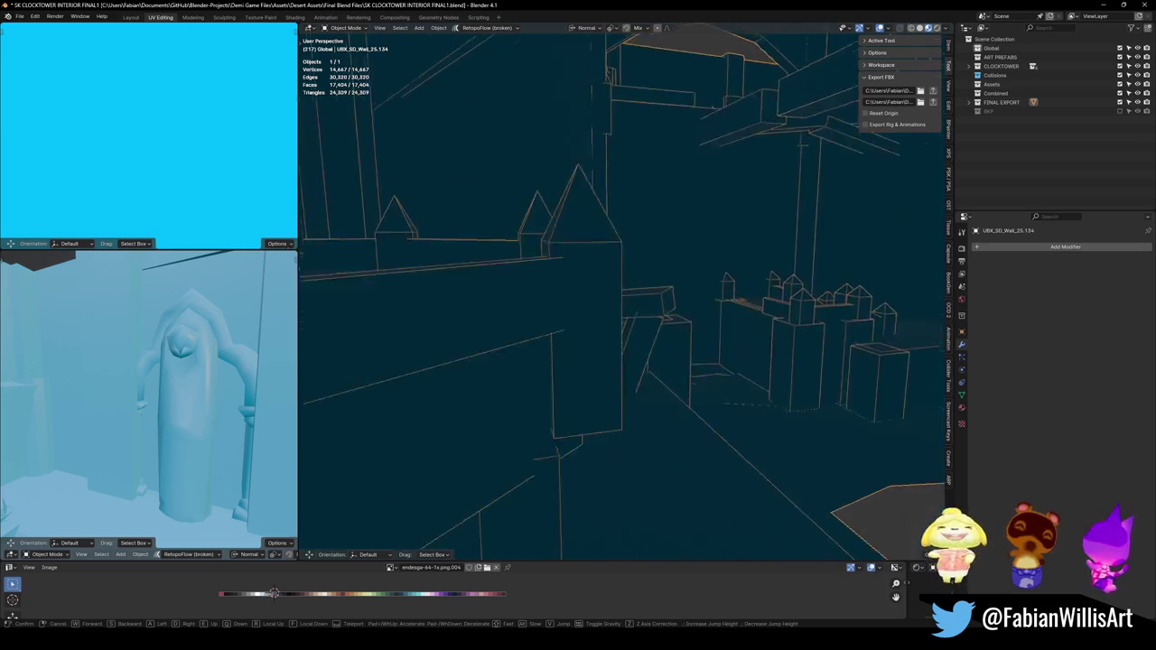
pyautogui.press('w')
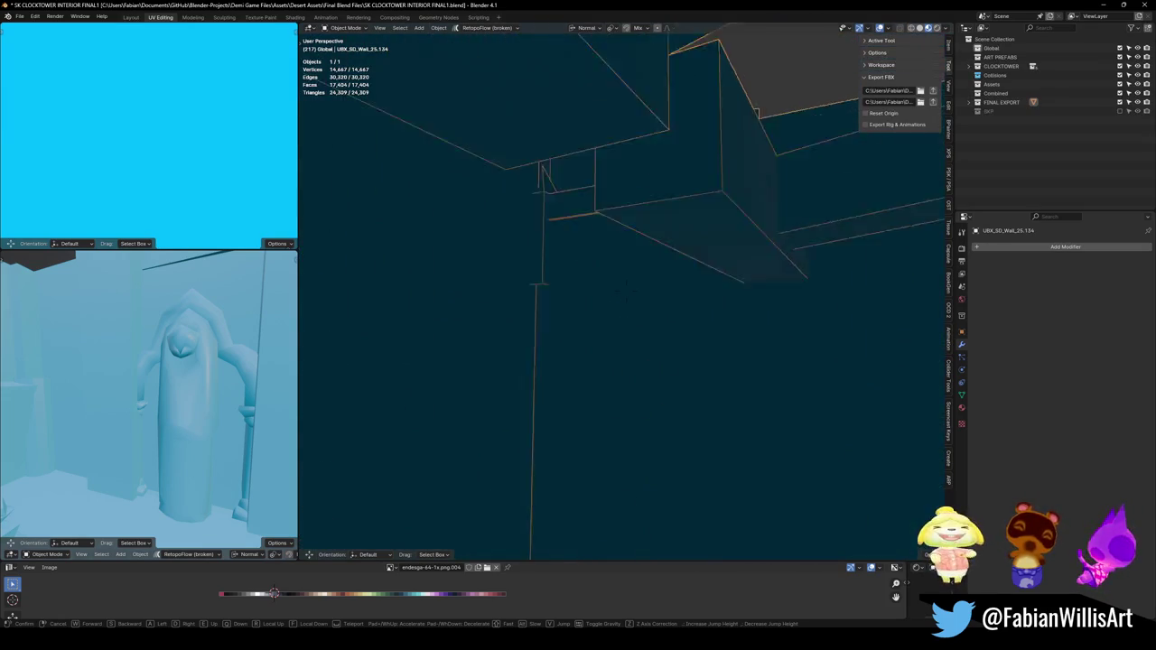
pyautogui.press('w')
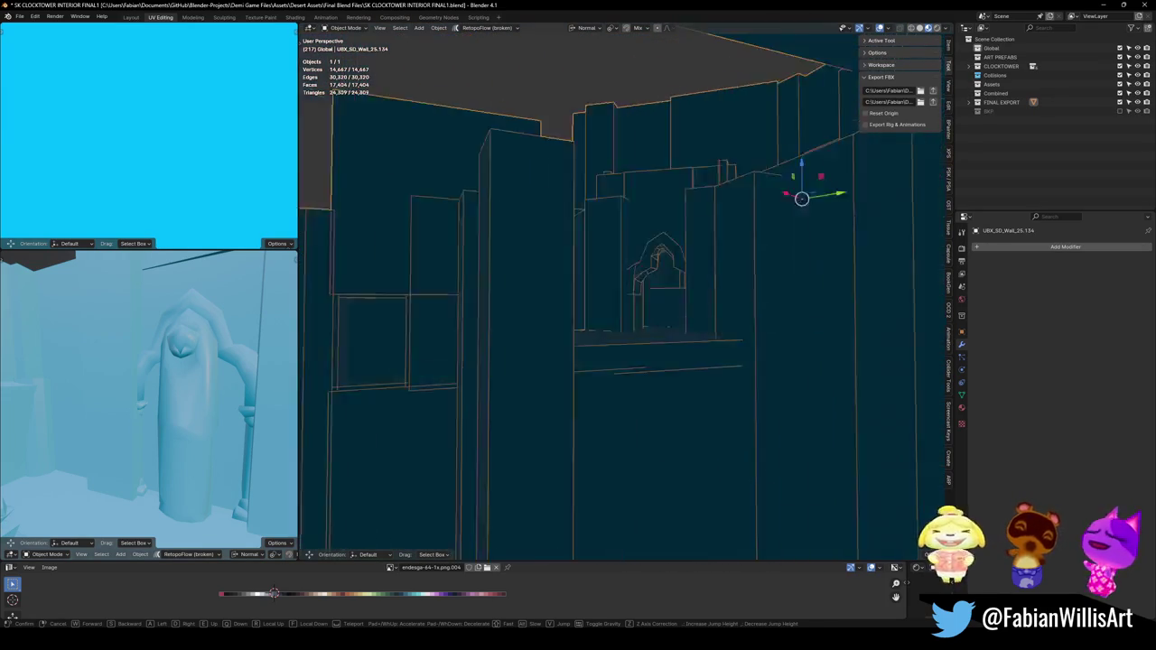
pyautogui.press('w')
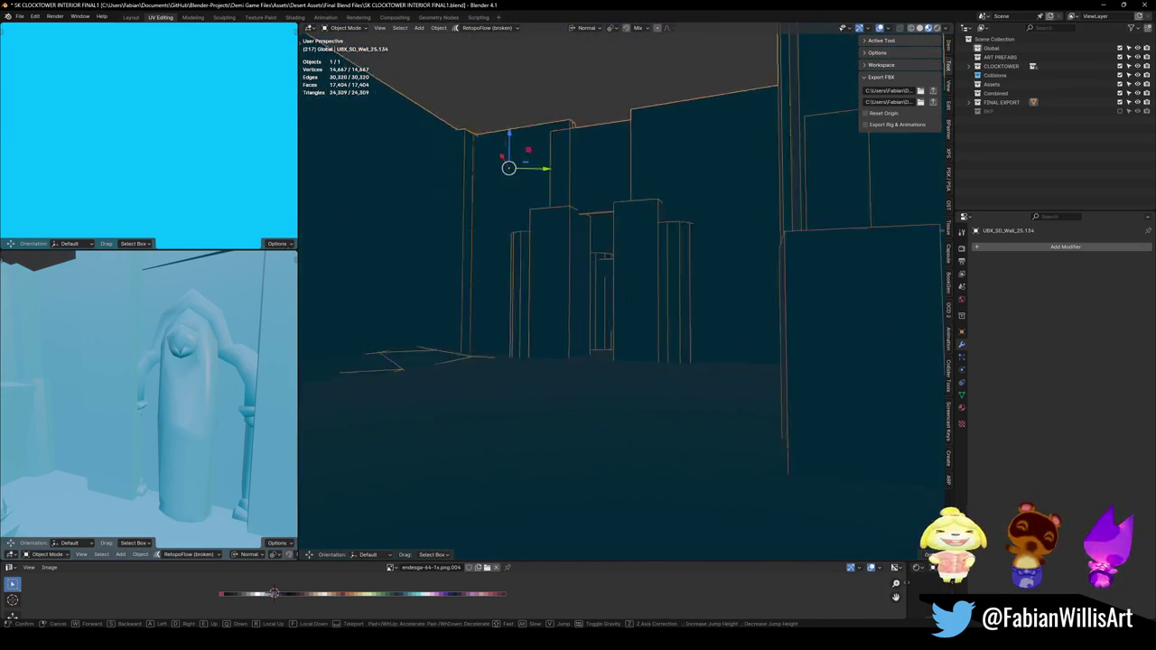
pyautogui.press('w')
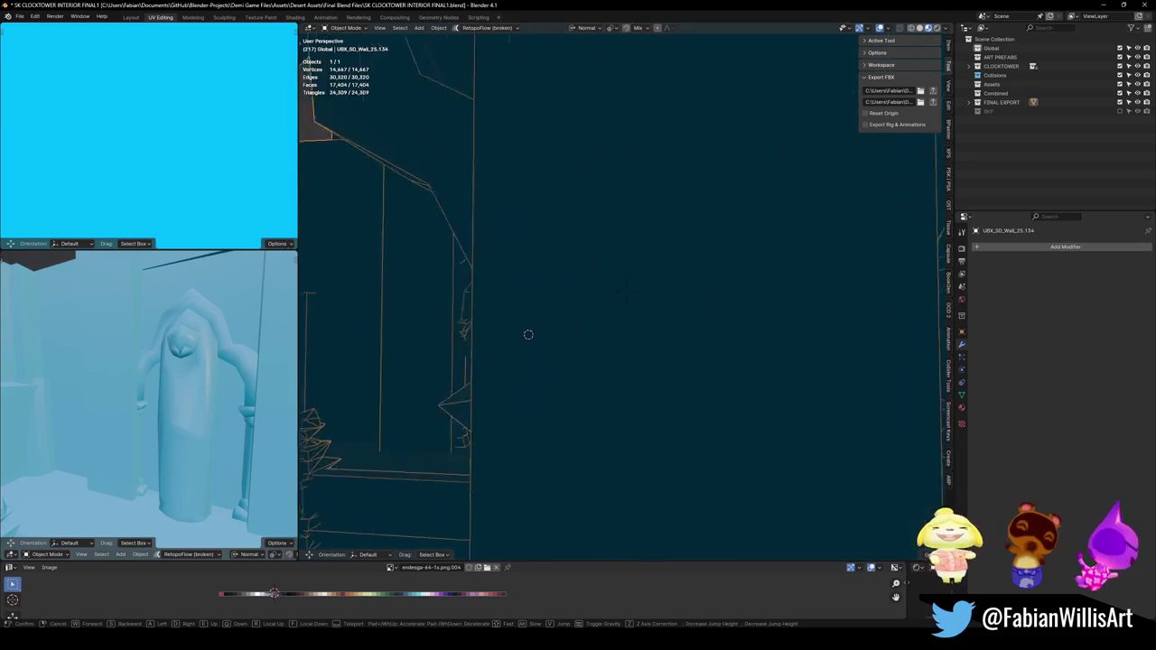
pyautogui.press('w')
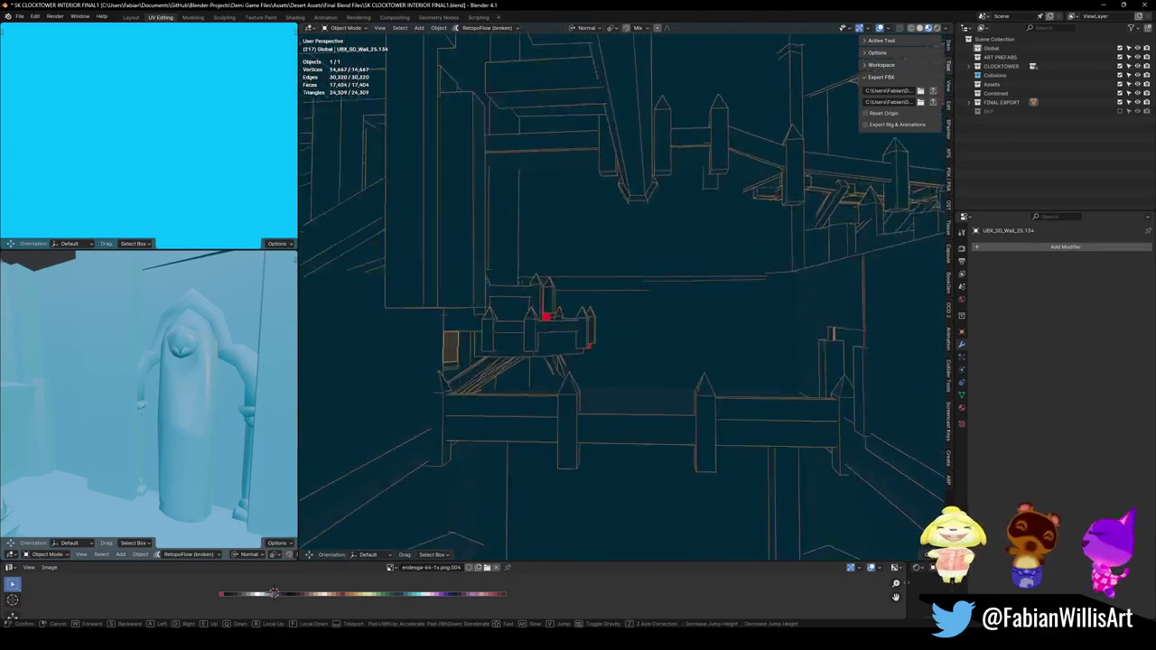
pyautogui.press('w')
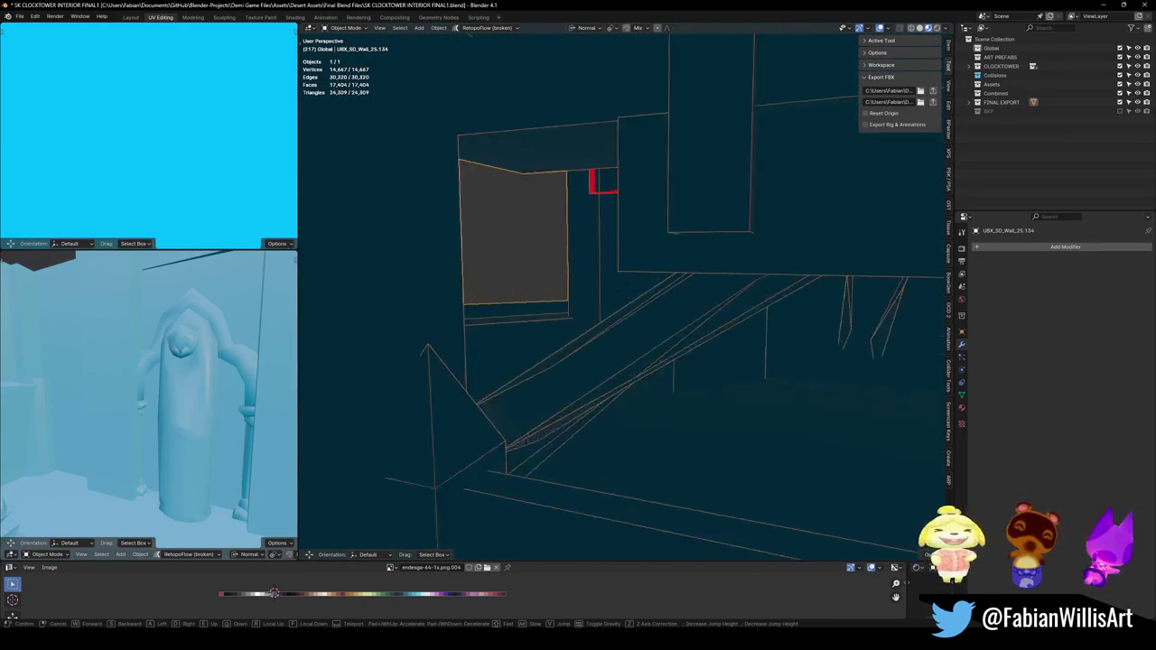
pyautogui.press('s')
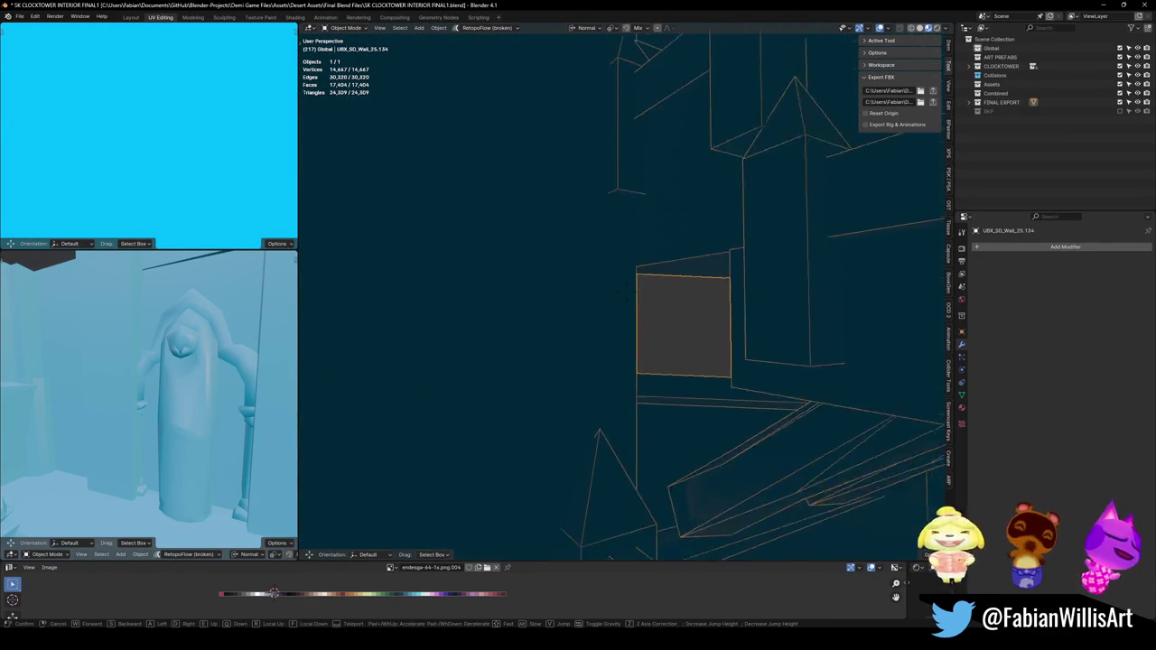
pyautogui.press('w')
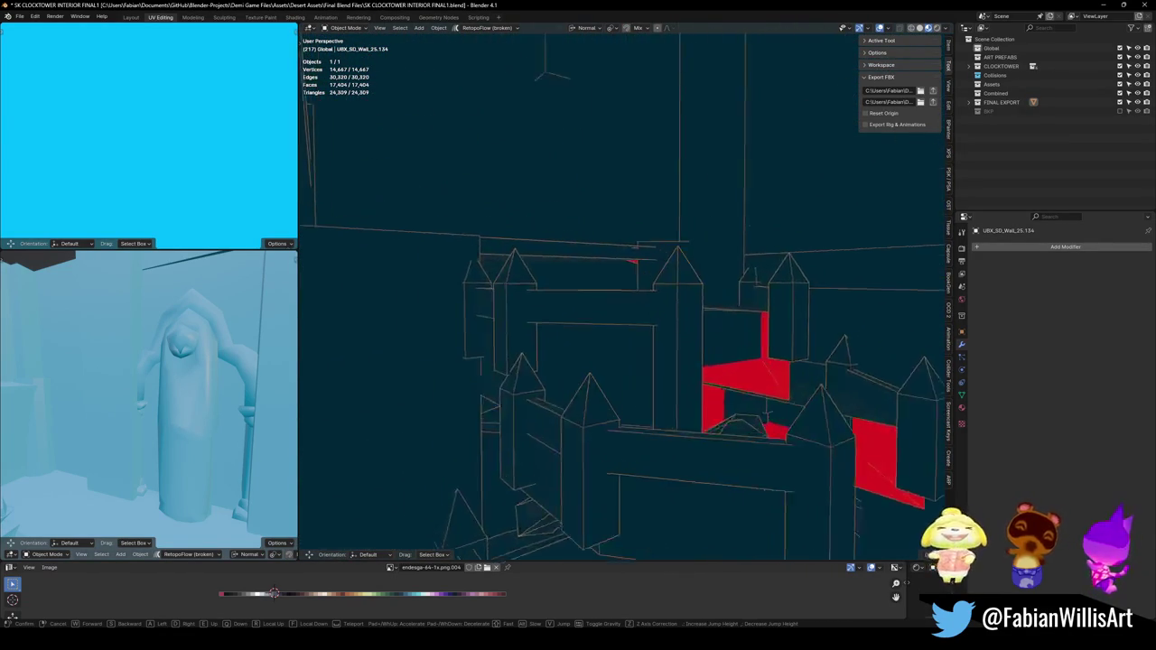
pyautogui.press('w')
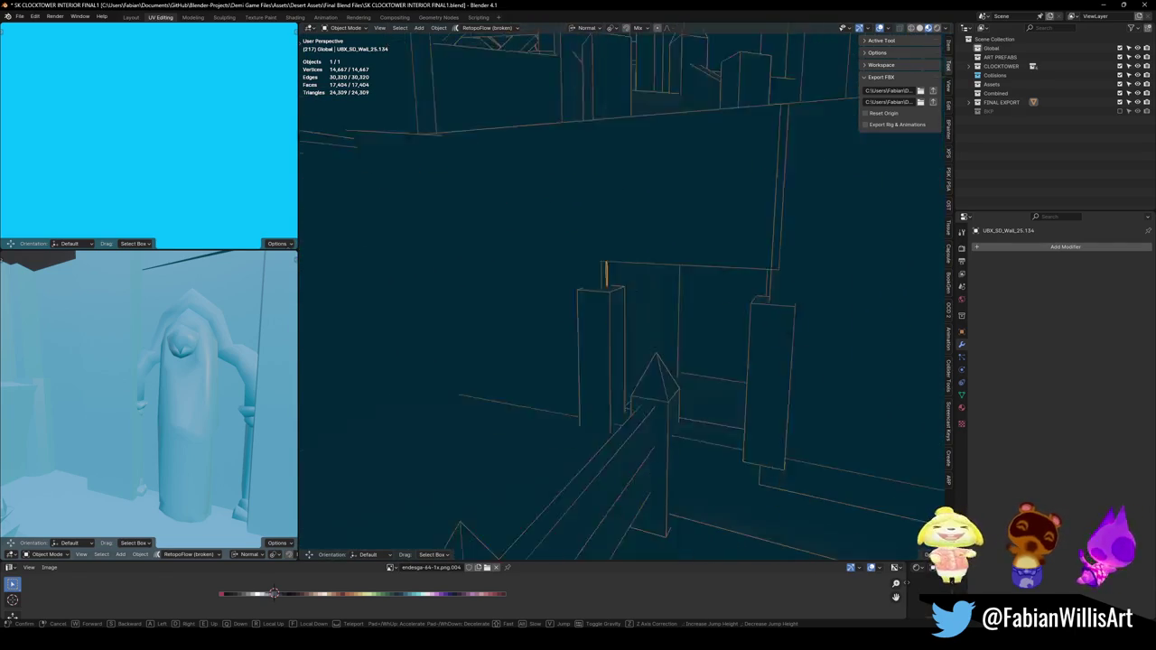
pyautogui.click(678, 247)
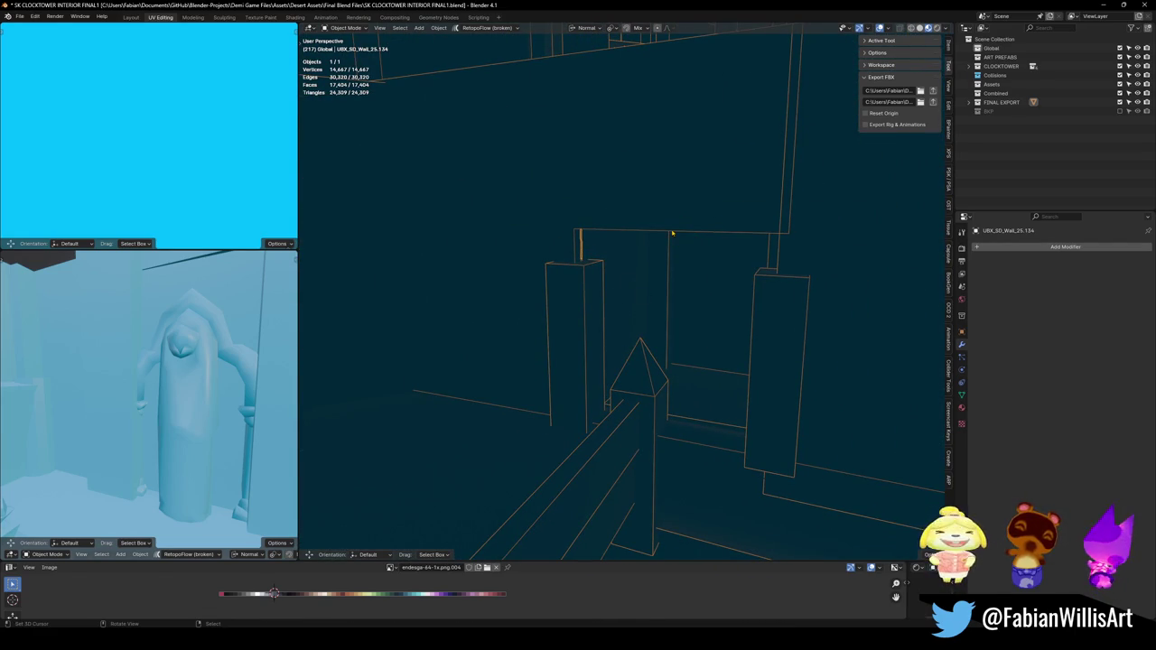
pyautogui.scroll(2, 692, 219)
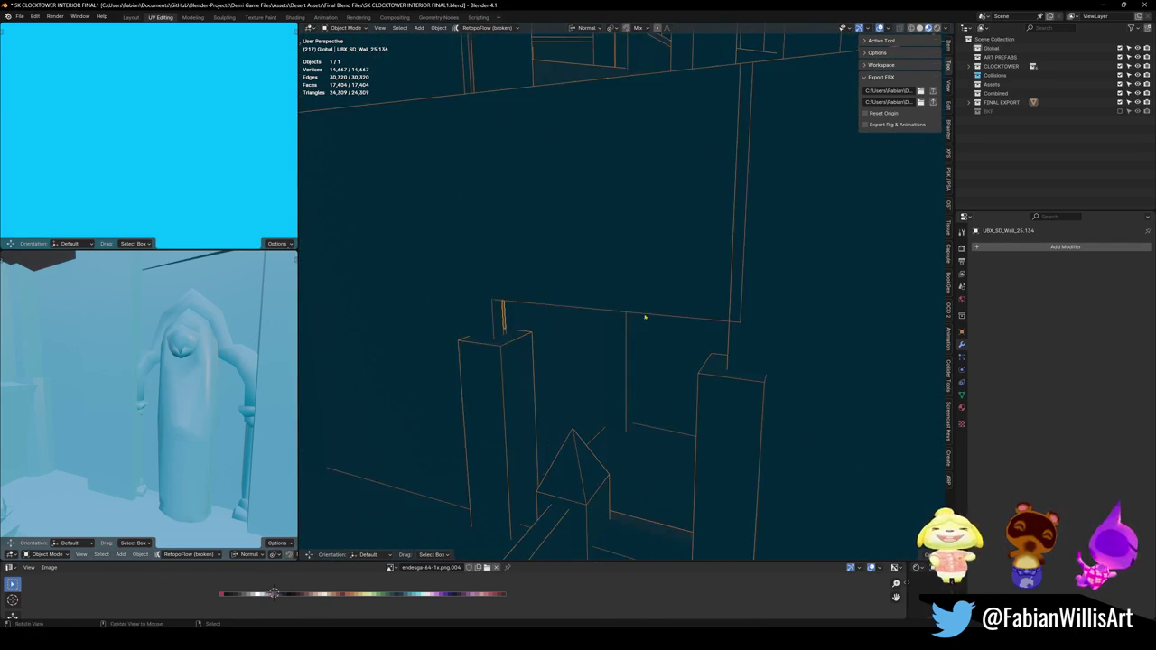
pyautogui.moveTo(653, 311); pyautogui.dragTo(610, 300)
# Step: Move the thin wall face above the pillars down along its normal
pyautogui.press('Tab')
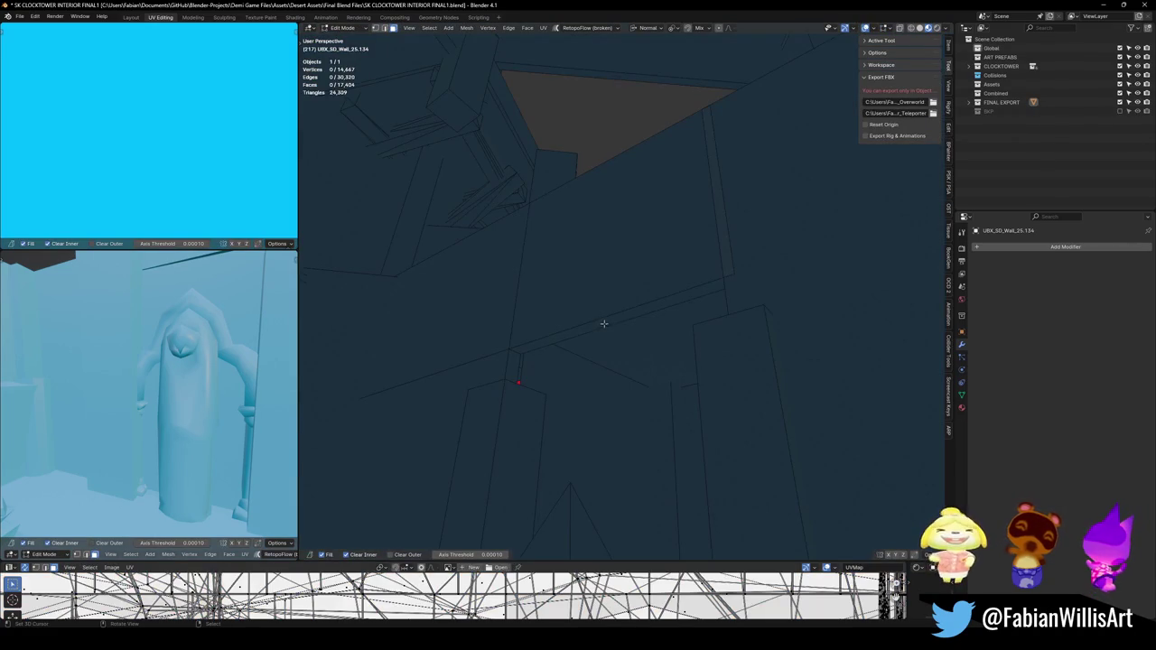
pyautogui.click(604, 323)
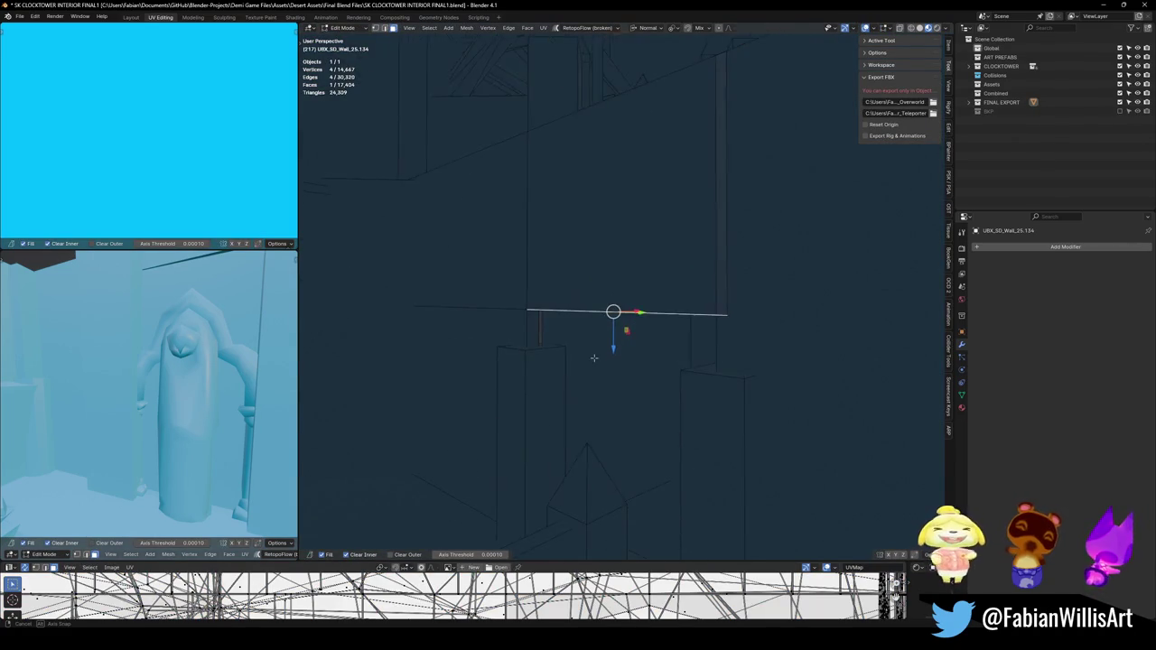
pyautogui.moveTo(614, 327)
pyautogui.mouseDown()
pyautogui.moveTo(633, 327)
pyautogui.moveTo(632, 451)
pyautogui.mouseUp()
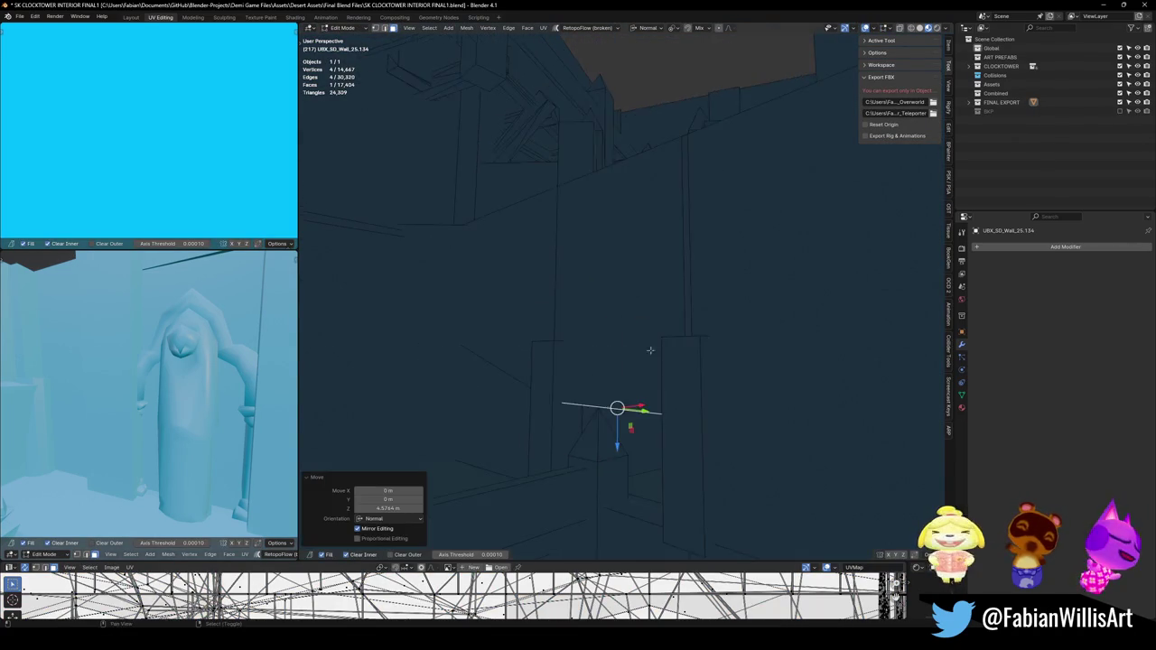
pyautogui.press('z')
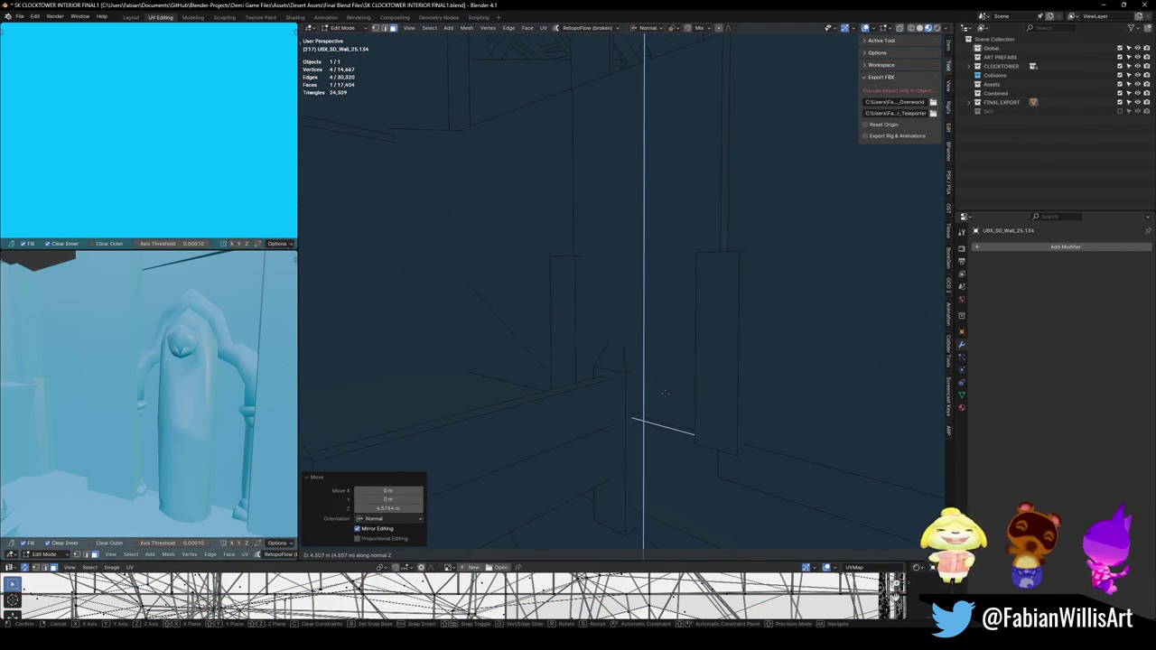
pyautogui.click(665, 425)
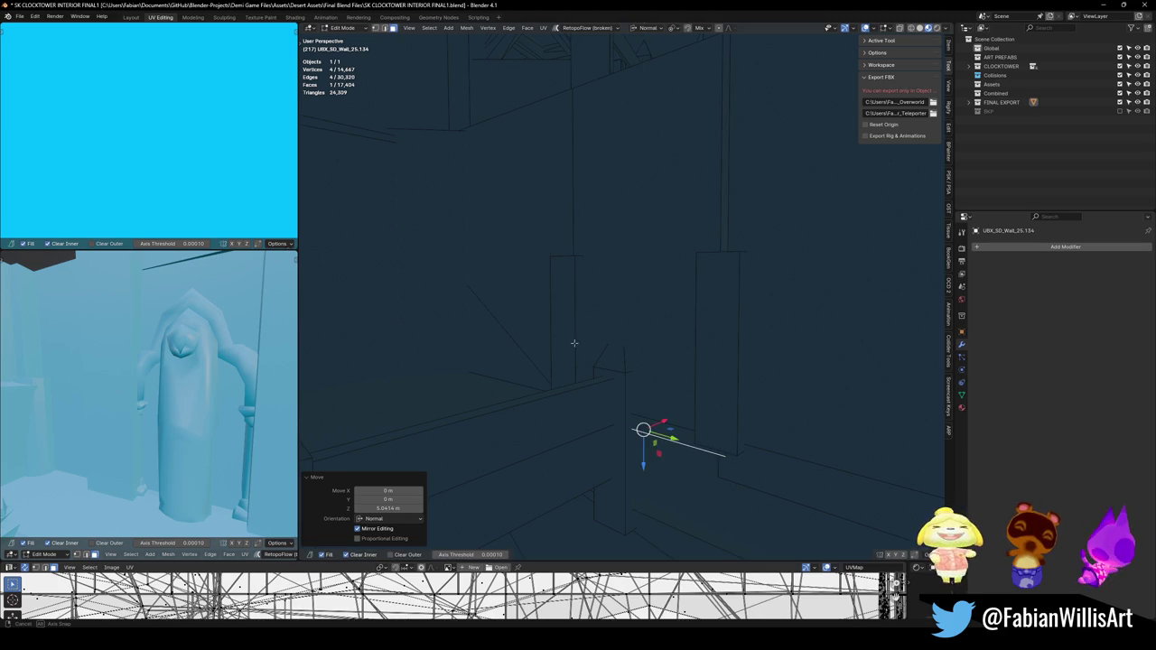
pyautogui.moveTo(665, 388); pyautogui.dragTo(660, 339)
pyautogui.moveTo(712, 379)
pyautogui.mouseDown()
pyautogui.moveTo(689, 333)
pyautogui.moveTo(699, 333)
pyautogui.mouseUp()
# Step: Nudge the face again along its normal, ending at -0.12857 m, and leave Edit Mode
pyautogui.press('g')
pyautogui.press('z')
pyautogui.click(700, 332)
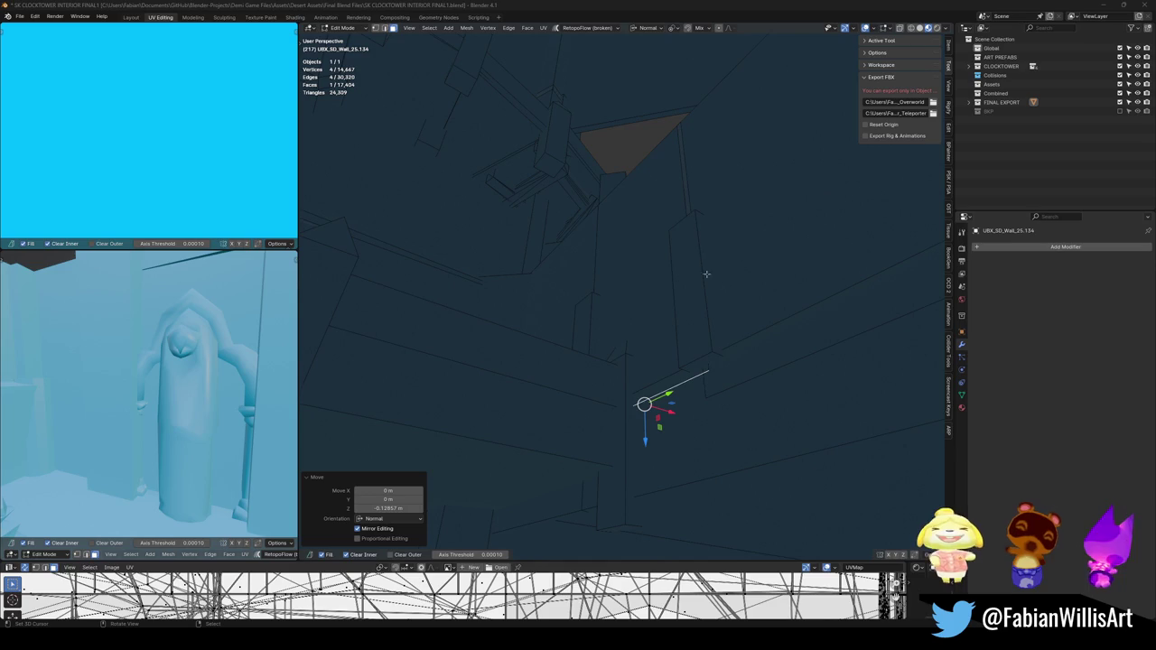
pyautogui.scroll(8, 705, 174)
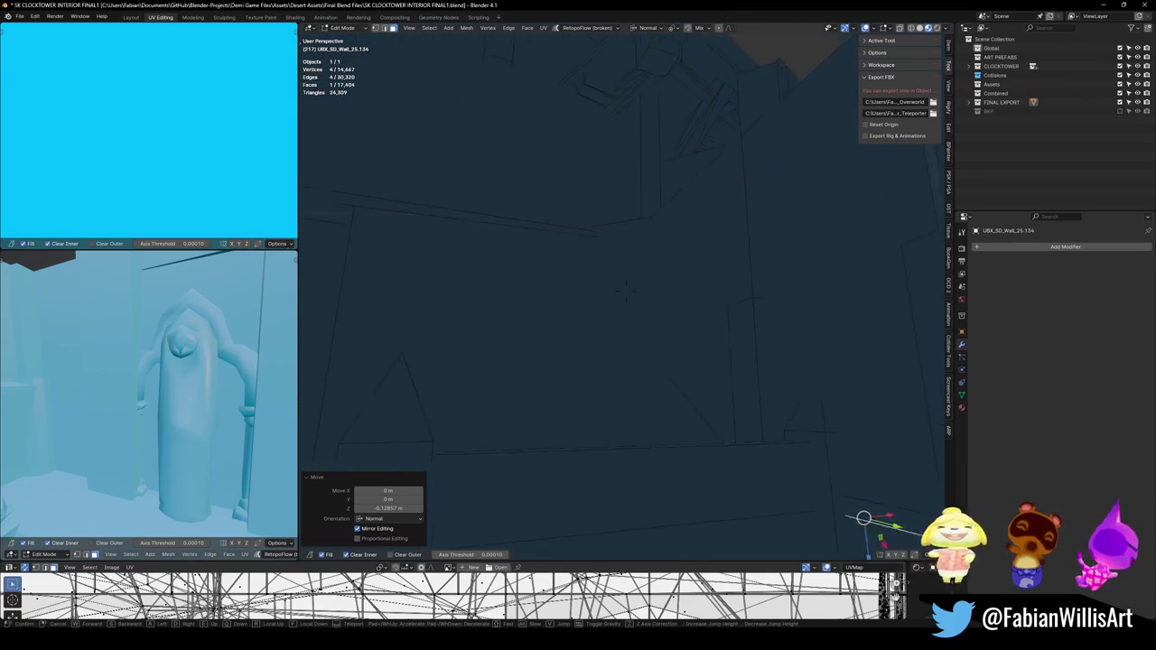
pyautogui.press('Tab')
pyautogui.hotkey('shift', '`')
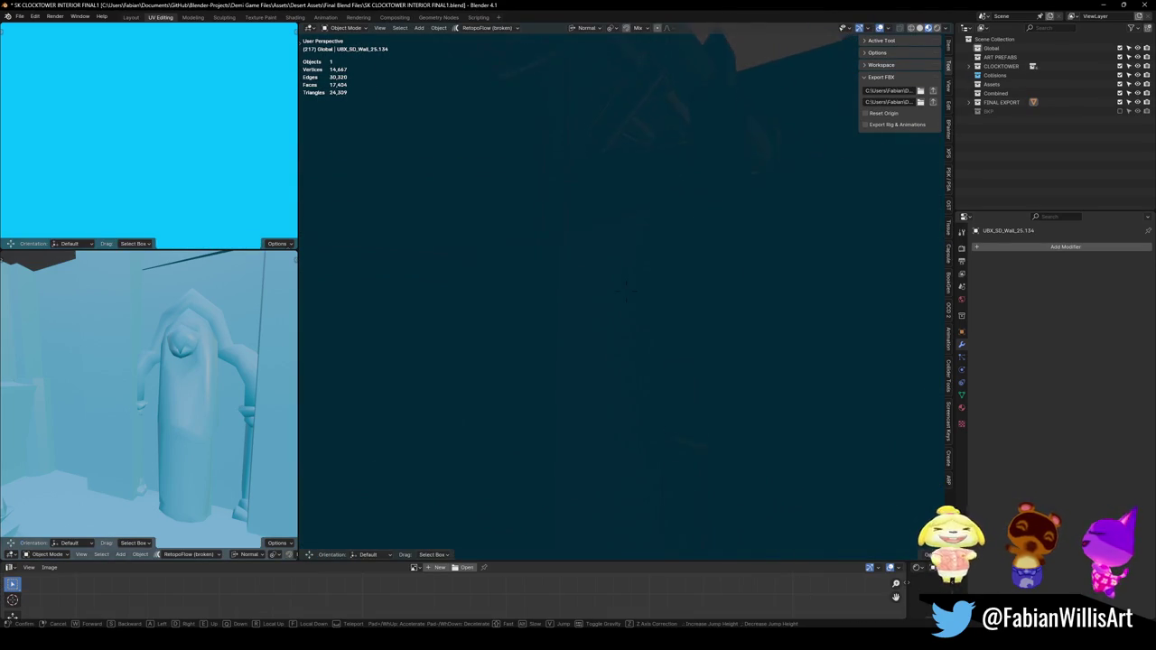
pyautogui.moveTo(618, 323)
pyautogui.moveTo(874, 498)
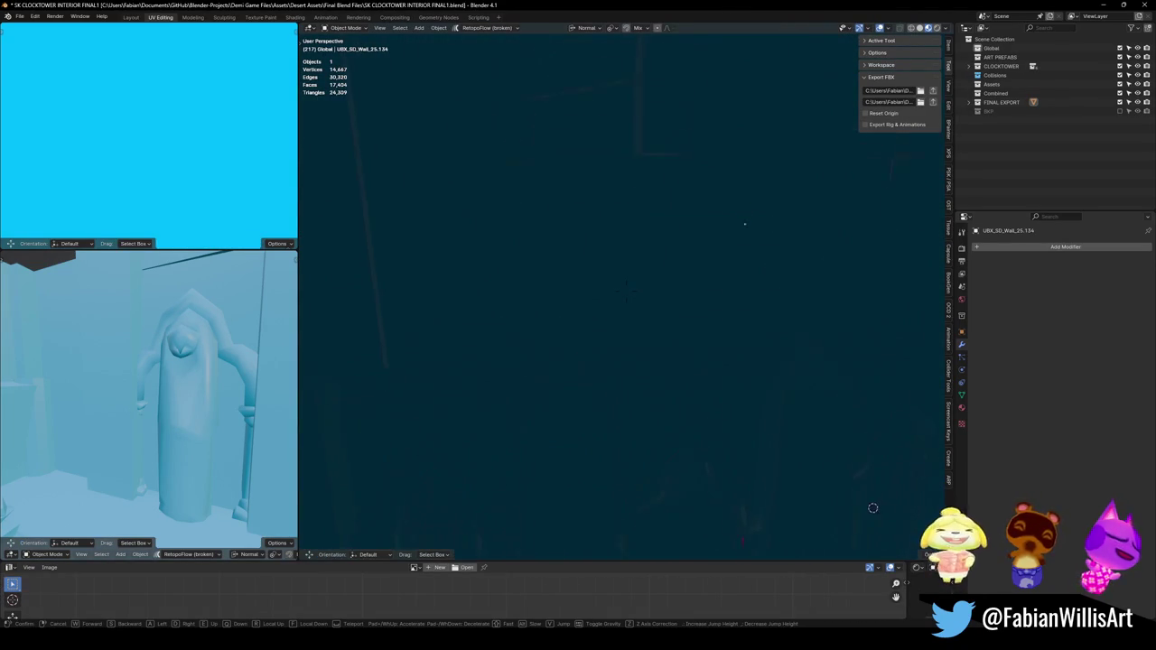
# Step: Stop walk navigation and unhide all hidden objects with Alt+H
pyautogui.moveTo(632, 526)
pyautogui.moveTo(574, 544)
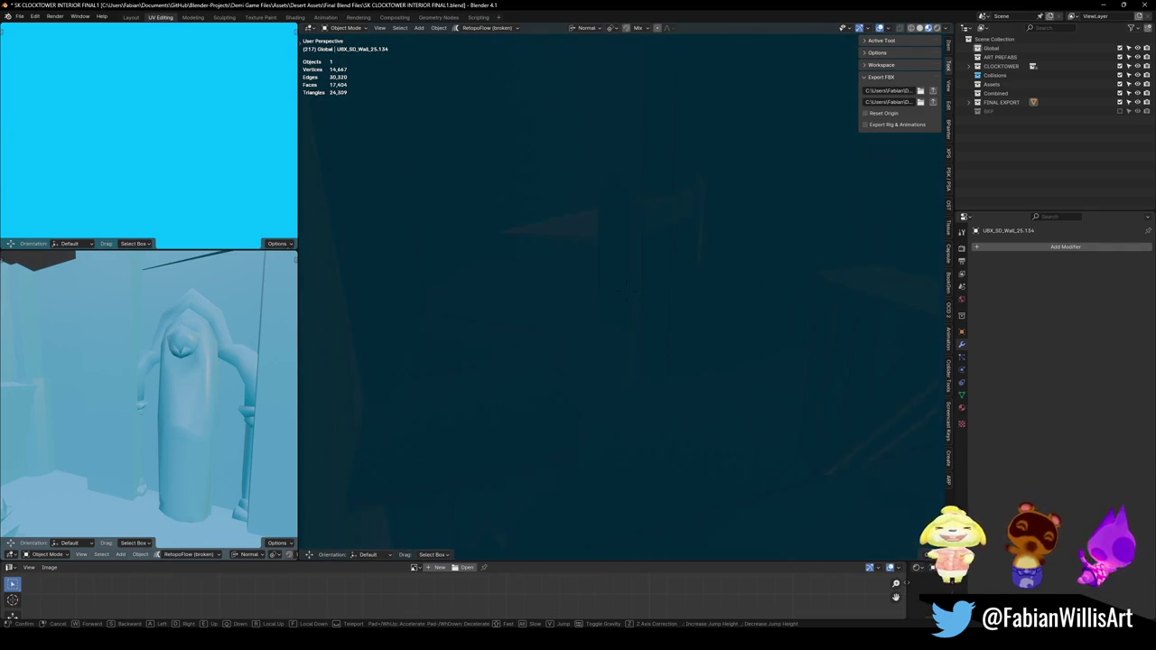
pyautogui.moveTo(908, 433)
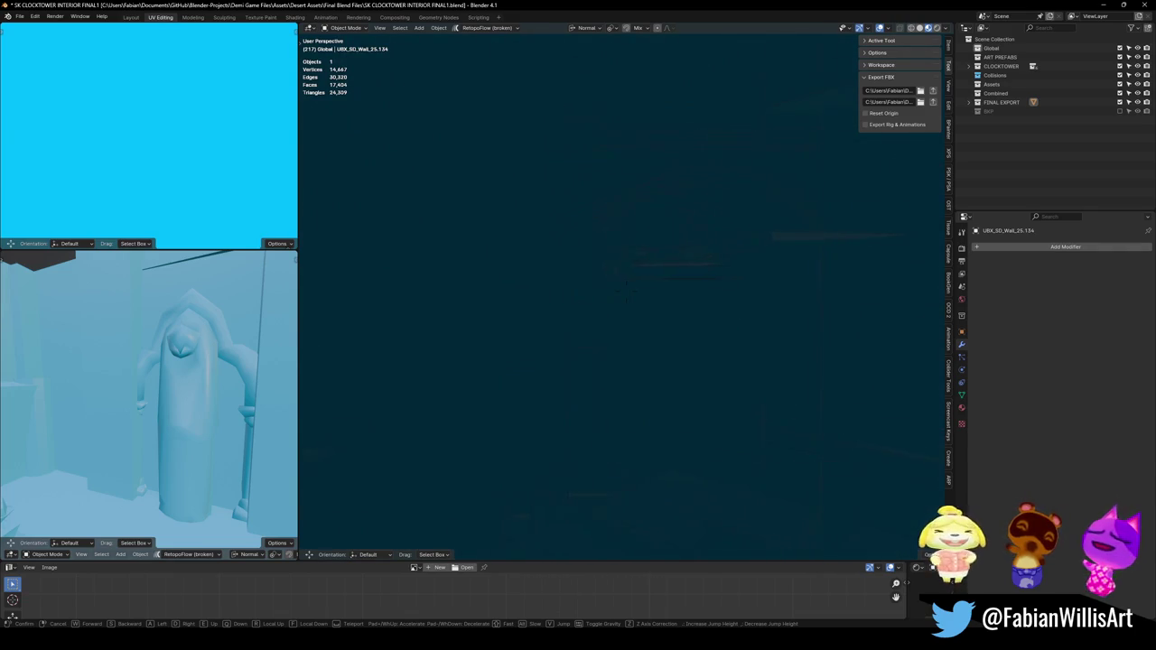
pyautogui.moveTo(620, 298)
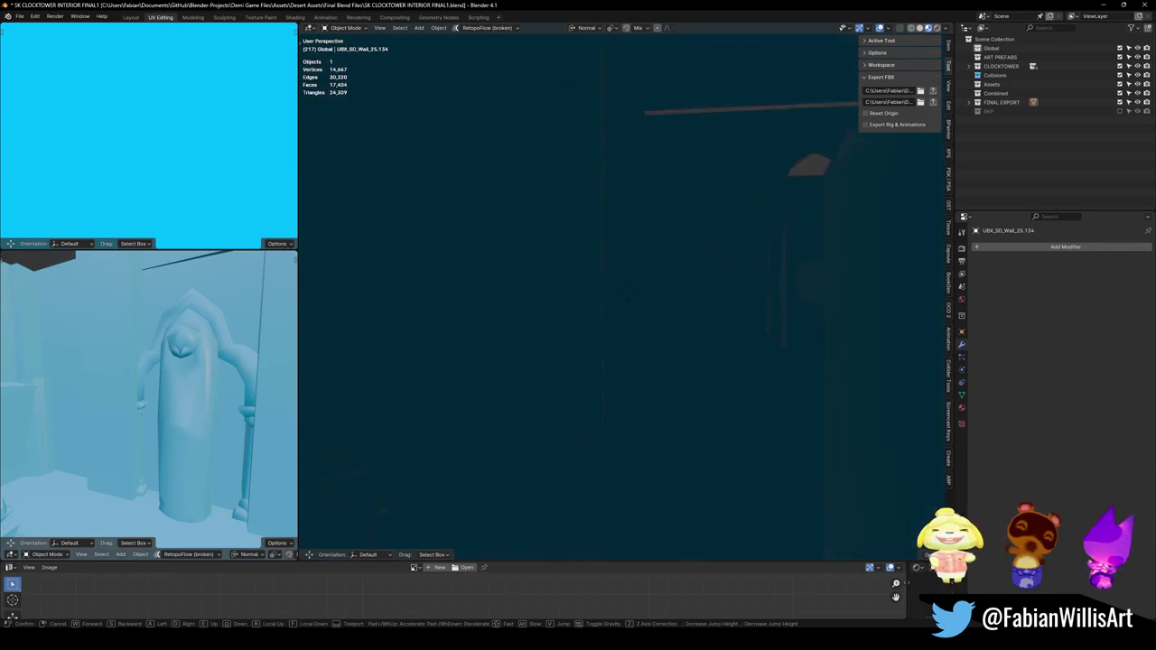
pyautogui.click(689, 227)
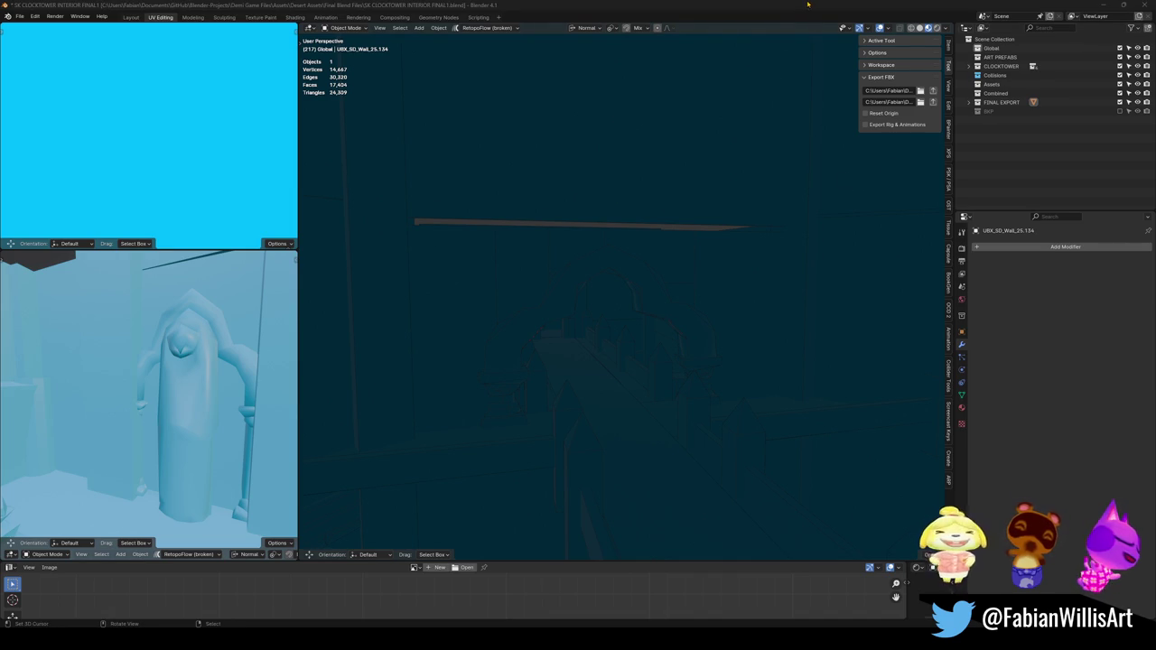
pyautogui.hotkey('alt', 'h')
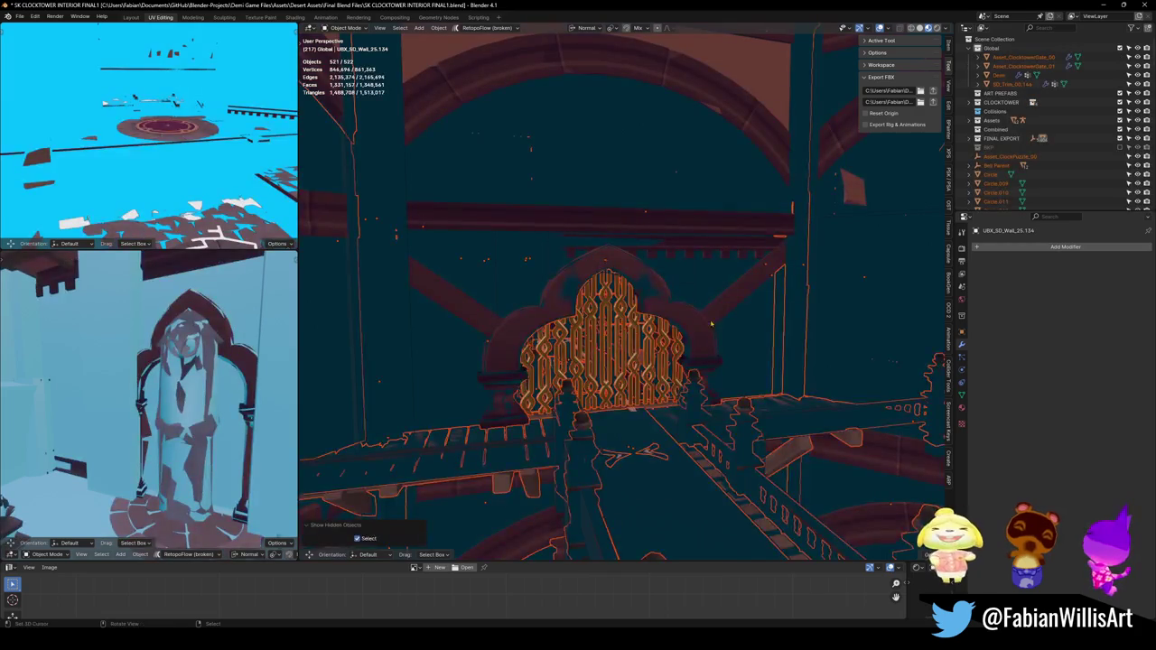
pyautogui.hotkey('shift', '`')
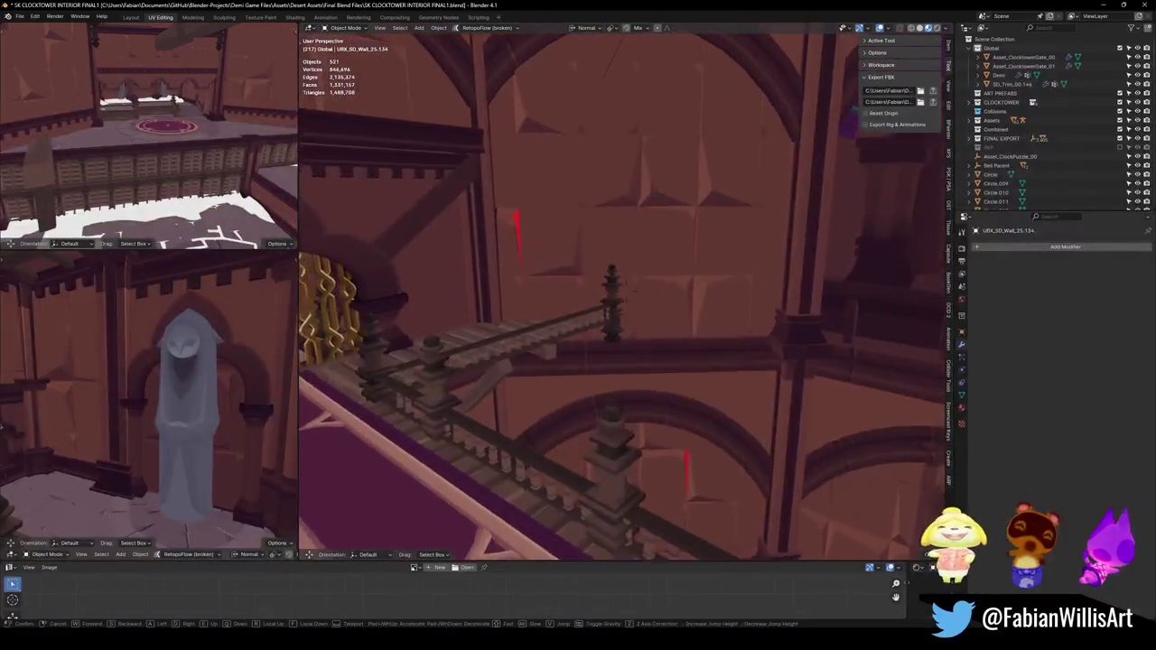
pyautogui.press('w')
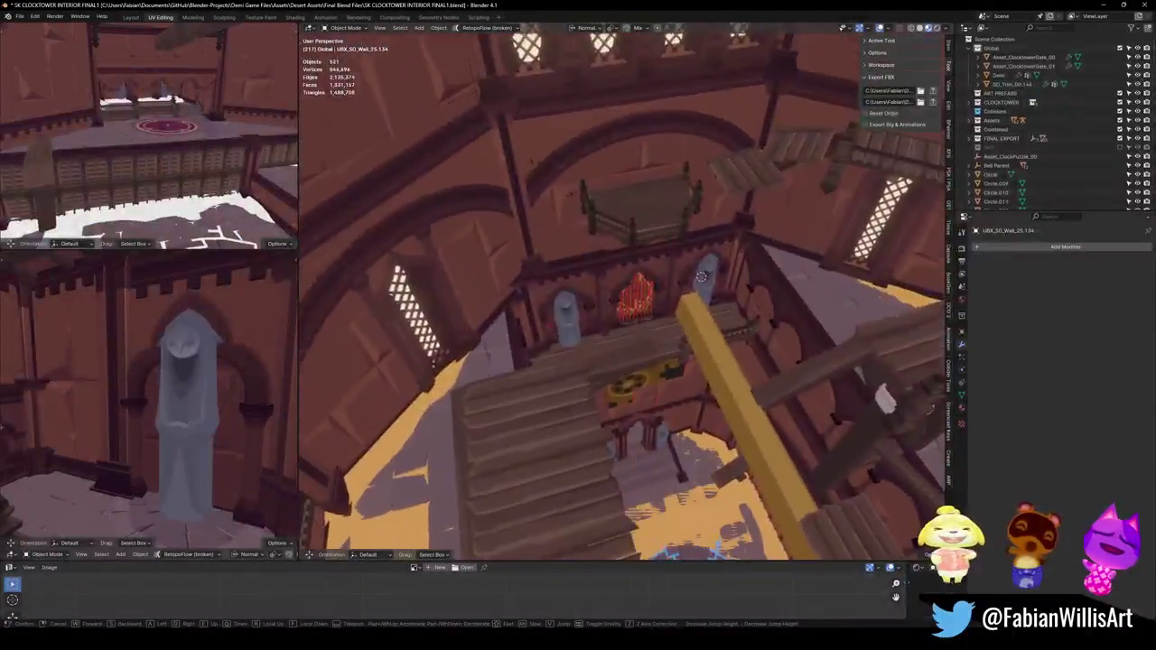
pyautogui.press('w')
pyautogui.press('w')
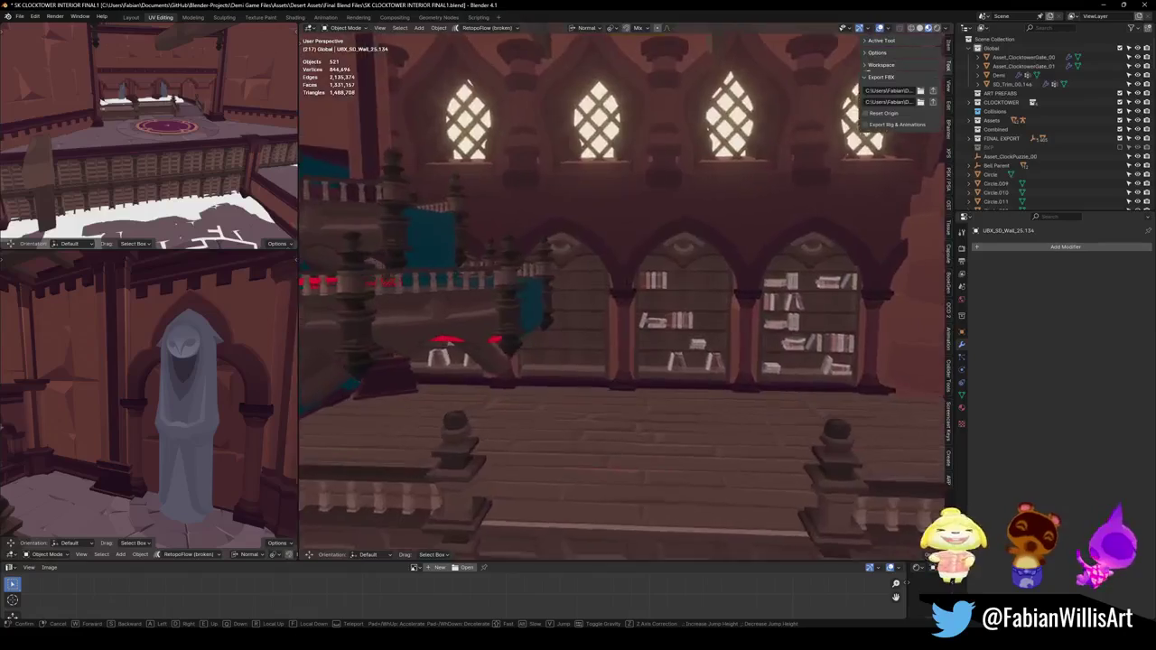
pyautogui.press('w')
pyautogui.press('s')
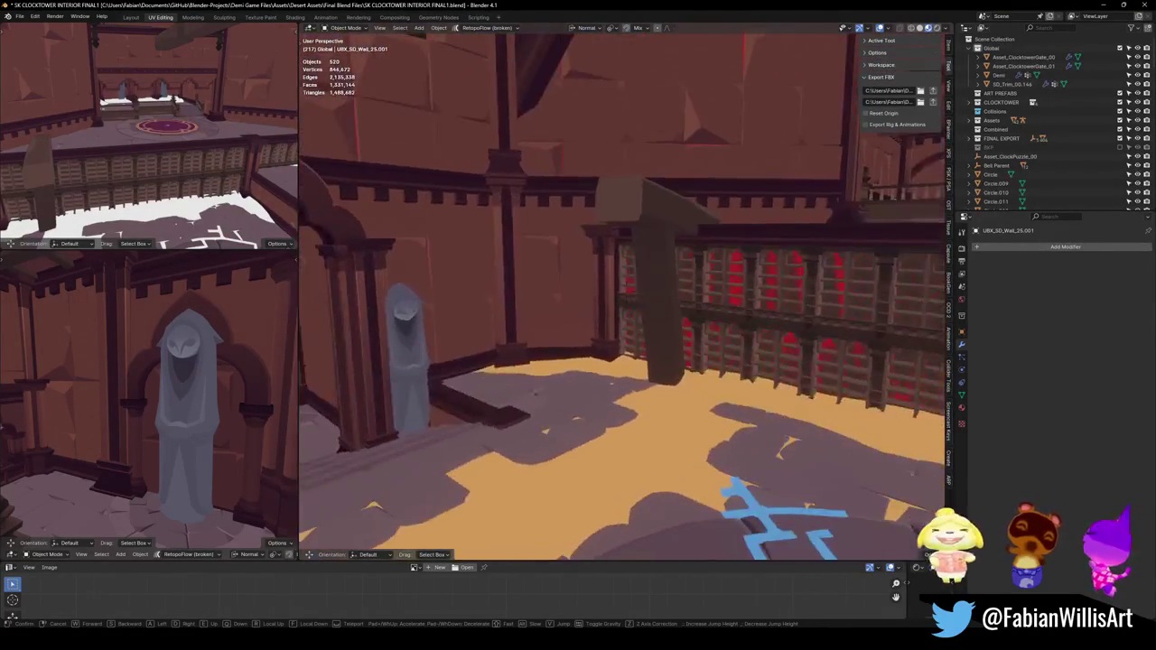
pyautogui.press('Return')
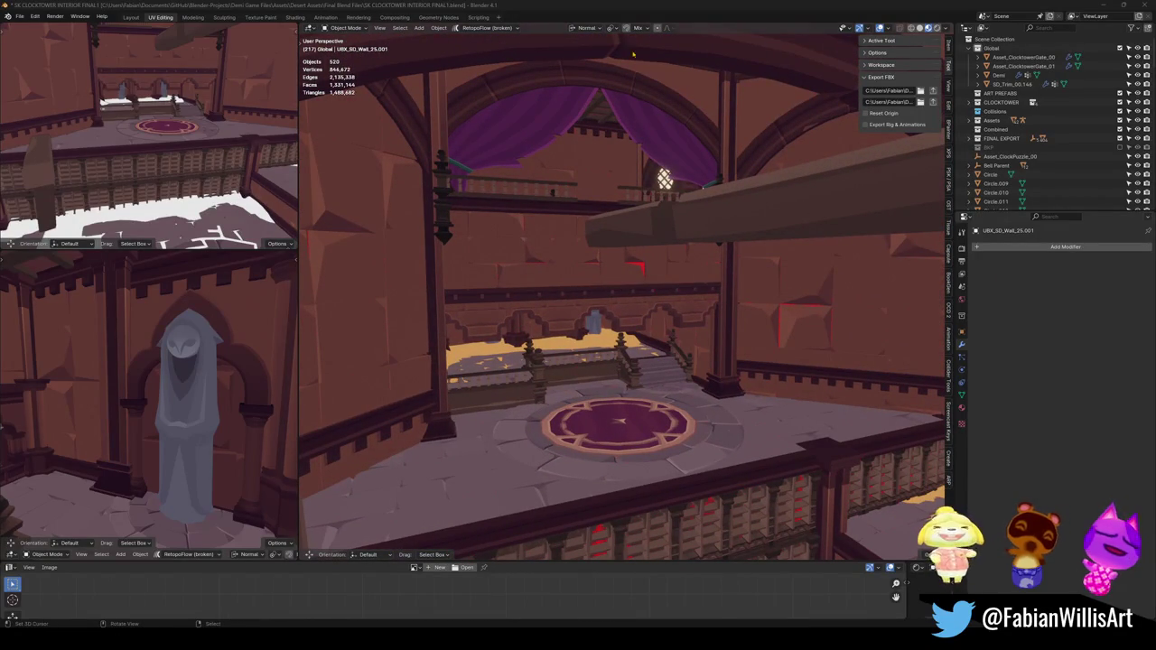
pyautogui.hotkey('shift', '`')
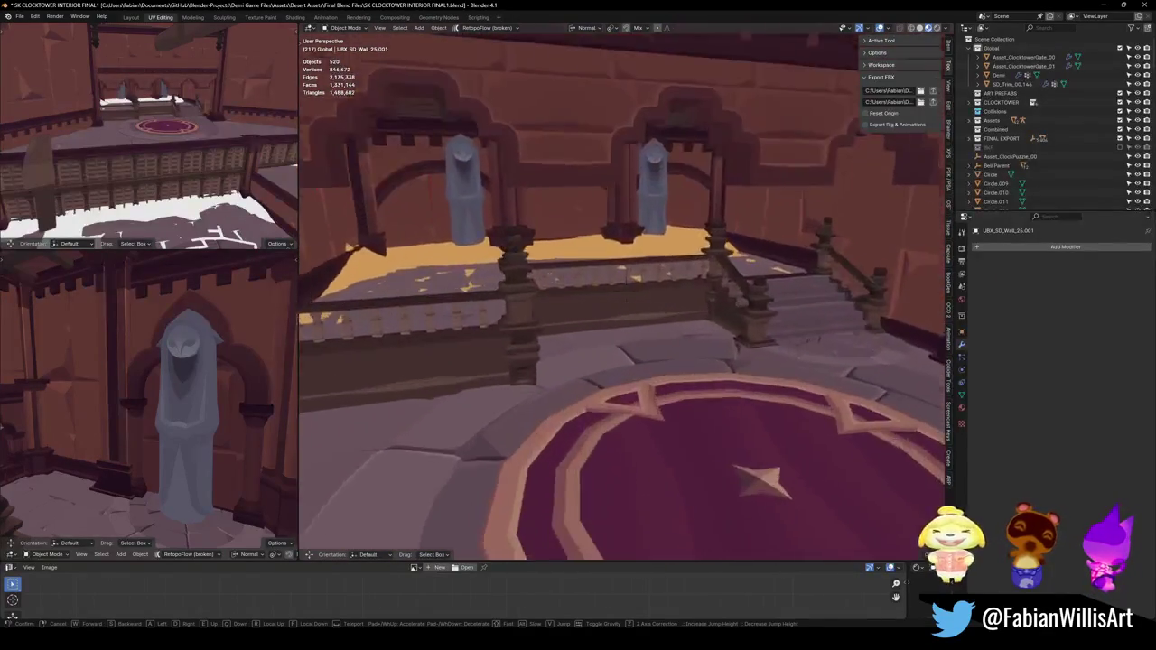
pyautogui.press('w')
pyautogui.press('w')
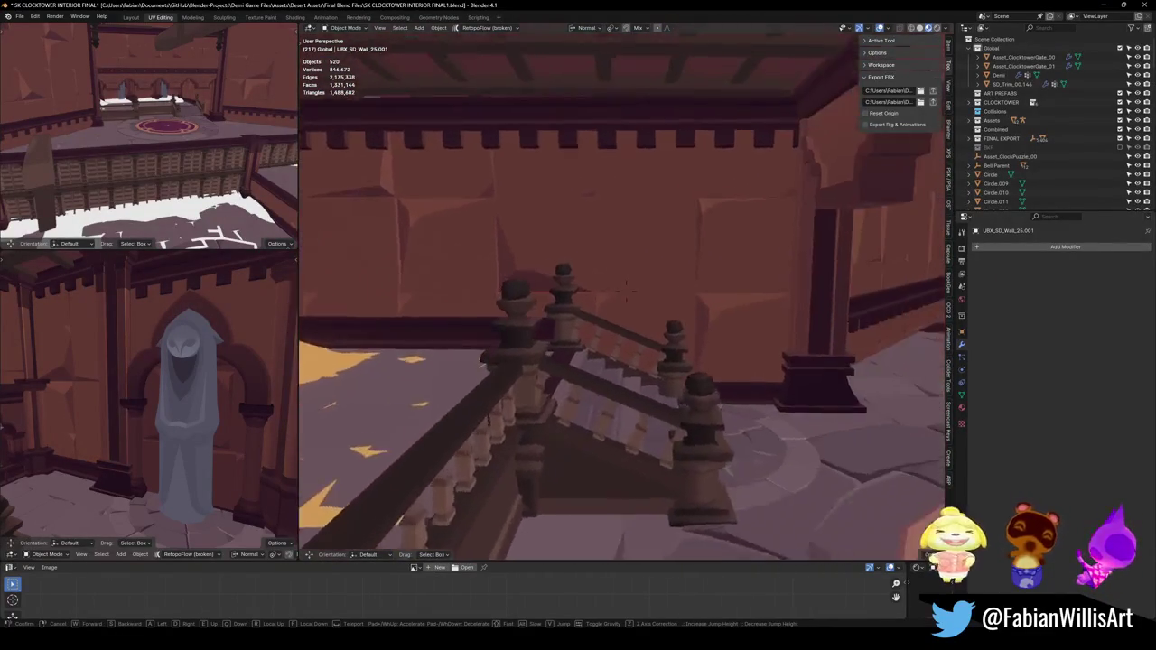
pyautogui.press('w')
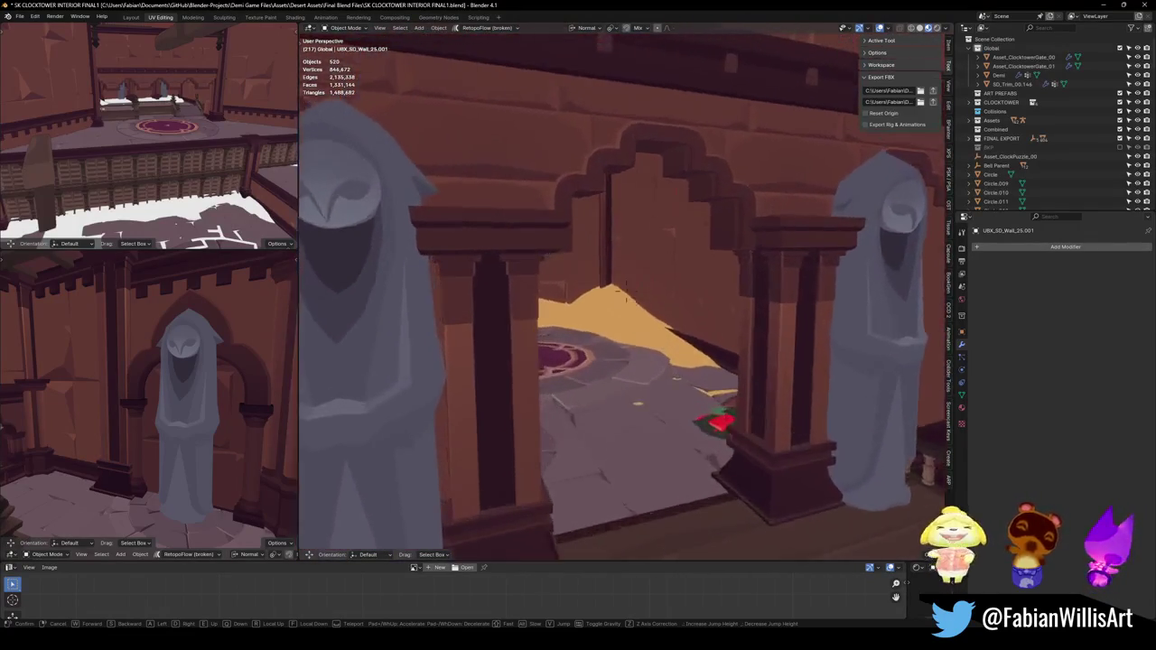
pyautogui.press('Return')
pyautogui.click(722, 379)
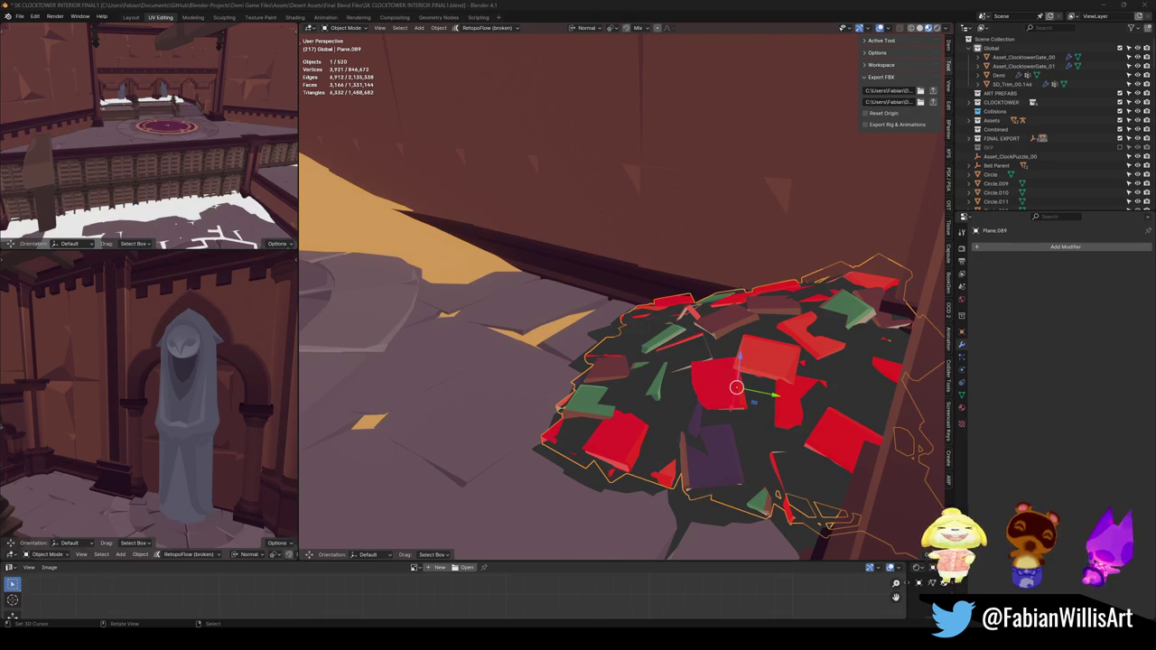
# Step: Delete the Plane.089 tile pile and the dark Plane.090 base beneath it
pyautogui.press('Delete')
pyautogui.click(729, 450)
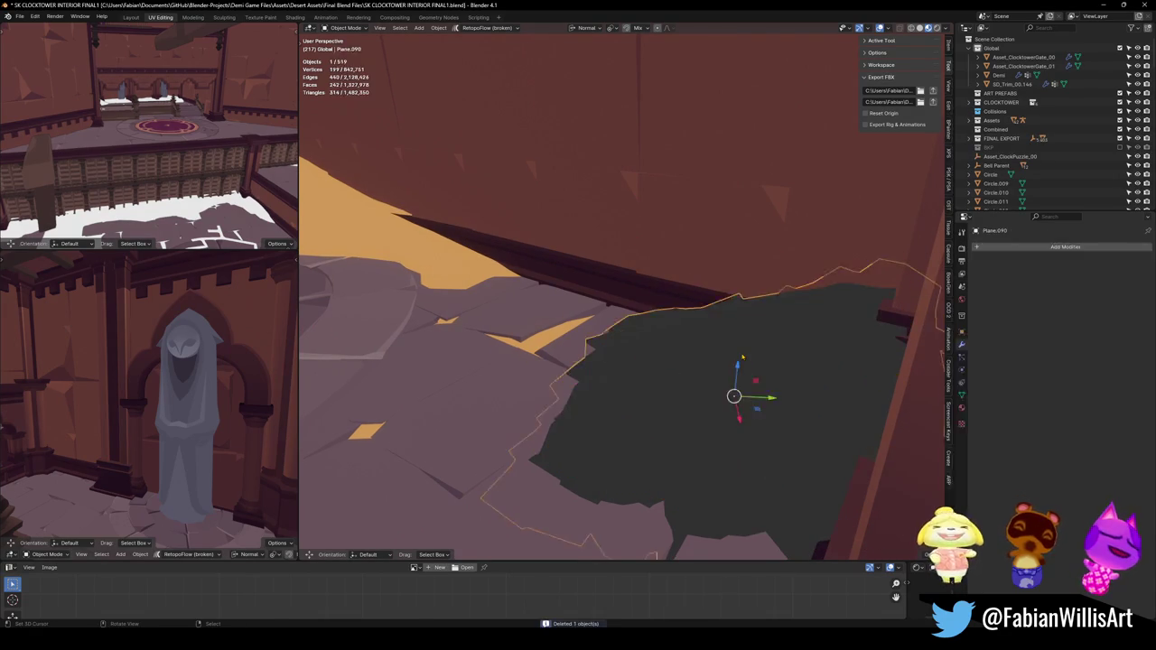
pyautogui.press('Delete')
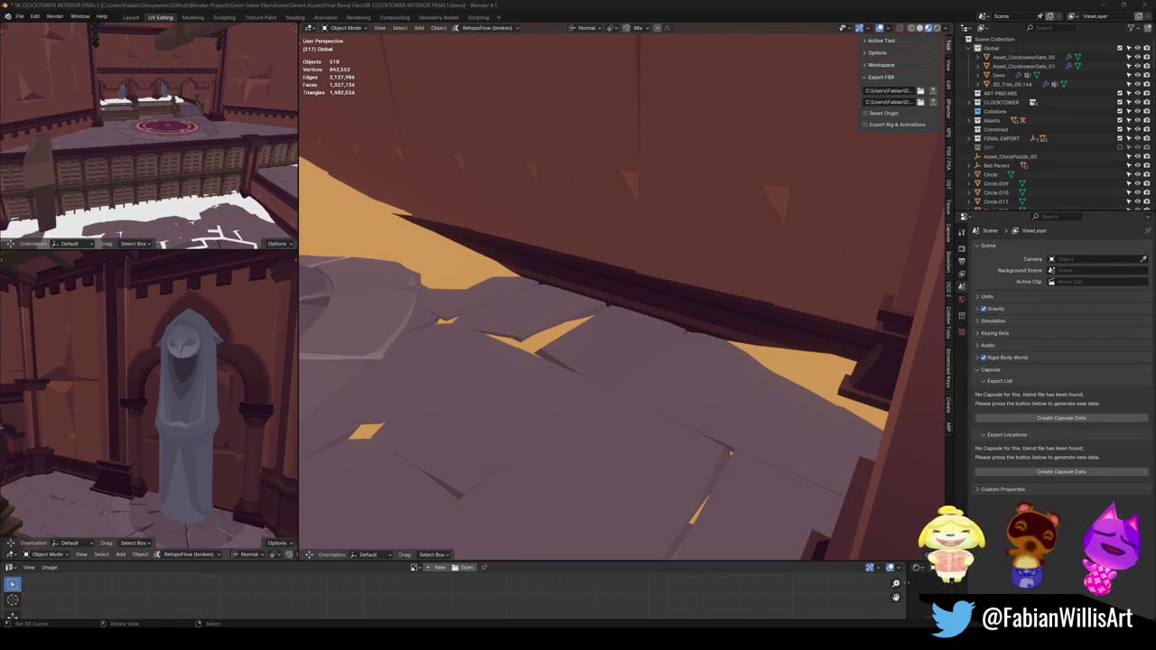
# Step: Delete the red clutter near the rug, restore the floor deleted by mistake, and save
pyautogui.hotkey('shift', '`')
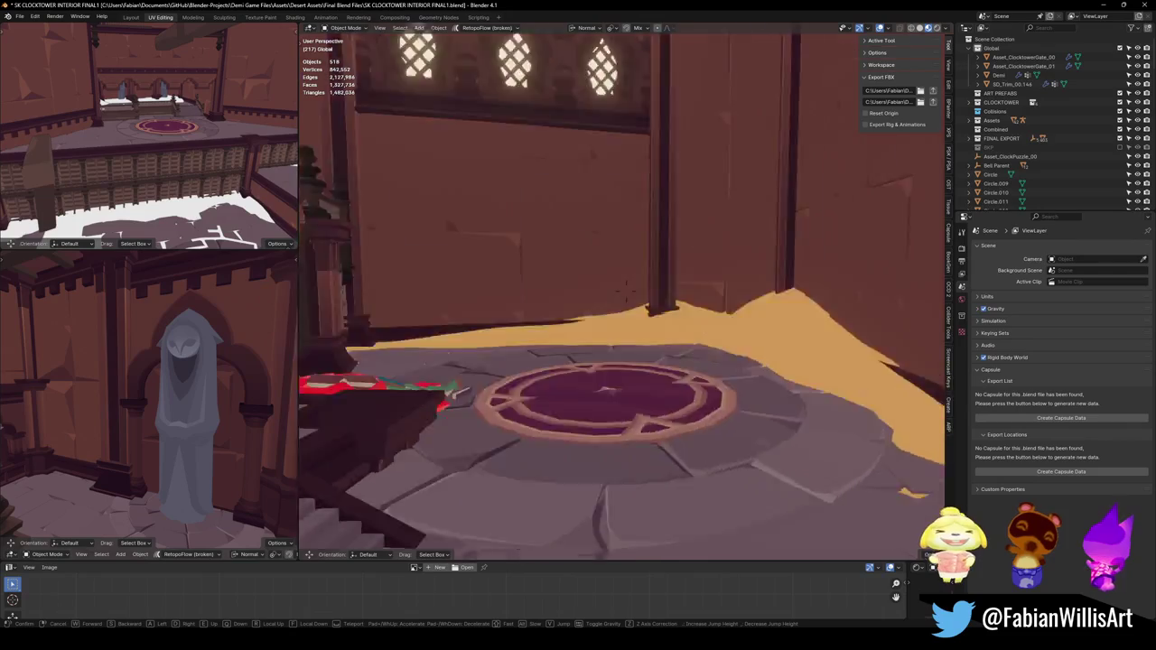
pyautogui.press('Return')
pyautogui.press('Delete')
pyautogui.hotkey('ctrl', 'z')
pyautogui.hotkey('ctrl', 's')
# Step: Walk over to the pile of books and delete it, then walk across to the gate
pyautogui.hotkey('shift', '`')
pyautogui.press('w')
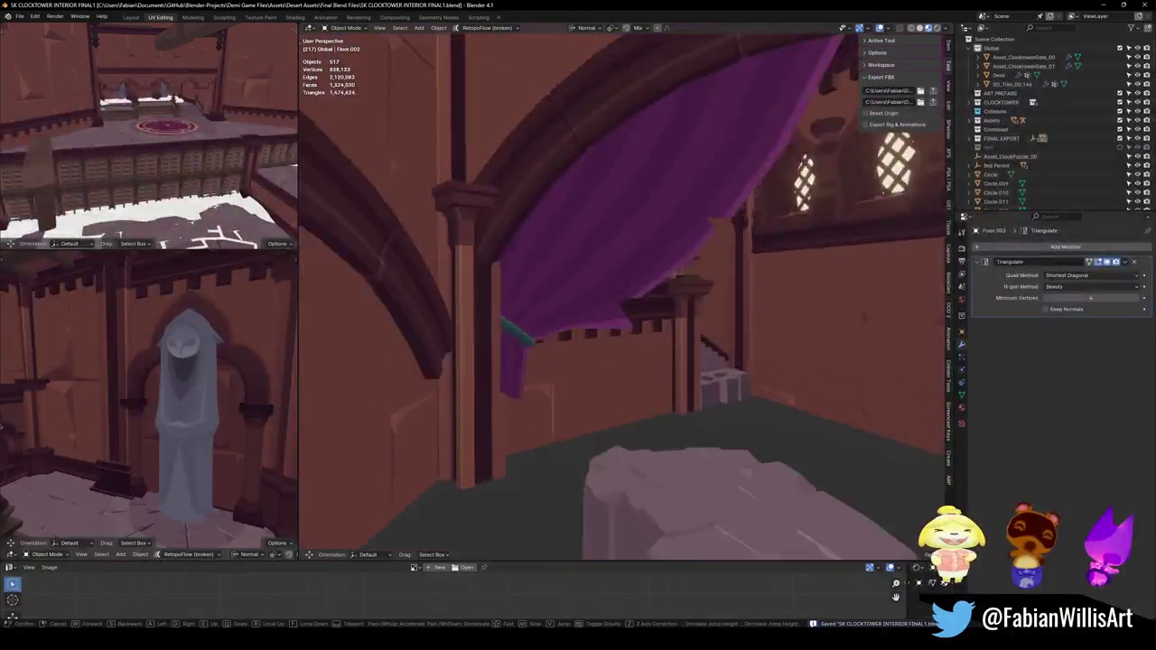
pyautogui.press('Return')
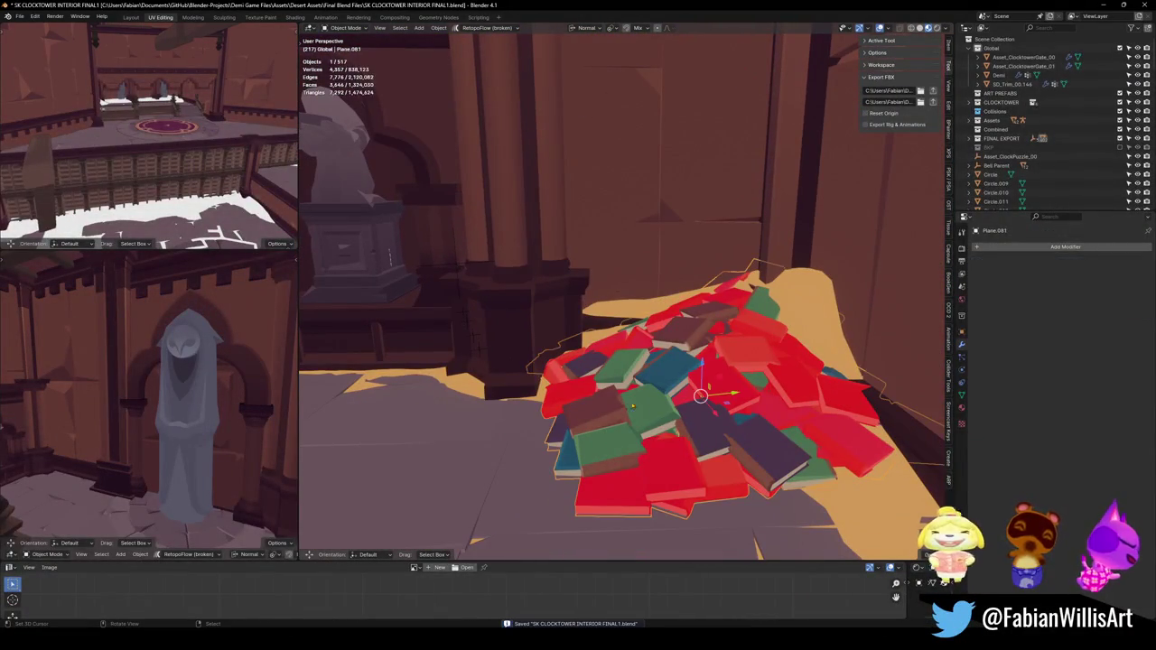
pyautogui.press('Delete')
pyautogui.hotkey('shift', '`')
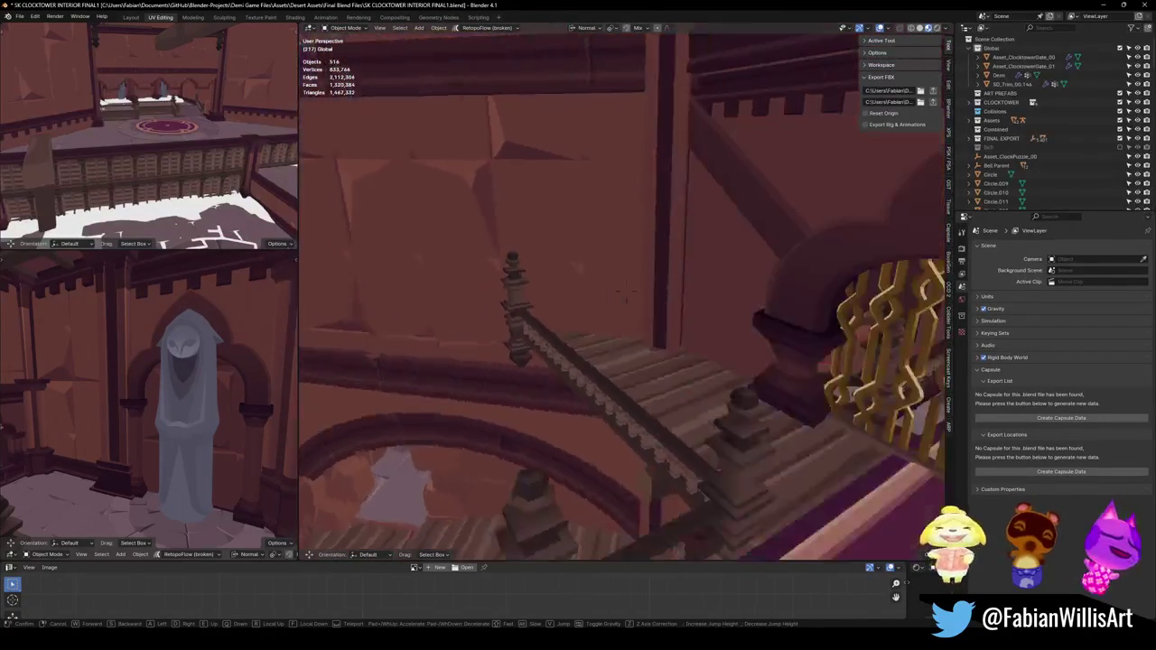
pyautogui.press('Return')
# Step: Save the file, reveal and deselect the remaining hidden objects, and fly up to the clock and bells
pyautogui.hotkey('ctrl', 's')
pyautogui.hotkey('alt', 'h')
pyautogui.hotkey('alt', 'a')
pyautogui.hotkey('shift', '`')
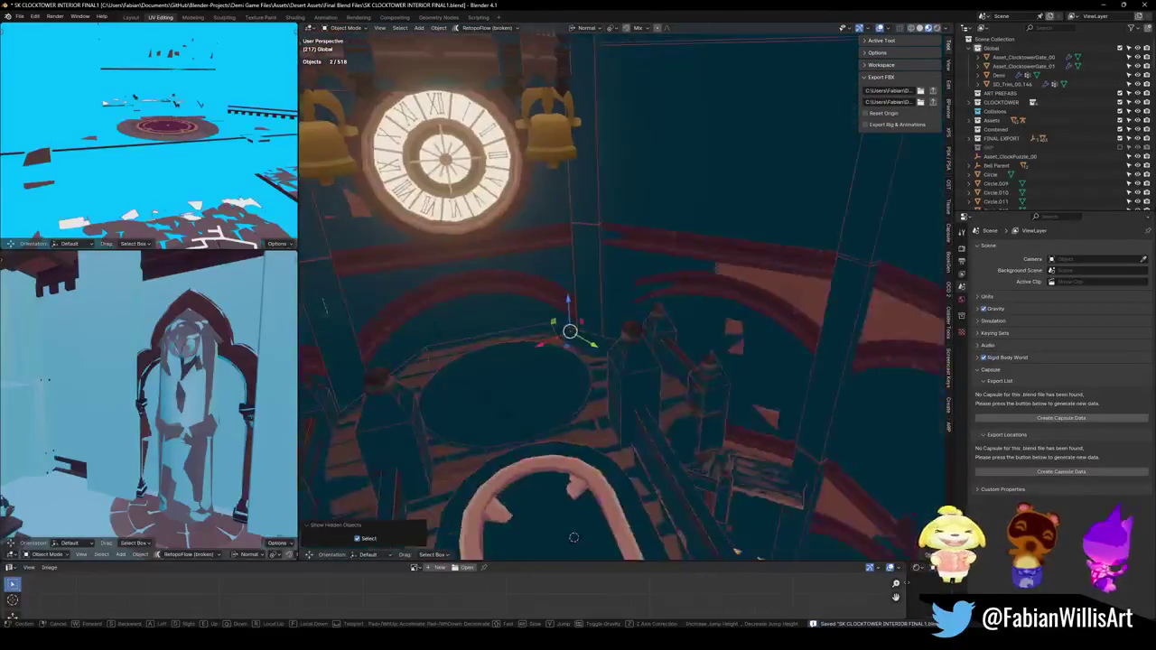
pyautogui.press('Return')
# Step: Select the SD_CLOCKTOWER_INTERIOR root with all its children, then switch to the Unity editor
pyautogui.click(618, 260)
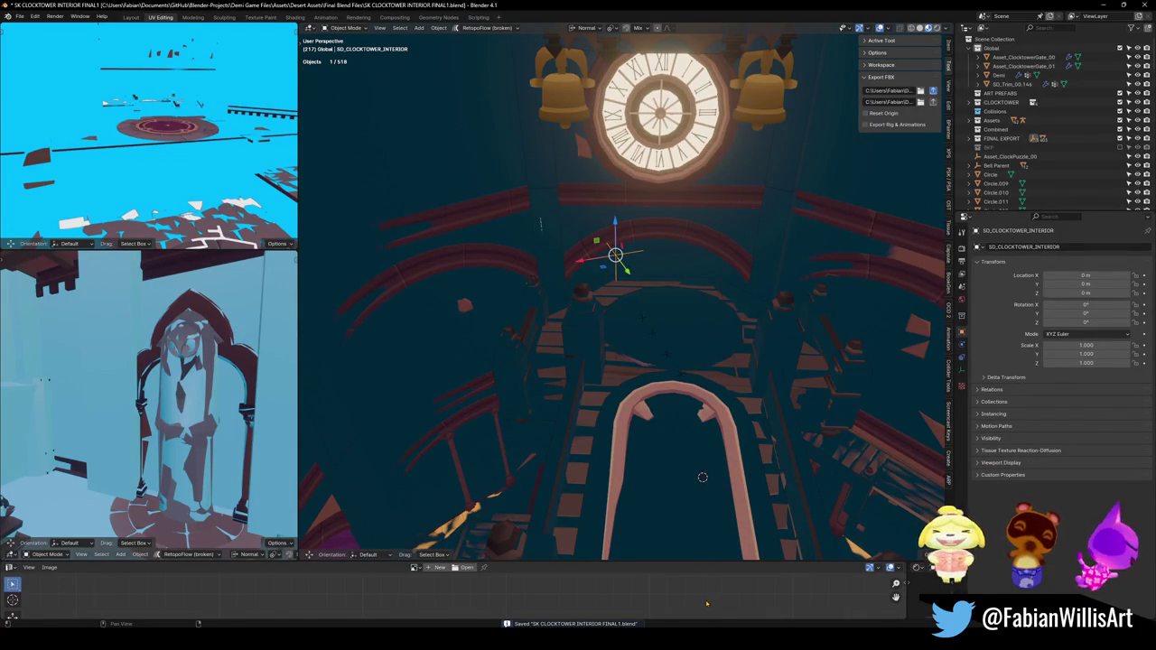
pyautogui.press('a')
pyautogui.click(697, 632)
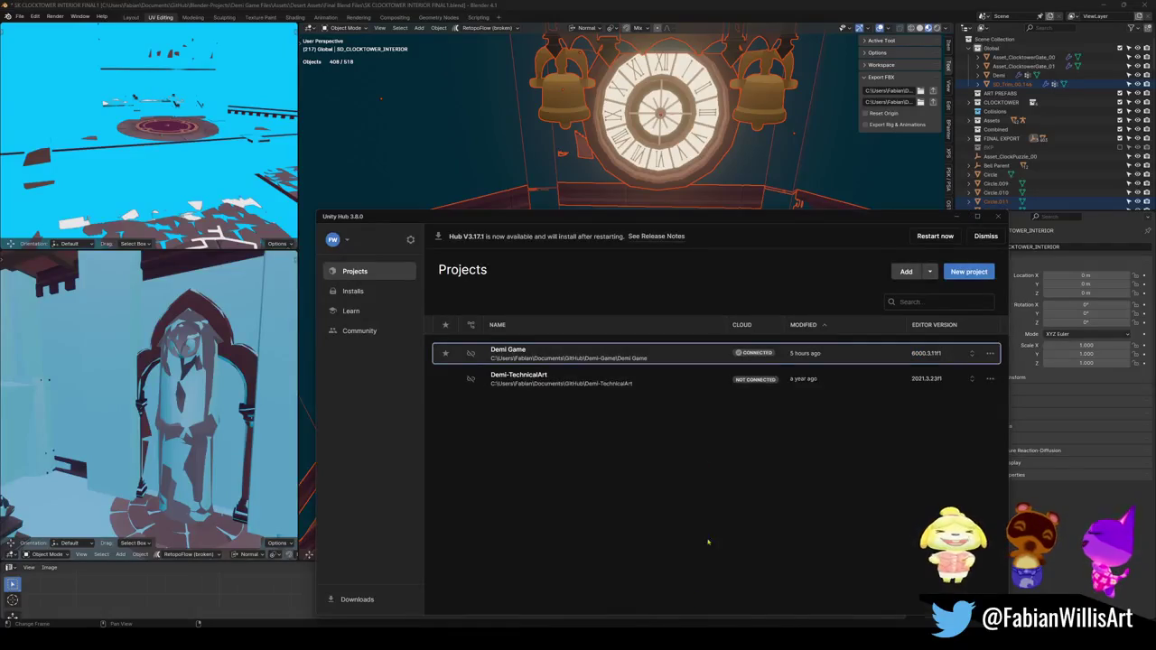
pyautogui.hotkey('alt', 'Tab')
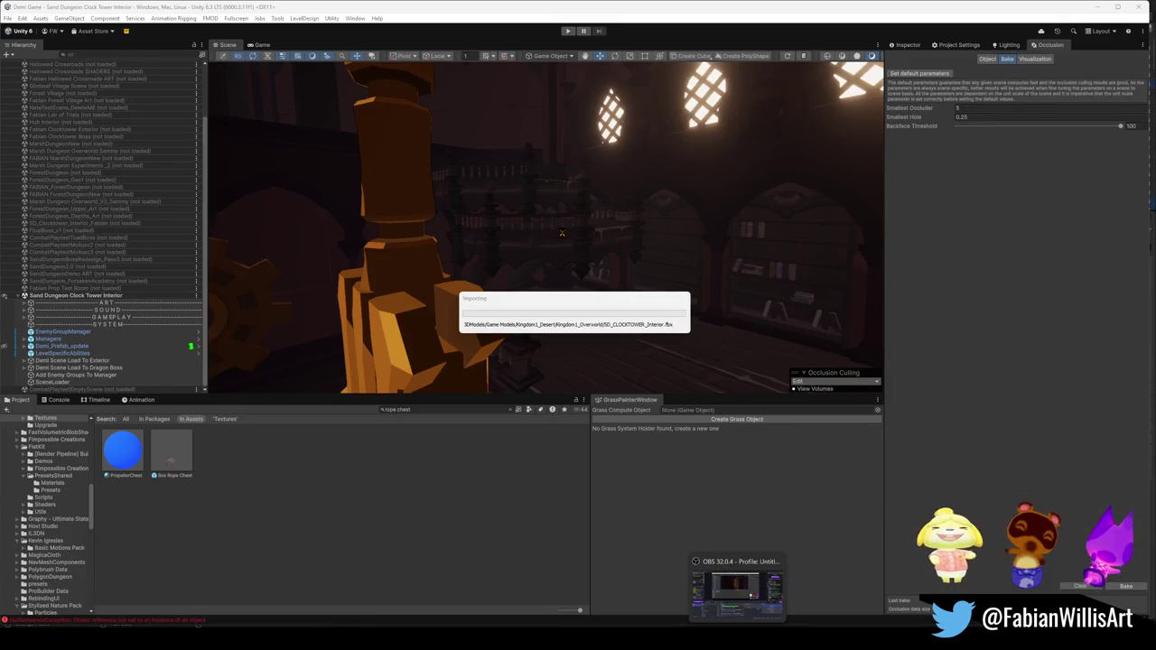
# Step: Toggle the occlusion culling visualization while box-selecting the pillars and walls in view
pyautogui.moveTo(561, 232)
pyautogui.mouseDown()
pyautogui.moveTo(555, 204)
pyautogui.moveTo(469, 224)
pyautogui.moveTo(500, 302)
pyautogui.moveTo(537, 291)
pyautogui.moveTo(557, 220)
pyautogui.mouseUp()
pyautogui.hscroll(3, 860, 61)
pyautogui.click(844, 56)
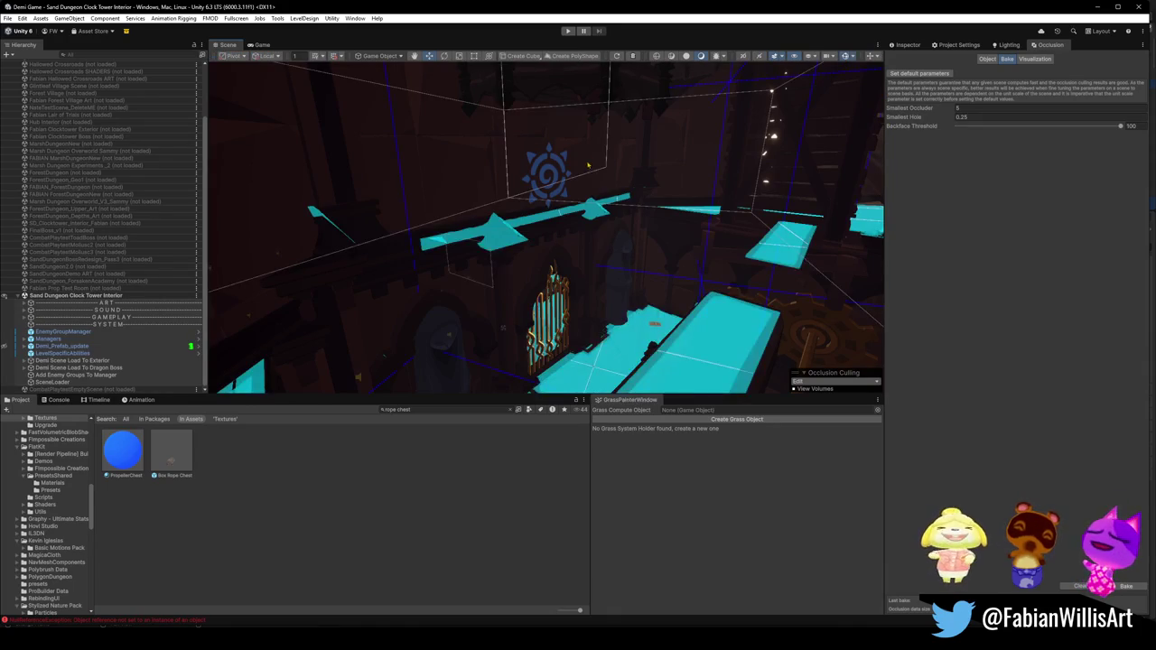
pyautogui.moveTo(546, 185); pyautogui.dragTo(582, 165)
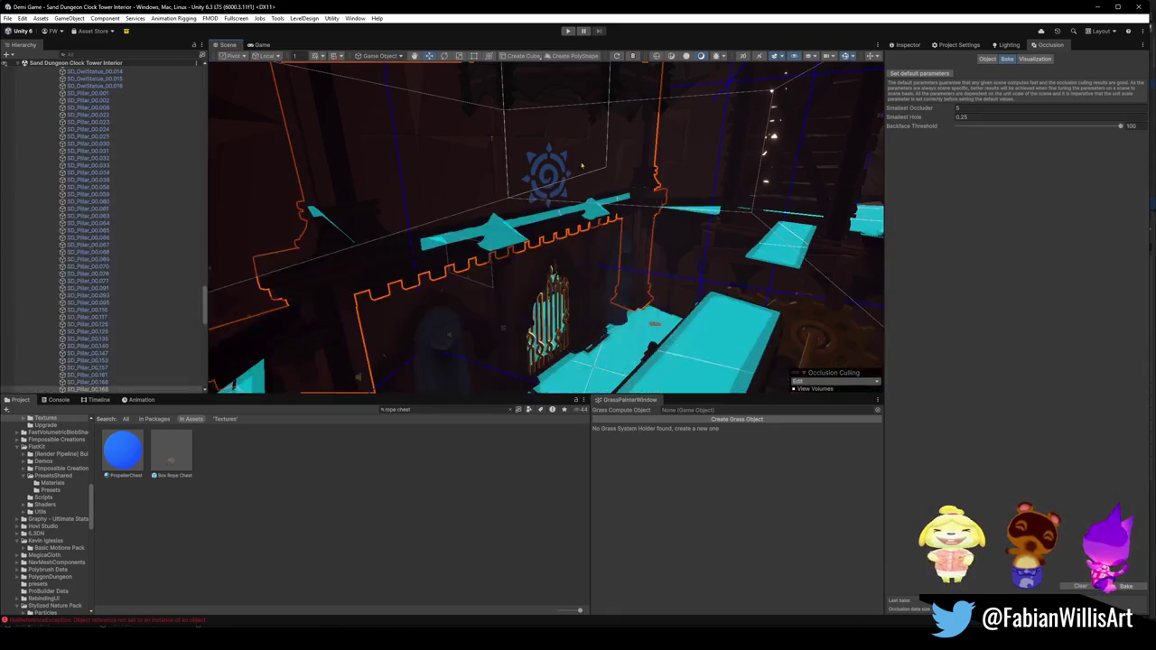
pyautogui.click(844, 56)
pyautogui.scroll(-5, 134, 226)
# Step: Select SD_Pillar_00.175, collapse the hierarchy to top level, and select the SYSTEM and GAMEPLAY groups
pyautogui.click(133, 216)
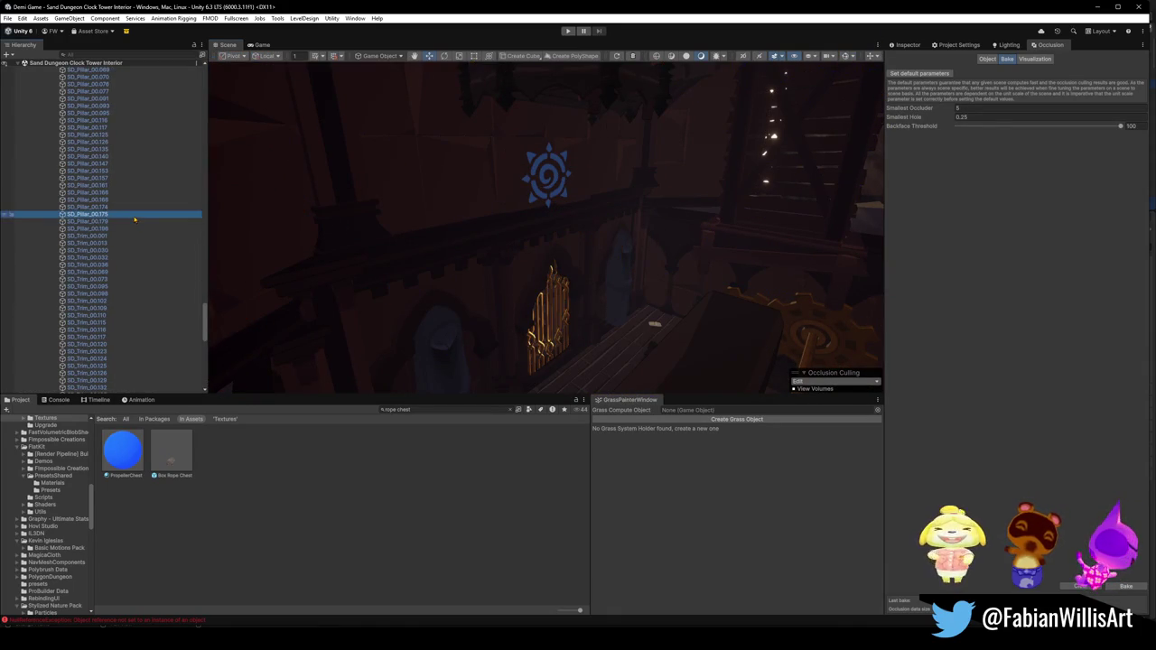
pyautogui.hotkey('ctrl', 'a')
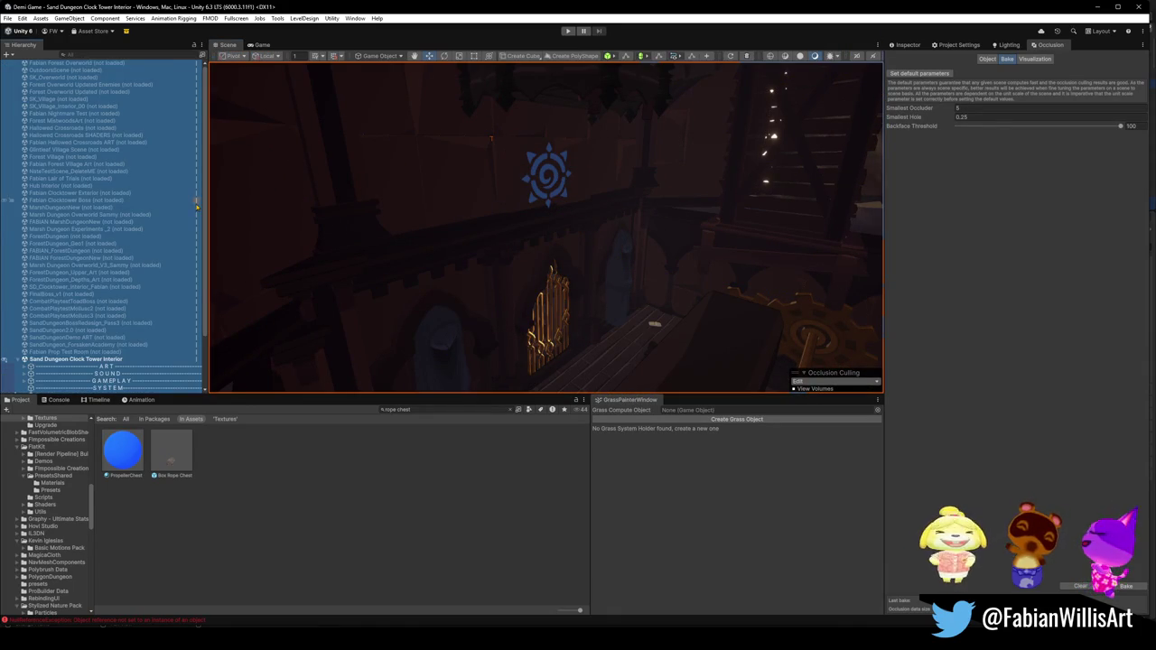
pyautogui.scroll(-3, 133, 244)
pyautogui.click(50, 325)
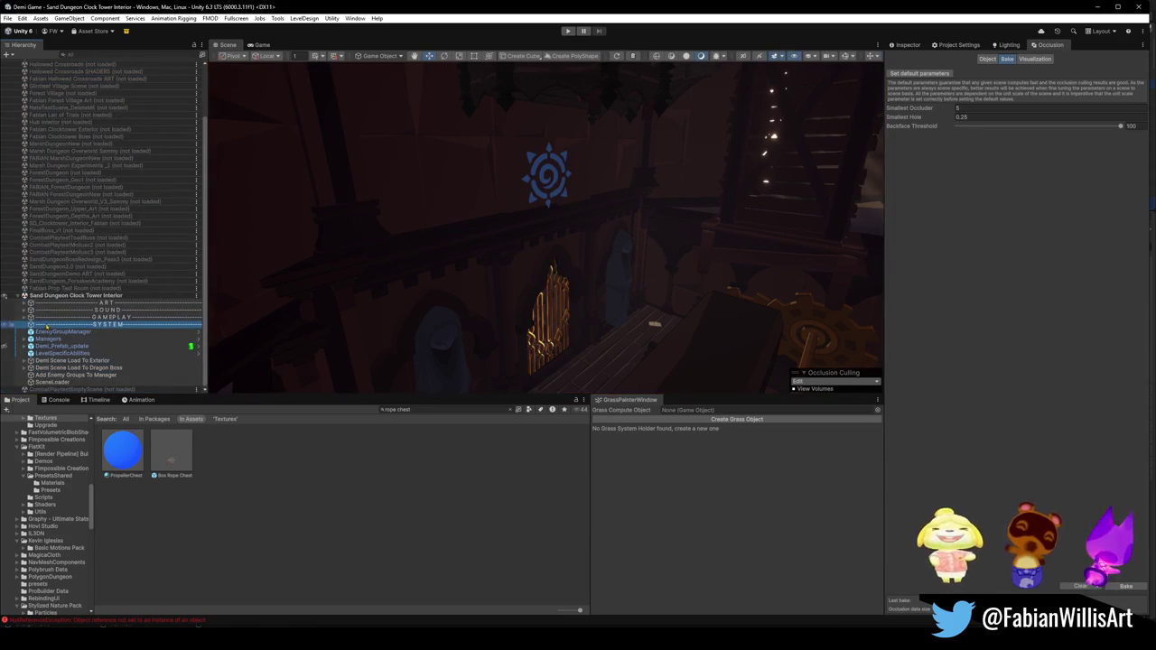
pyautogui.keyDown('ctrl'); pyautogui.click(24, 318); pyautogui.keyUp('ctrl')
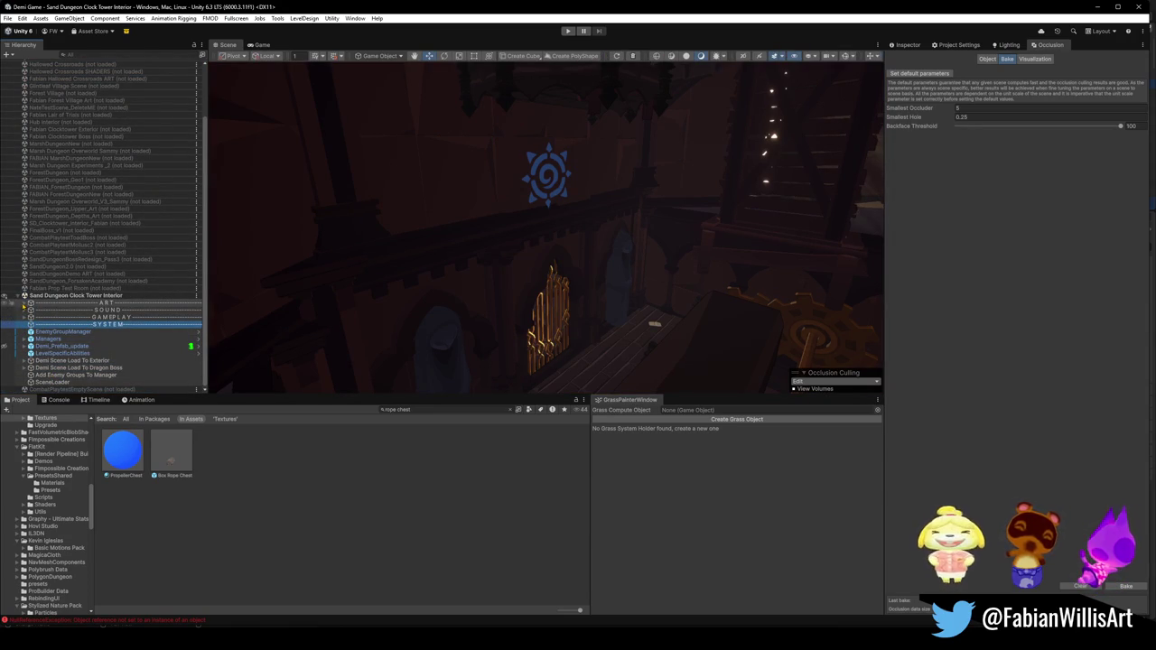
# Step: Expand and collapse ART and GAMEPLAY, then re-expand ART and open its Assets group
pyautogui.click(24, 304)
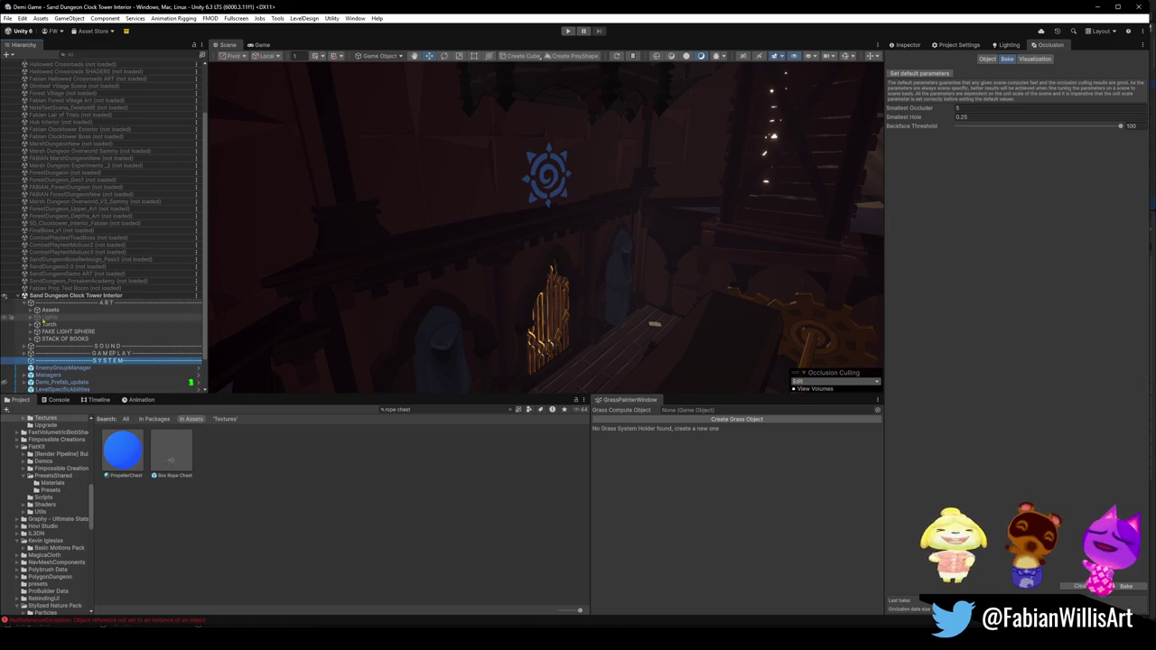
pyautogui.click(24, 303)
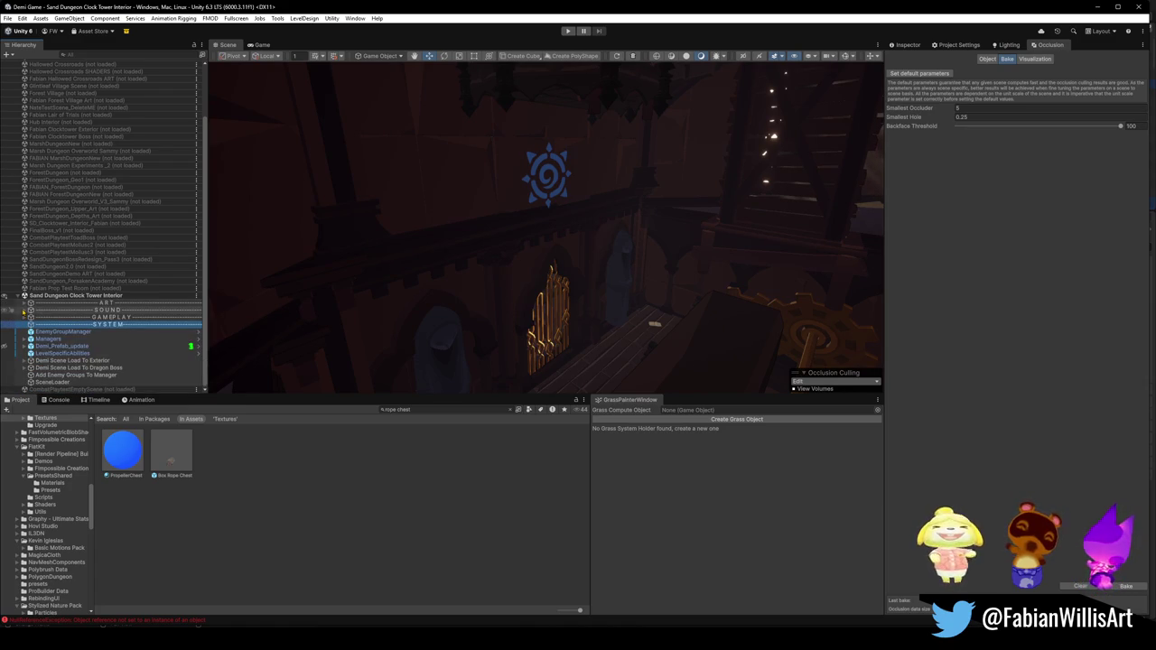
pyautogui.scroll(-3, 24, 319)
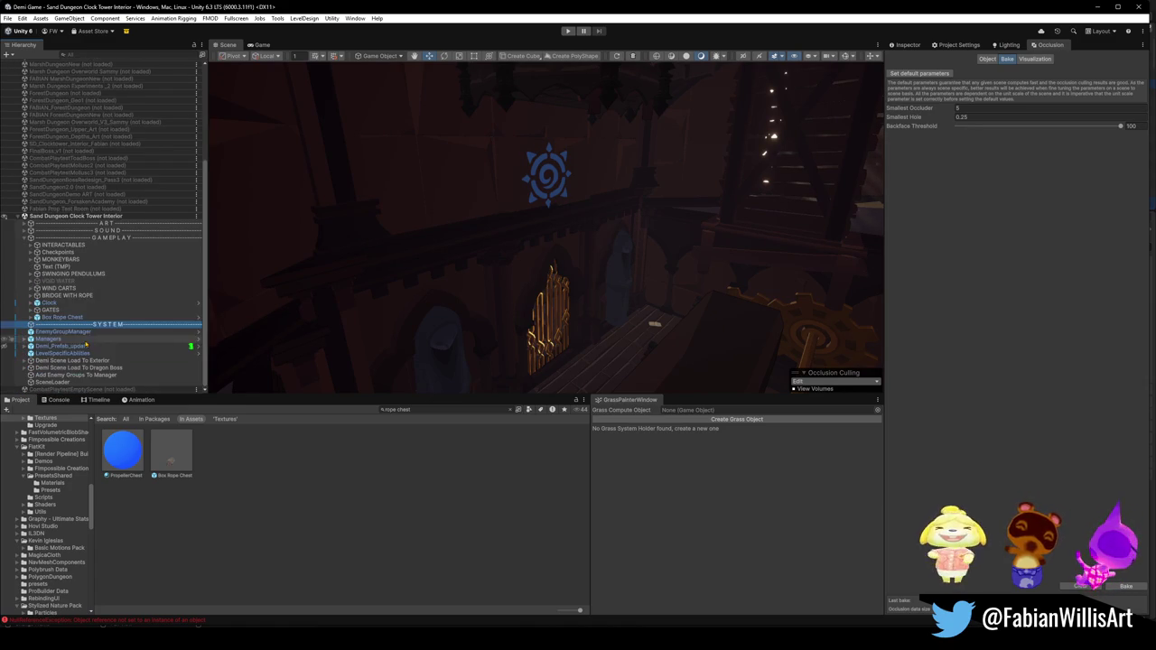
pyautogui.click(29, 241)
pyautogui.click(29, 242)
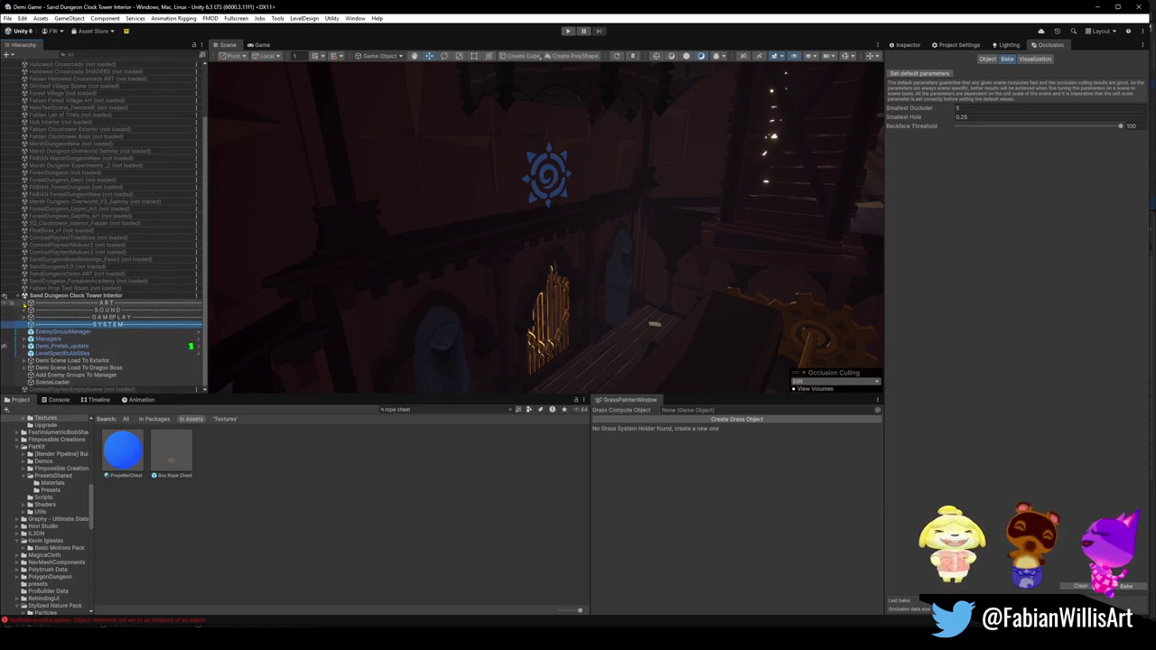
pyautogui.click(24, 302)
pyautogui.click(31, 310)
pyautogui.scroll(-1, 81, 307)
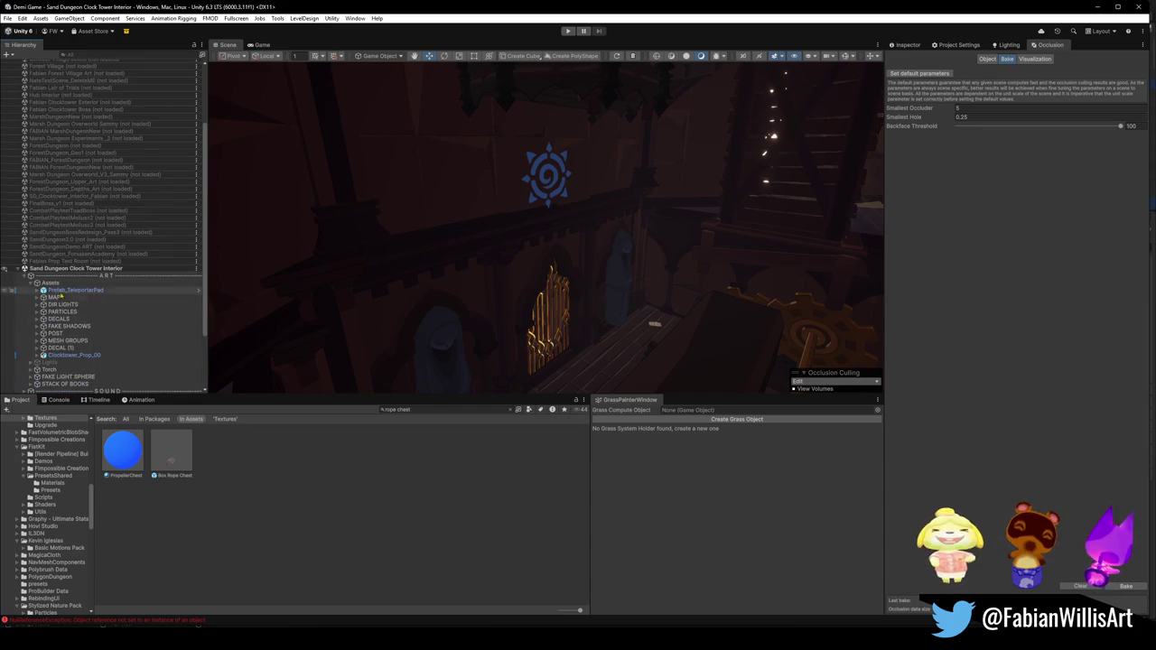
# Step: Rename the Assets group to ASSETS
pyautogui.click(118, 284)
pyautogui.press('F2')
pyautogui.write('ASSETS')
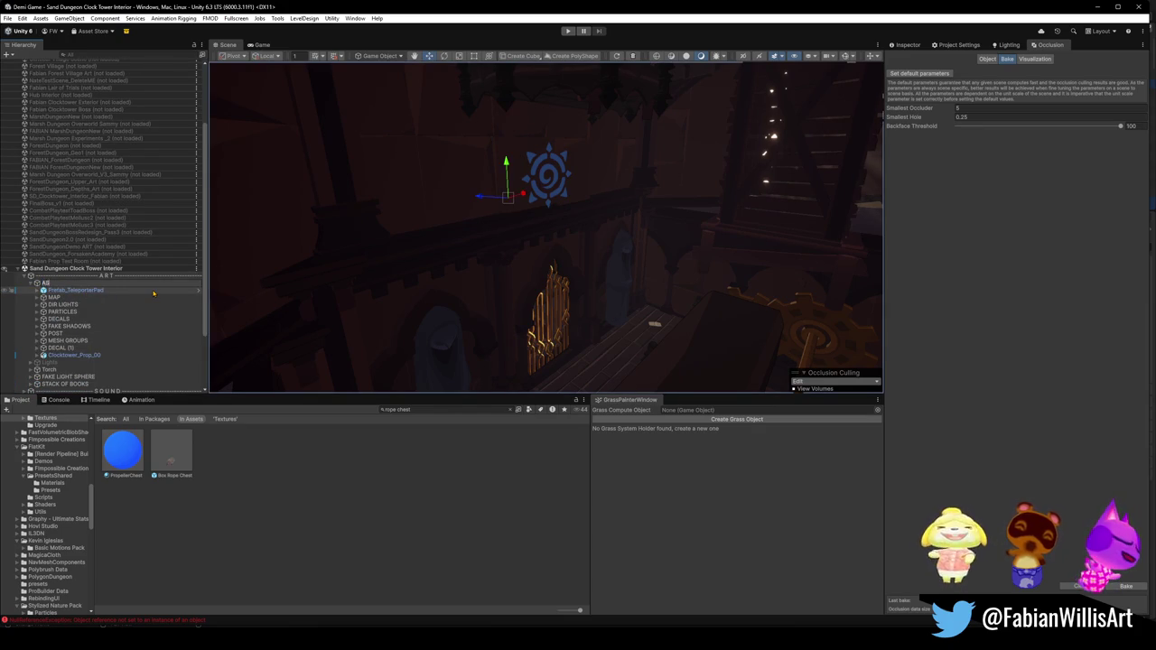
pyautogui.press('Return')
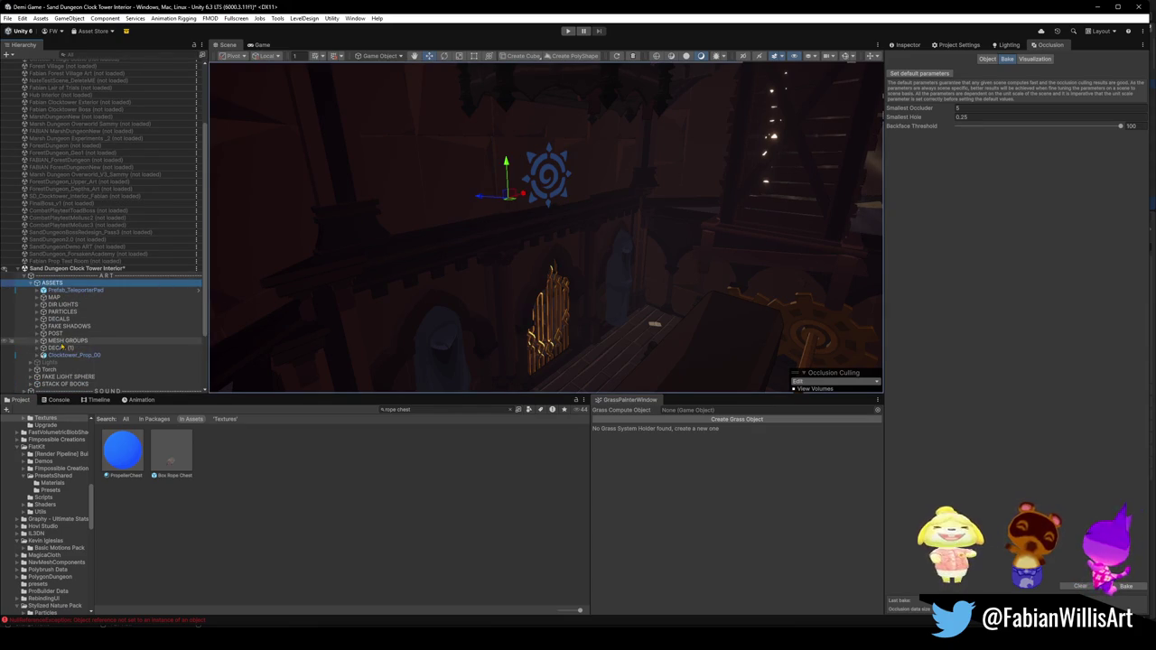
# Step: Deactivate DECAL (1) so the blue sun-spiral decal disappears from the scene
pyautogui.click(60, 347)
pyautogui.click(907, 44)
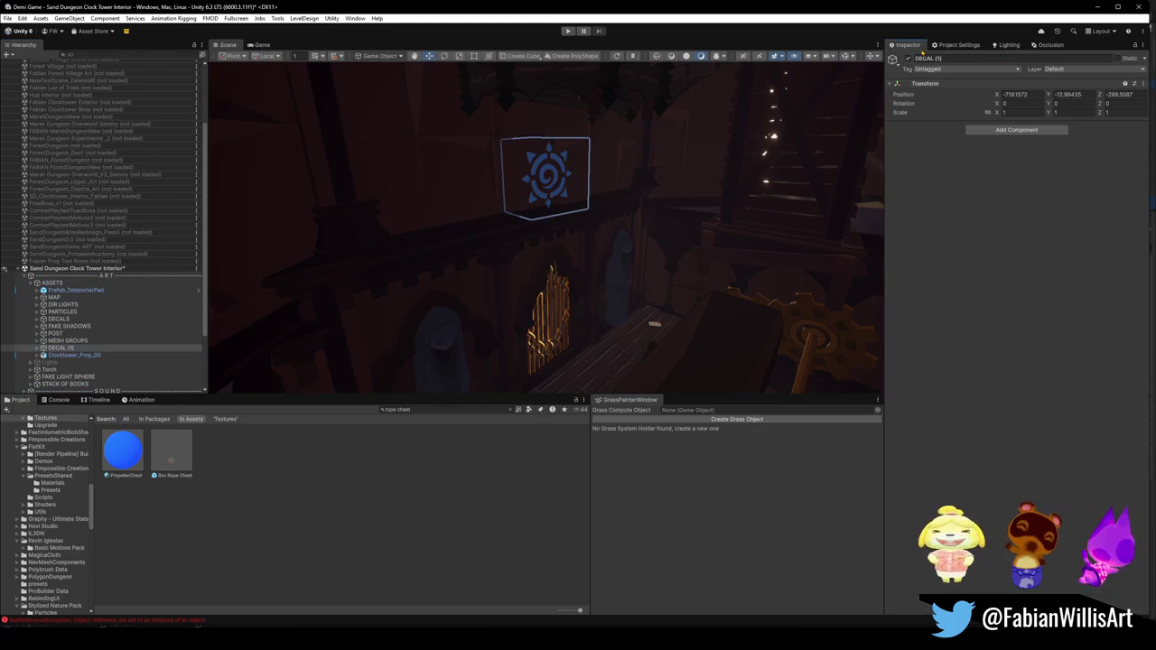
pyautogui.click(908, 58)
pyautogui.moveTo(748, 184)
pyautogui.mouseDown()
pyautogui.moveTo(588, 163)
pyautogui.moveTo(785, 199)
pyautogui.moveTo(786, 228)
pyautogui.moveTo(730, 241)
pyautogui.moveTo(548, 237)
pyautogui.moveTo(831, 304)
pyautogui.moveTo(792, 328)
pyautogui.moveTo(818, 272)
pyautogui.moveTo(858, 264)
pyautogui.mouseUp()
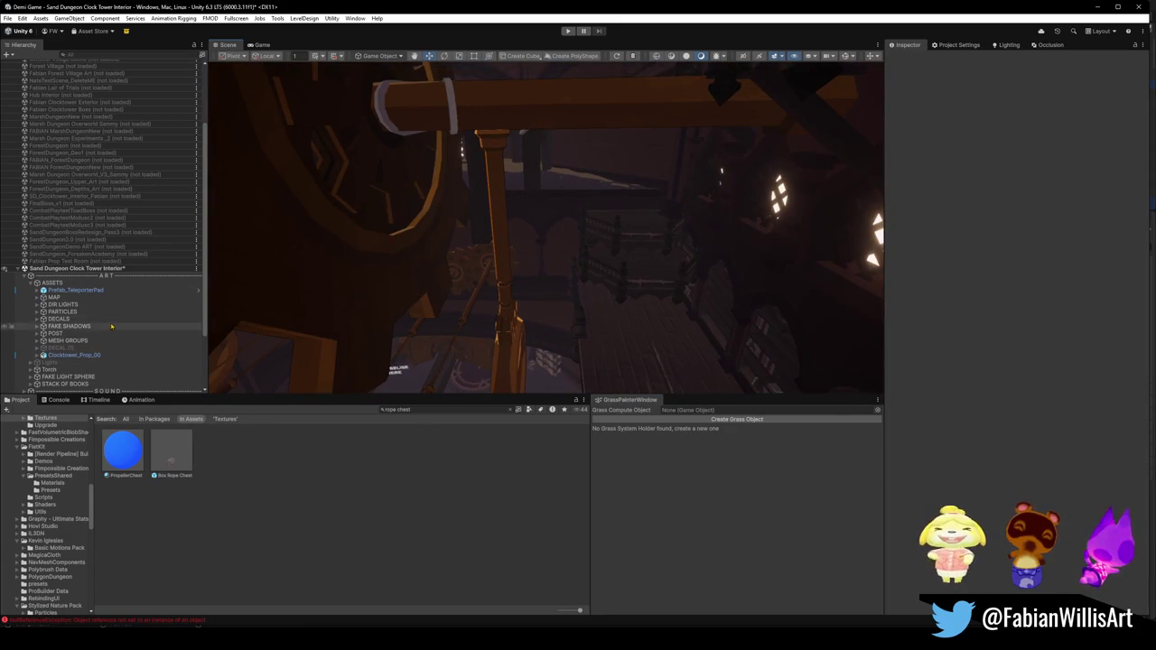
# Step: Toggle the PARTICLES group off and back on while flying through the gears
pyautogui.click(62, 311)
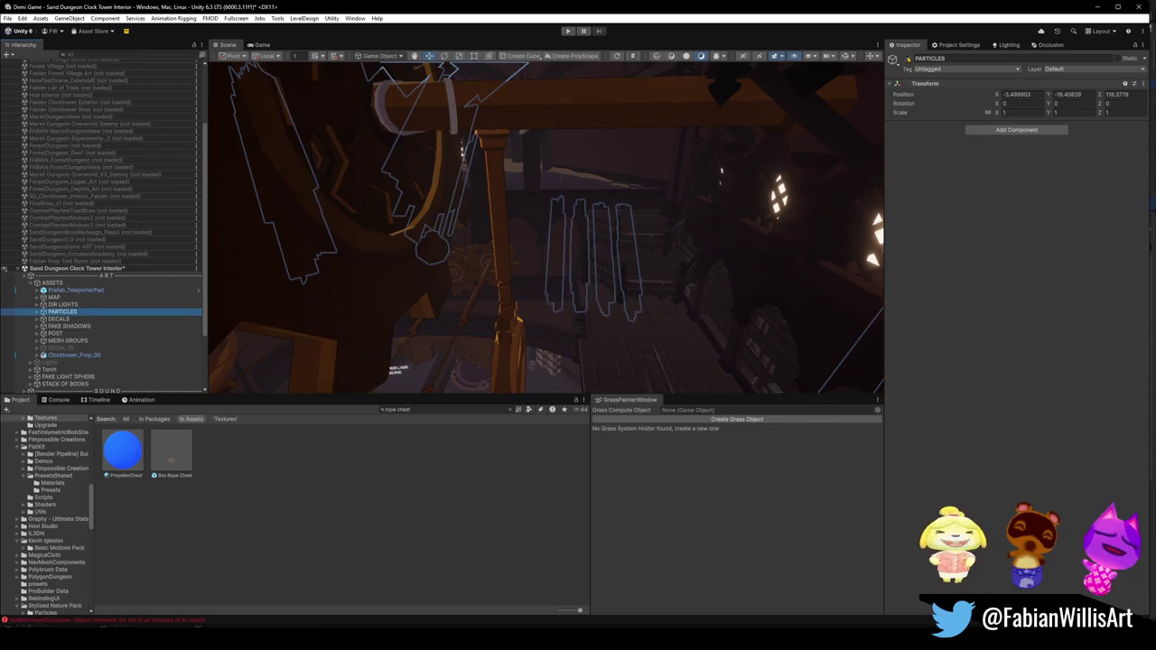
pyautogui.moveTo(686, 171); pyautogui.dragTo(666, 161)
pyautogui.hotkey('alt', 'shift', 'a')
pyautogui.moveTo(829, 119)
pyautogui.mouseDown()
pyautogui.moveTo(332, 426)
pyautogui.moveTo(447, 365)
pyautogui.moveTo(509, 240)
pyautogui.moveTo(467, 319)
pyautogui.moveTo(490, 240)
pyautogui.moveTo(561, 251)
pyautogui.moveTo(498, 275)
pyautogui.mouseUp()
pyautogui.hotkey('alt', 'shift', 'a')
# Step: Move the book ladder down and left of the cart and tilt it to about -73° on Z
pyautogui.click(605, 177)
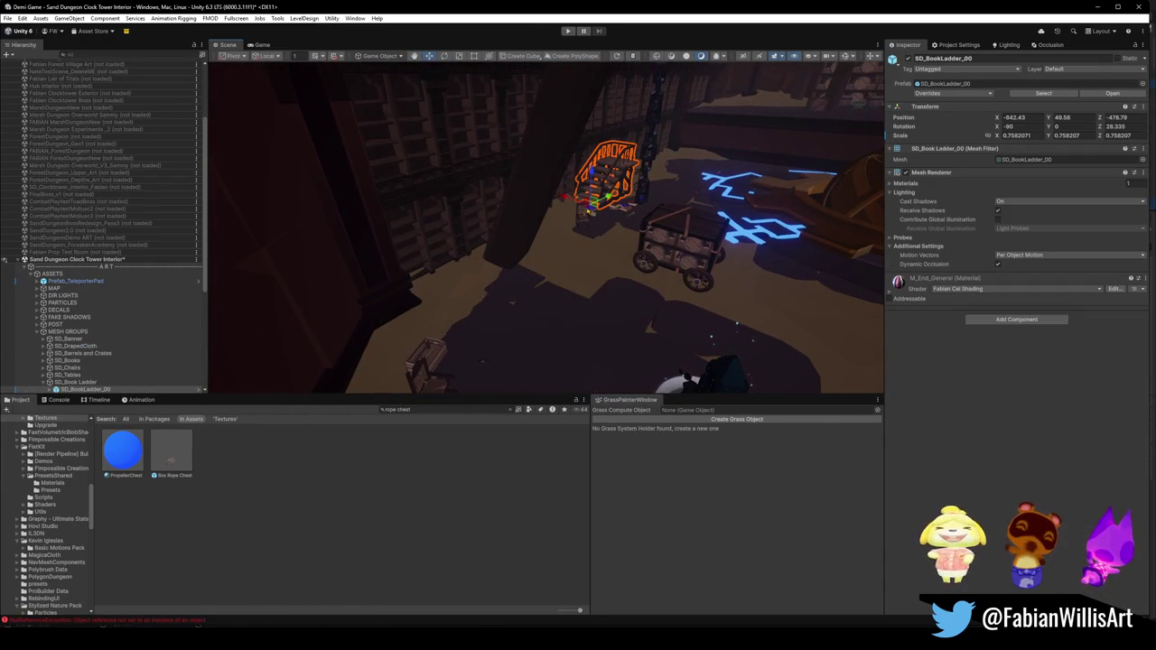
pyautogui.moveTo(577, 232)
pyautogui.mouseDown()
pyautogui.moveTo(460, 383)
pyautogui.moveTo(473, 357)
pyautogui.mouseUp()
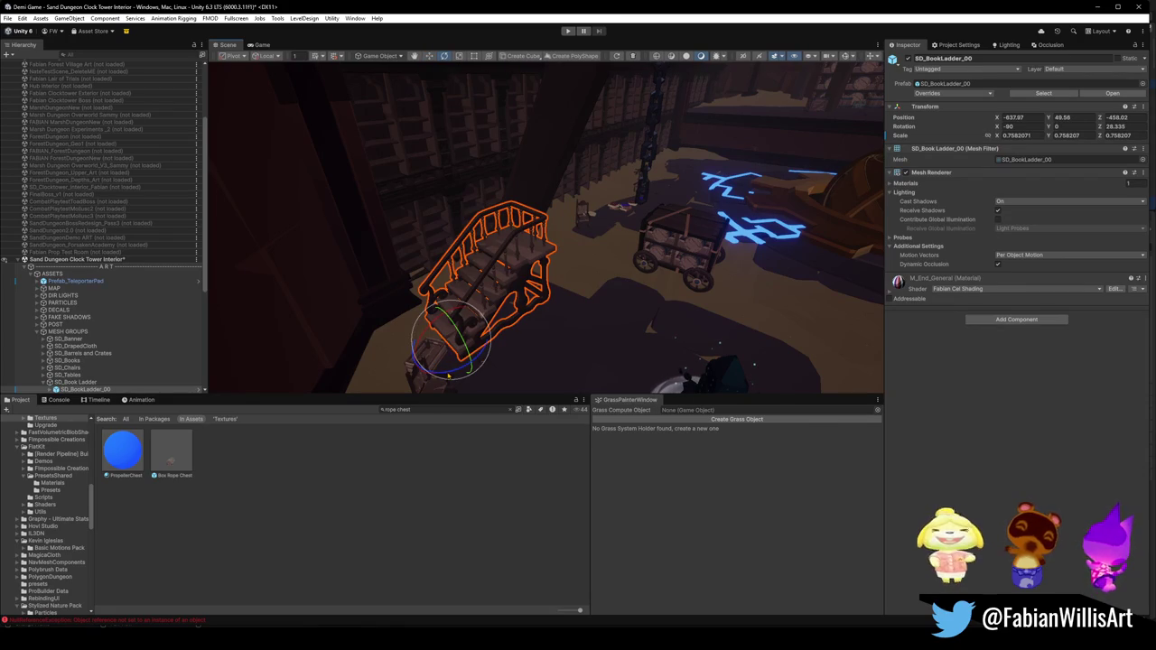
pyautogui.moveTo(449, 374)
pyautogui.mouseDown()
pyautogui.moveTo(601, 358)
pyautogui.moveTo(531, 398)
pyautogui.mouseUp()
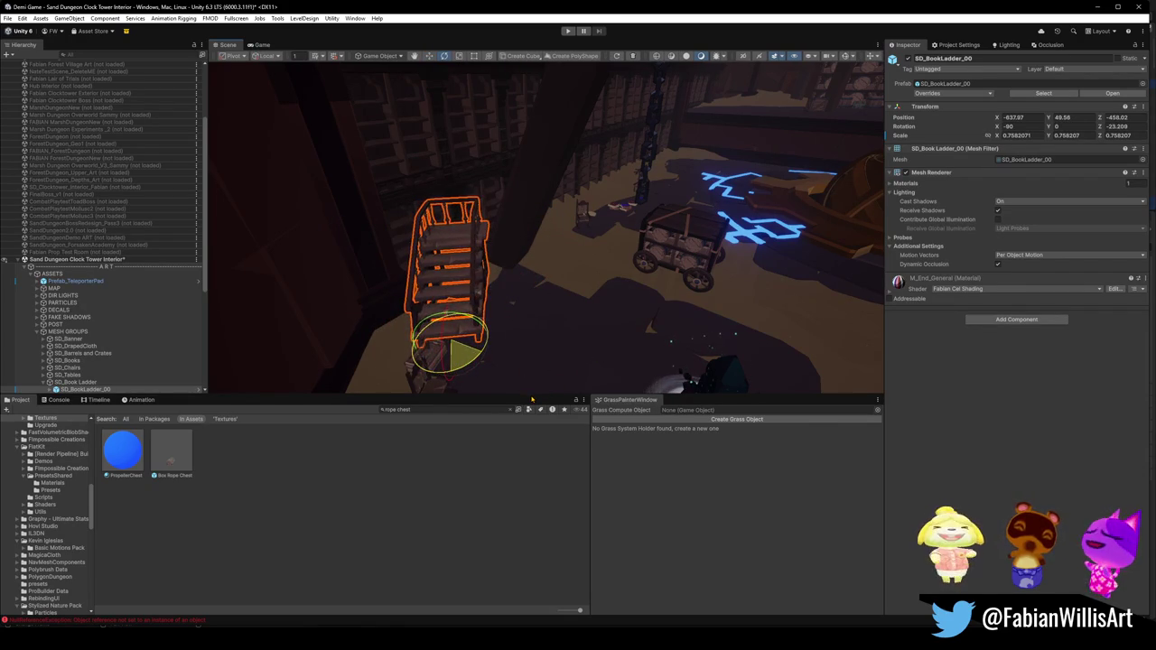
pyautogui.press('w')
pyautogui.press('e')
pyautogui.moveTo(462, 354)
pyautogui.mouseDown()
pyautogui.moveTo(498, 355)
pyautogui.moveTo(510, 342)
pyautogui.moveTo(469, 330)
pyautogui.moveTo(505, 315)
pyautogui.mouseUp()
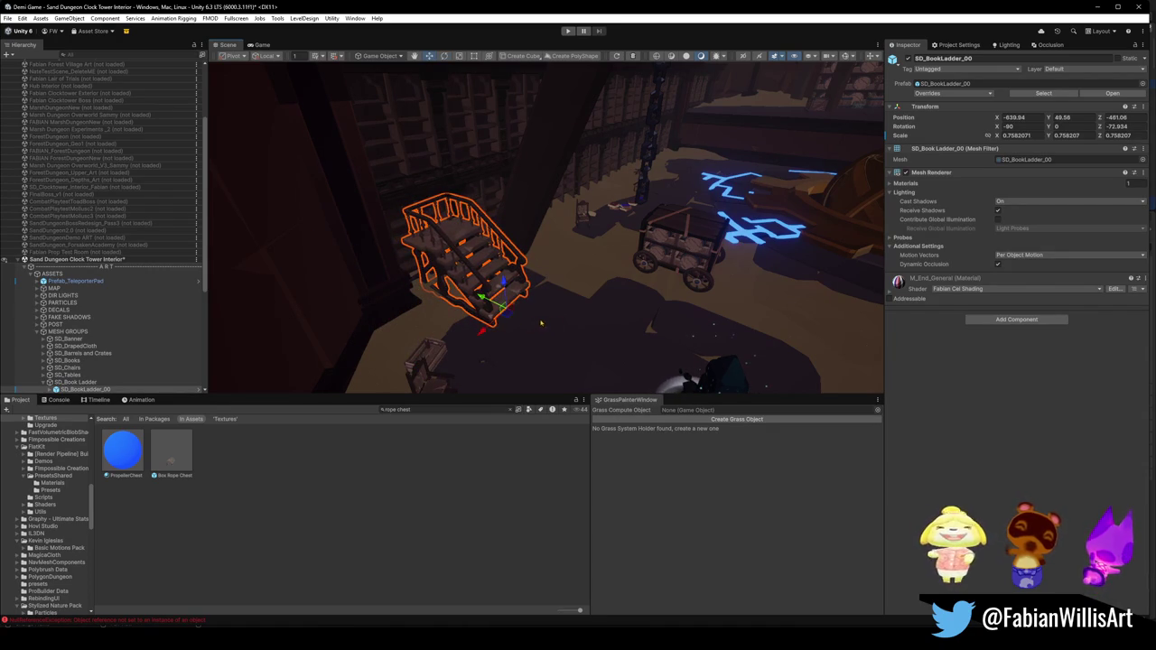
# Step: Fly in close and reselect the ladder to check its final Z rotation of about -69.85
pyautogui.click(355, 547)
pyautogui.moveTo(505, 271)
pyautogui.mouseDown()
pyautogui.moveTo(480, 261)
pyautogui.moveTo(549, 268)
pyautogui.moveTo(603, 348)
pyautogui.moveTo(619, 328)
pyautogui.moveTo(493, 255)
pyautogui.moveTo(569, 250)
pyautogui.moveTo(338, 208)
pyautogui.moveTo(545, 226)
pyautogui.mouseUp()
pyautogui.click(599, 354)
pyautogui.press('e')
pyautogui.press('w')
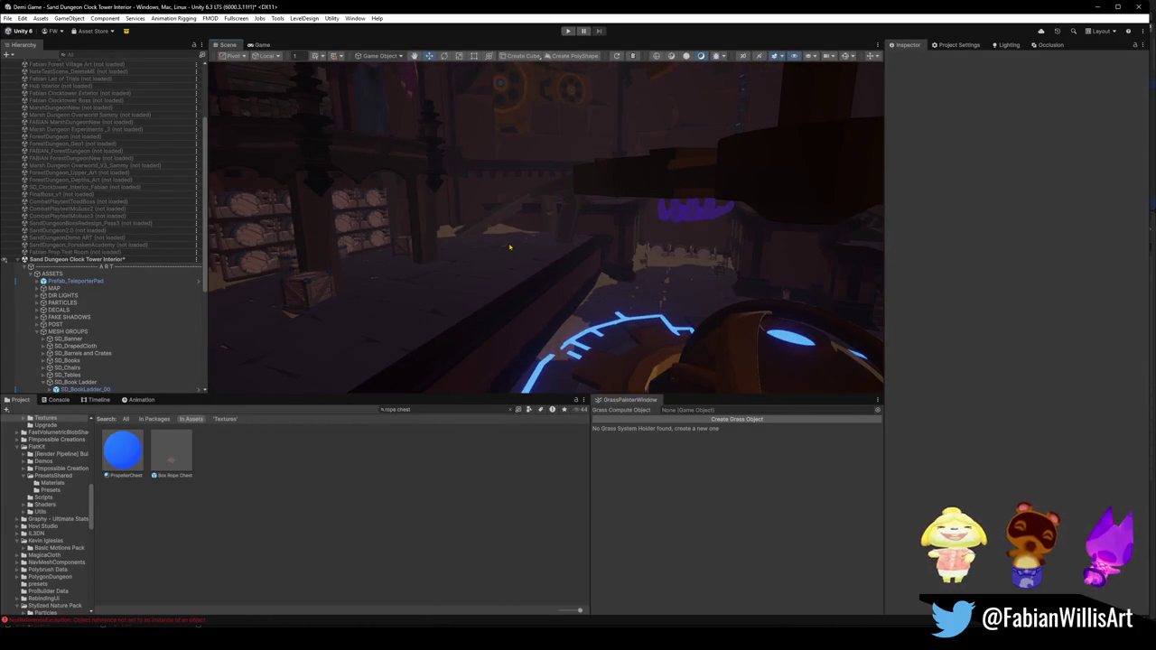
# Step: Fly to the round dais, collapse ASSETS, and screenshot the Scene view region with the glowing cart
pyautogui.moveTo(509, 247)
pyautogui.mouseDown()
pyautogui.moveTo(611, 219)
pyautogui.moveTo(671, 160)
pyautogui.moveTo(643, 185)
pyautogui.moveTo(596, 193)
pyautogui.moveTo(545, 113)
pyautogui.mouseUp()
pyautogui.click(30, 274)
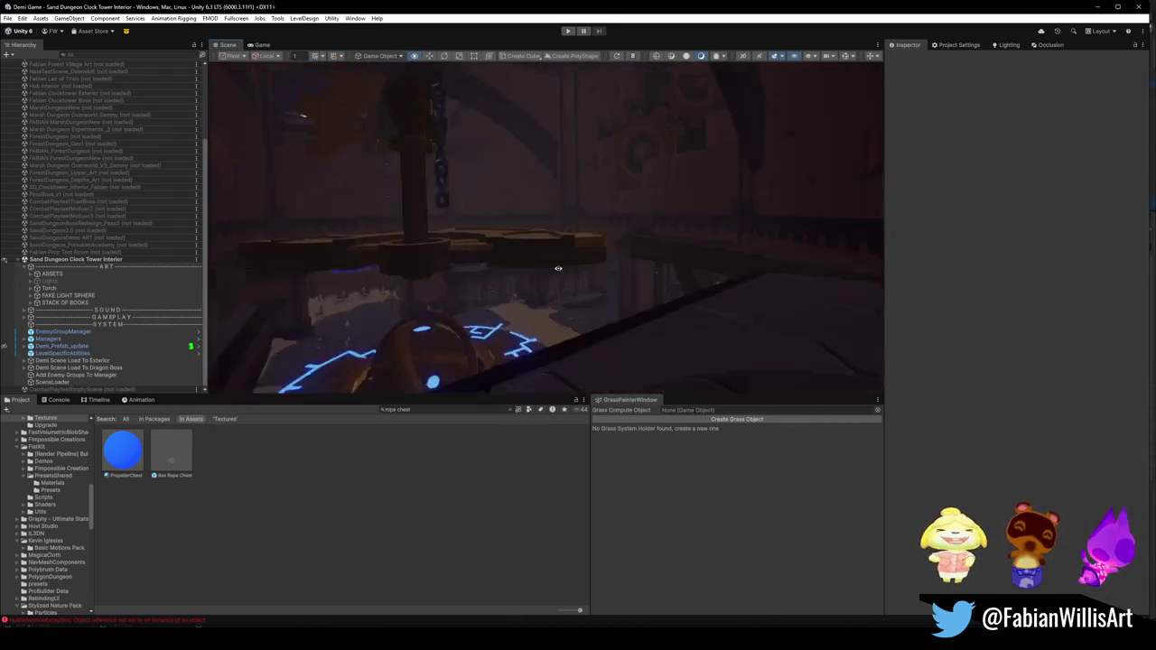
pyautogui.moveTo(650, 300); pyautogui.dragTo(622, 264)
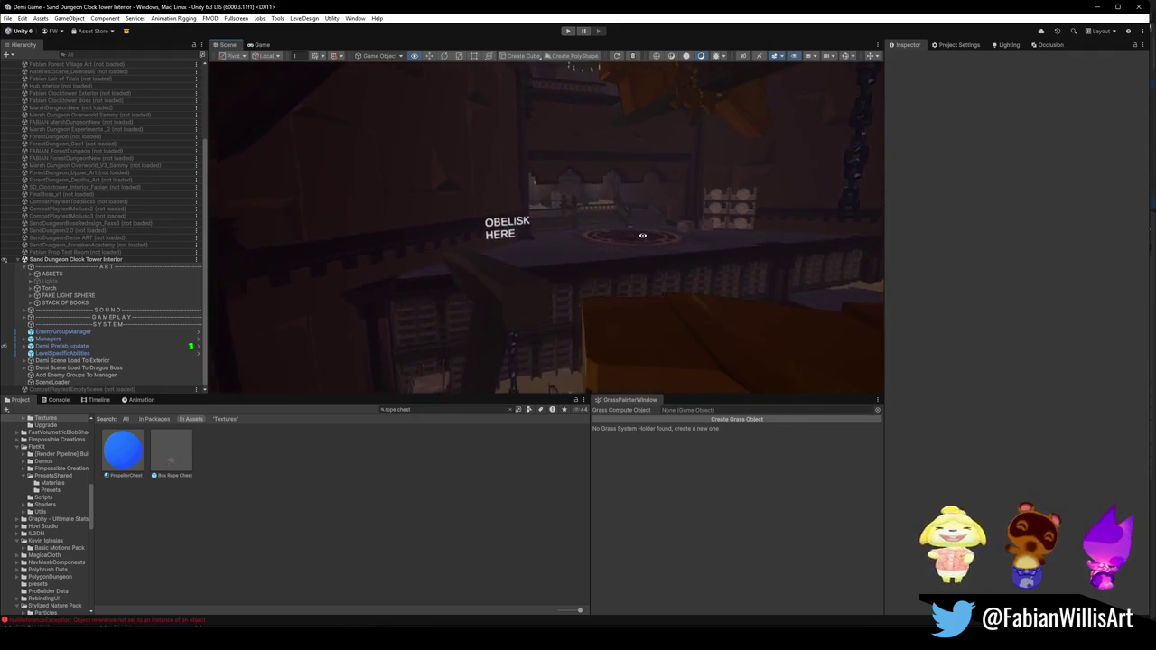
pyautogui.moveTo(625, 254)
pyautogui.mouseDown()
pyautogui.moveTo(753, 199)
pyautogui.moveTo(695, 185)
pyautogui.moveTo(689, 197)
pyautogui.moveTo(595, 188)
pyautogui.moveTo(590, 169)
pyautogui.mouseUp()
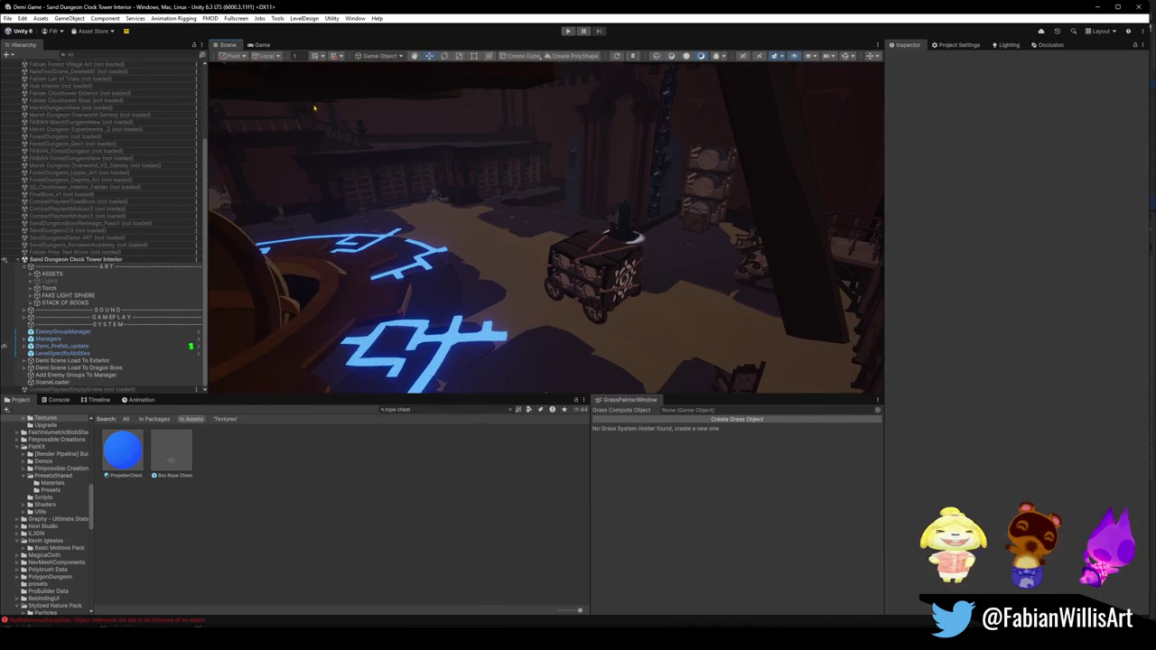
pyautogui.press('super+shift+s')
pyautogui.moveTo(224, 68)
pyautogui.mouseDown()
pyautogui.moveTo(833, 413)
pyautogui.moveTo(847, 376)
pyautogui.mouseUp()
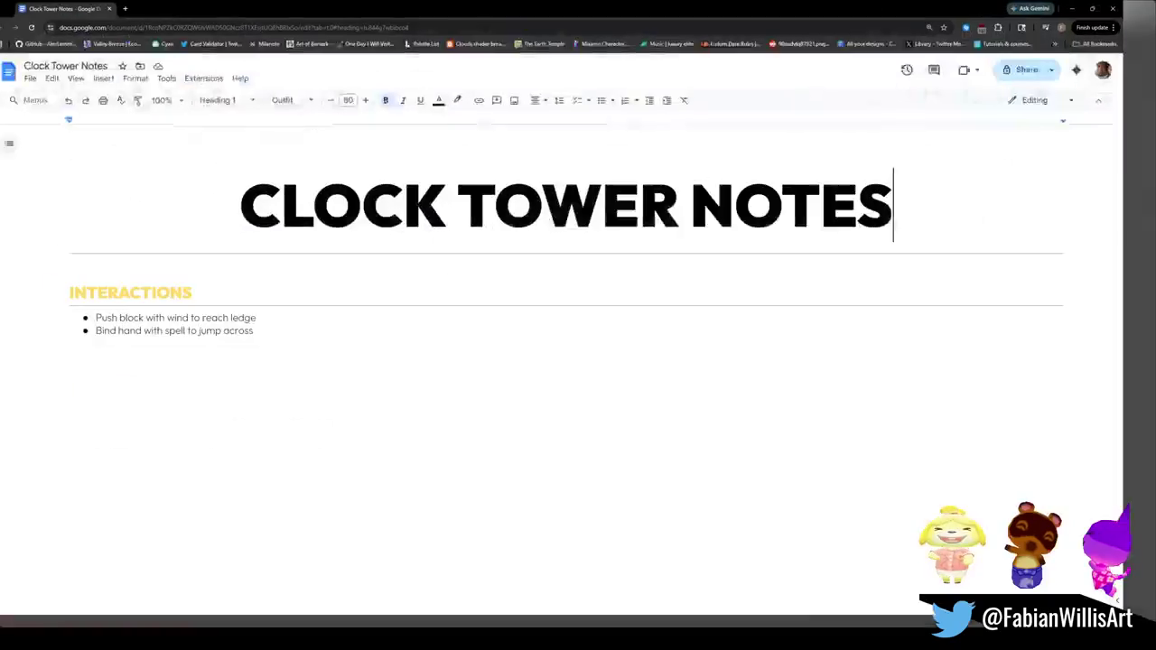
# Step: Write the note 'Wind Cart would be nice with grabbable tag after its done moving (if possible)'
pyautogui.moveTo(271, 337); pyautogui.dragTo(105, 324)
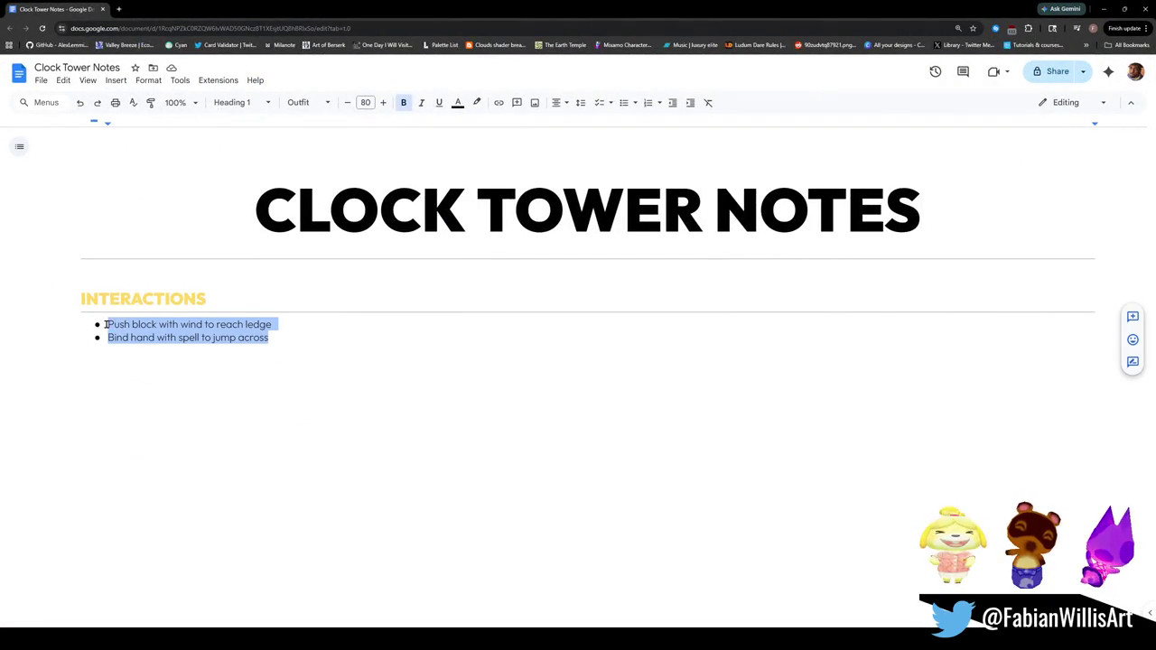
pyautogui.write('W')
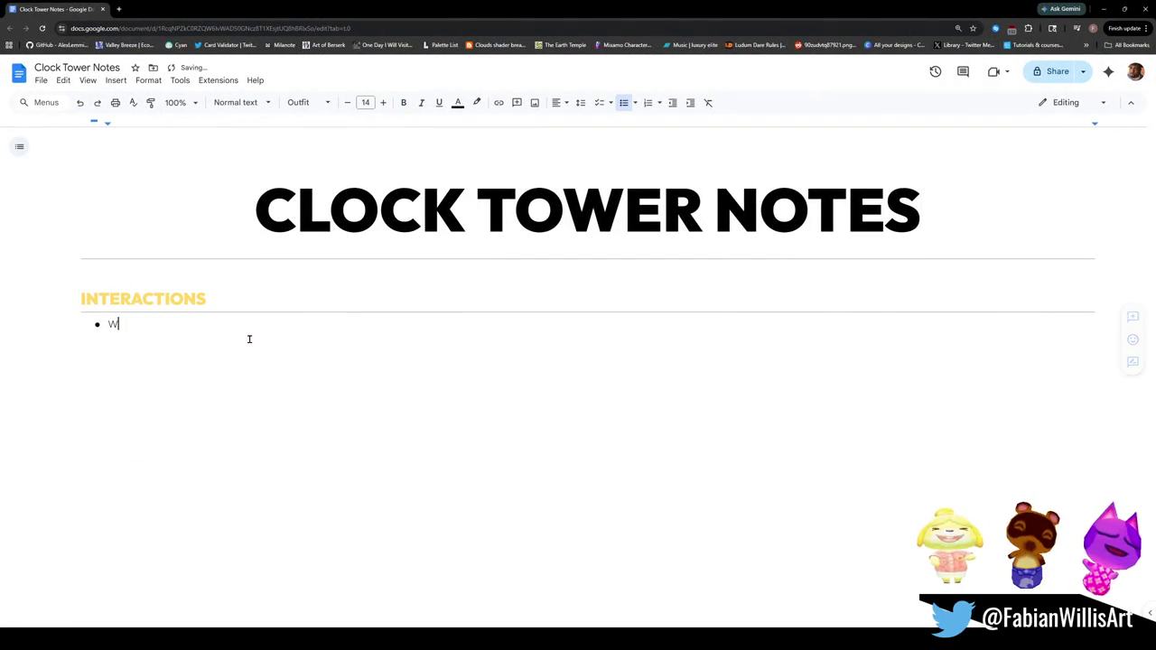
pyautogui.write('ind Cart')
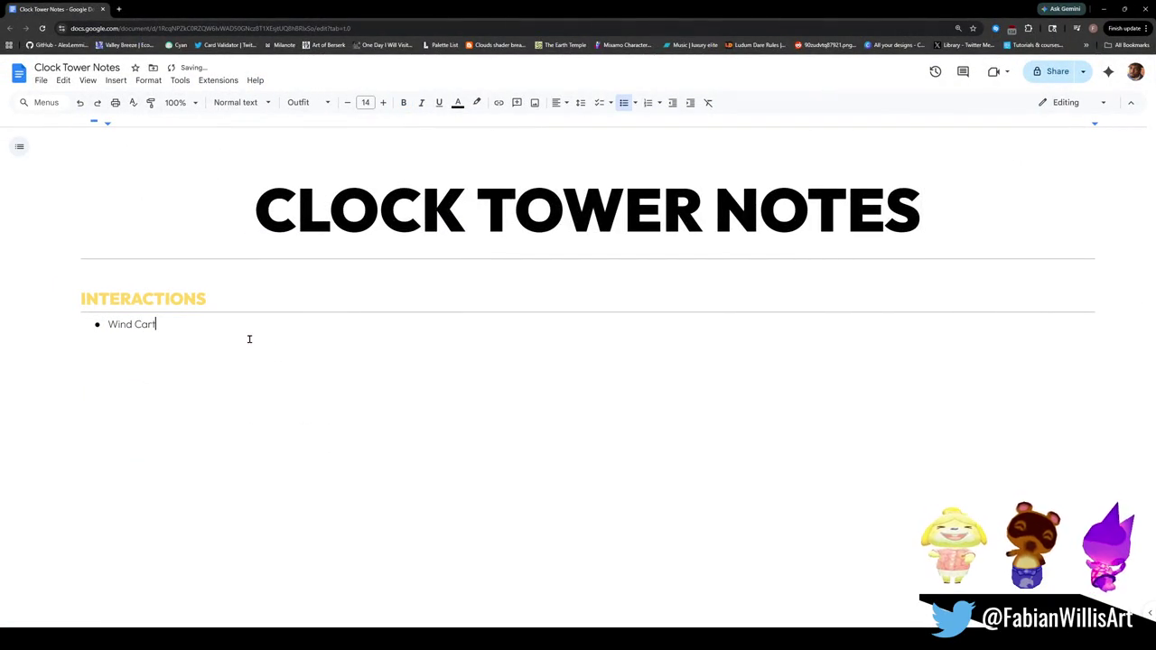
pyautogui.write(' cou')
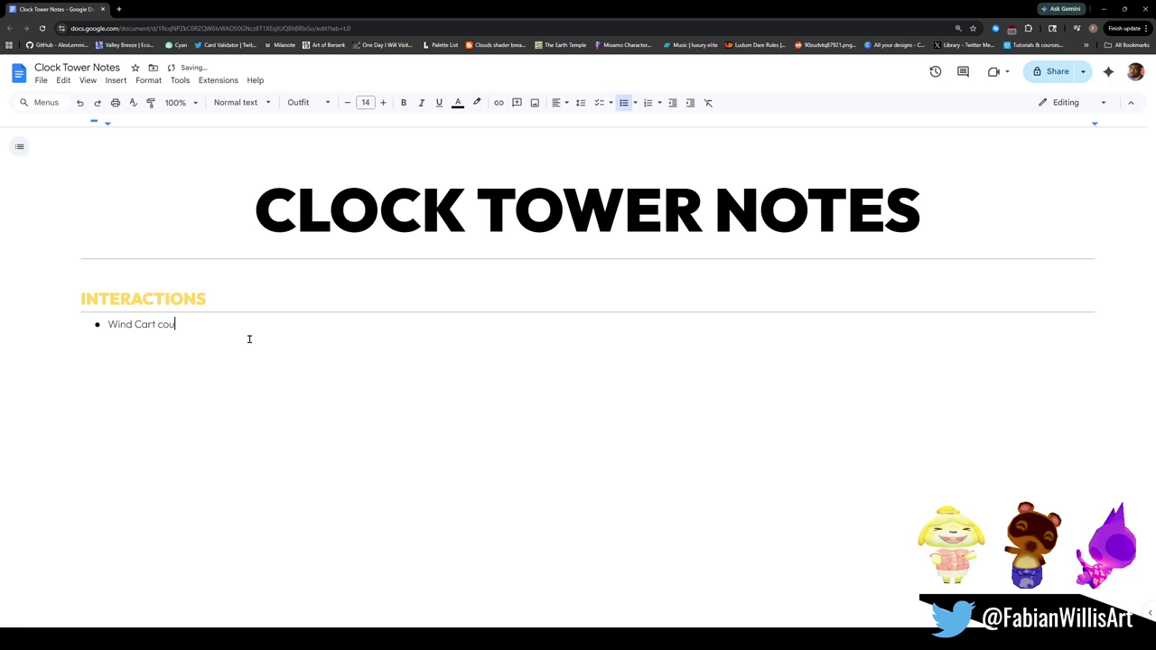
pyautogui.write('l')
pyautogui.press('BackSpace')
pyautogui.press('BackSpace')
pyautogui.press('BackSpace')
pyautogui.write('would be nice with')
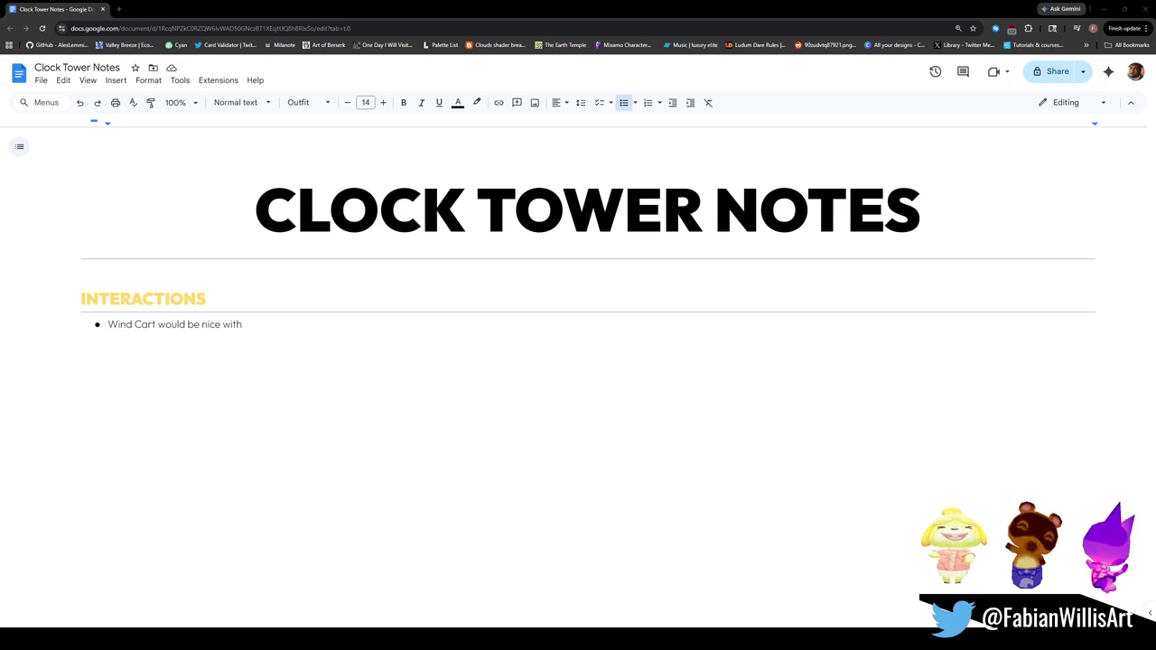
pyautogui.click(261, 325)
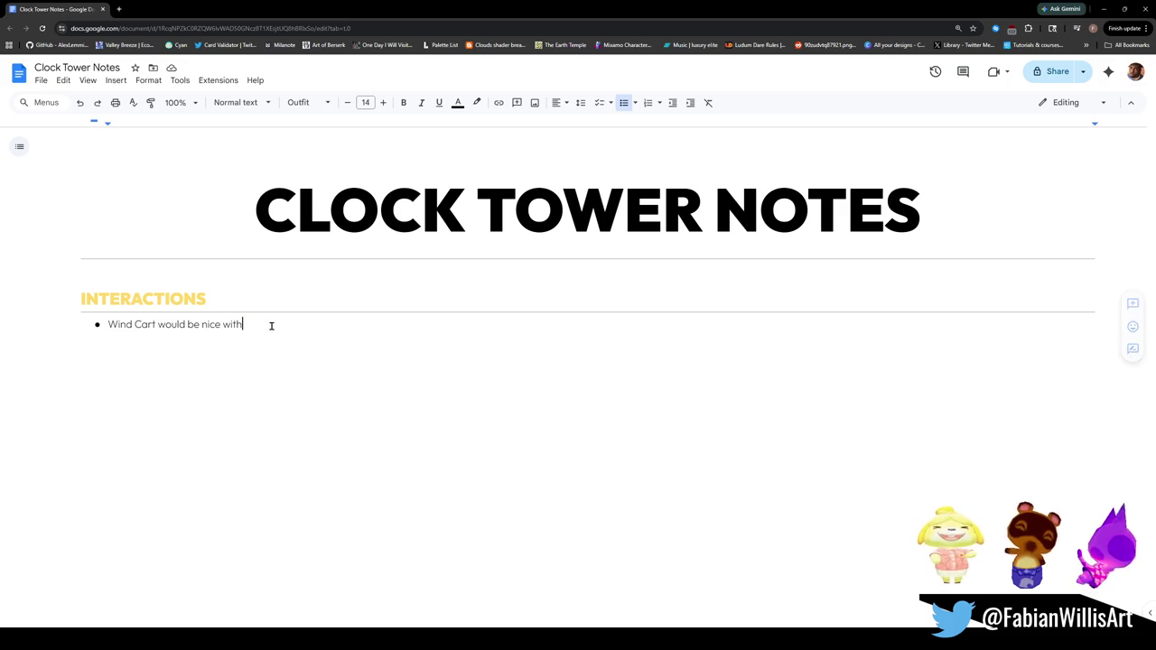
pyautogui.write(' grapple')
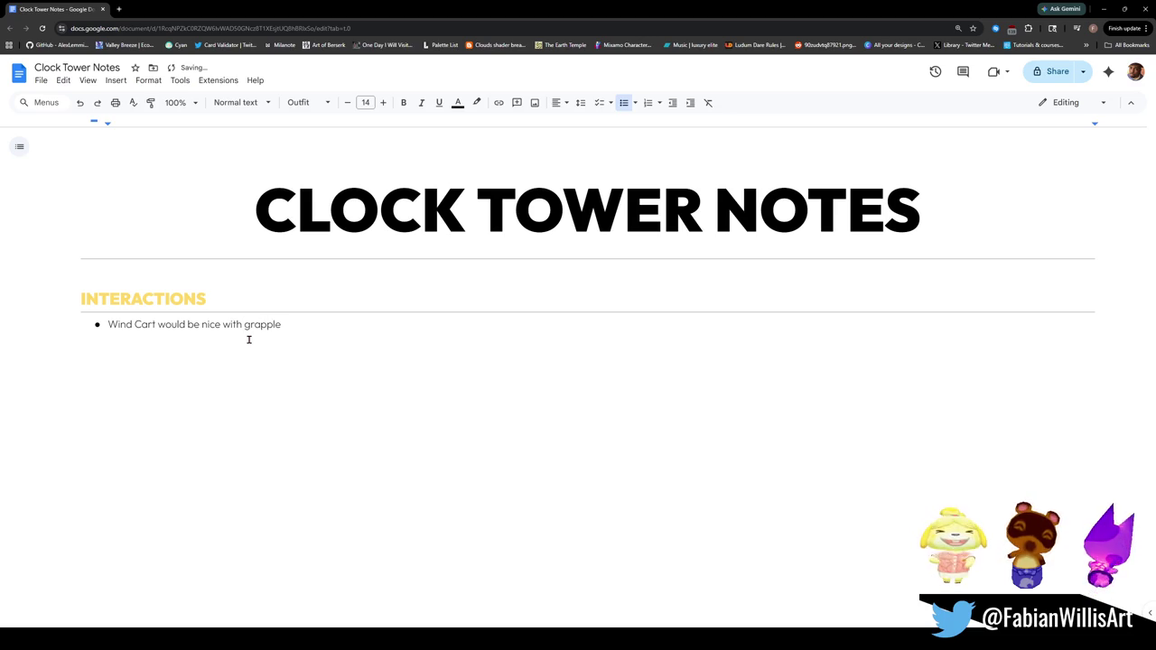
pyautogui.press('BackSpace')
pyautogui.press('BackSpace')
pyautogui.press('BackSpace')
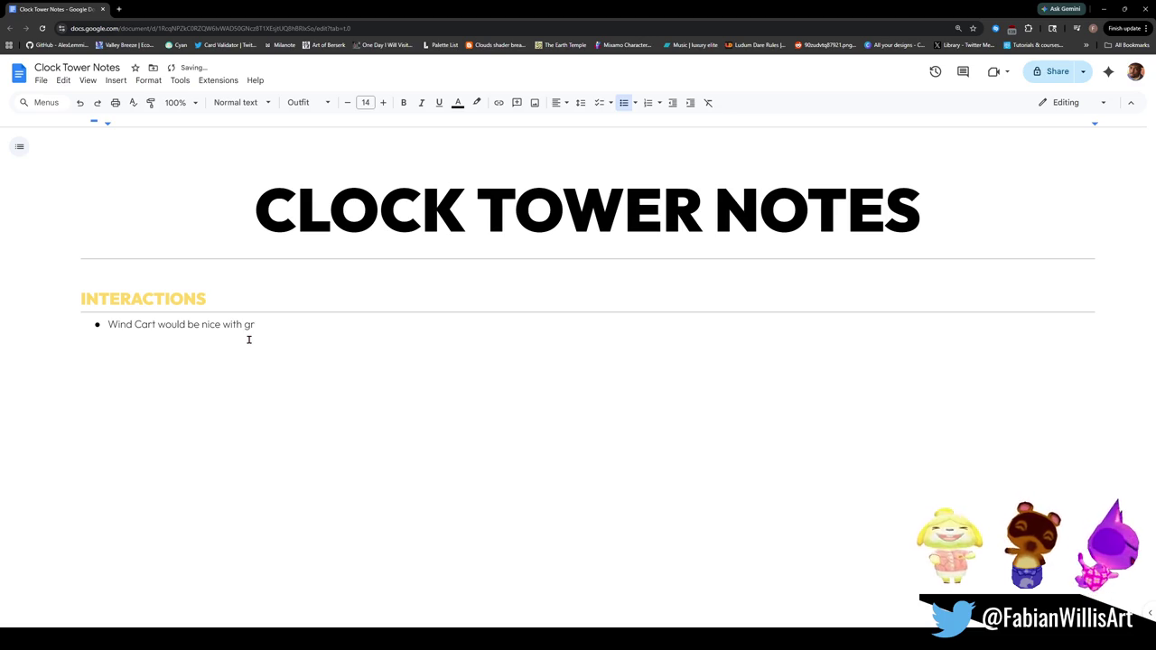
pyautogui.write('abbable tag ')
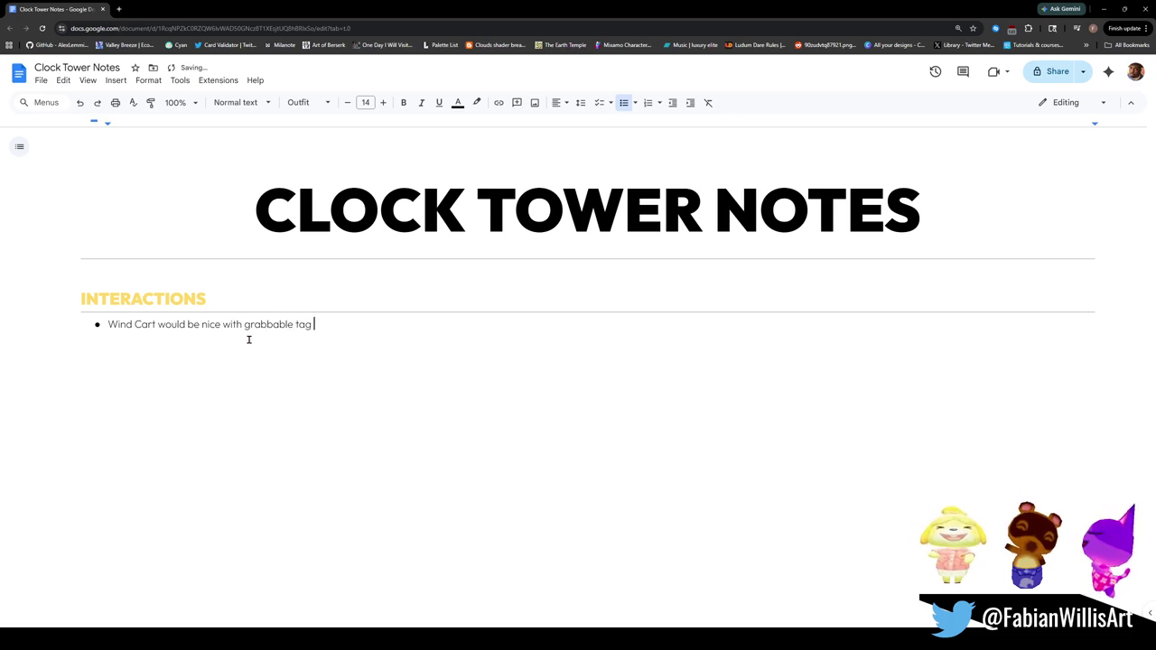
pyautogui.write('after its do')
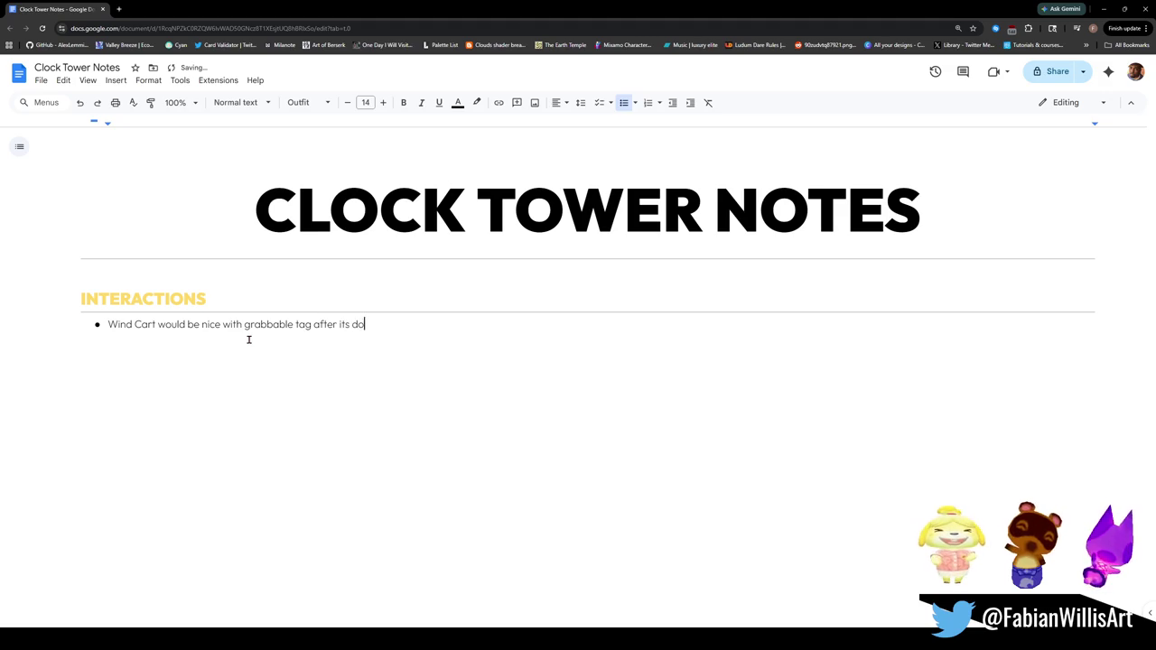
pyautogui.write('ne moving ')
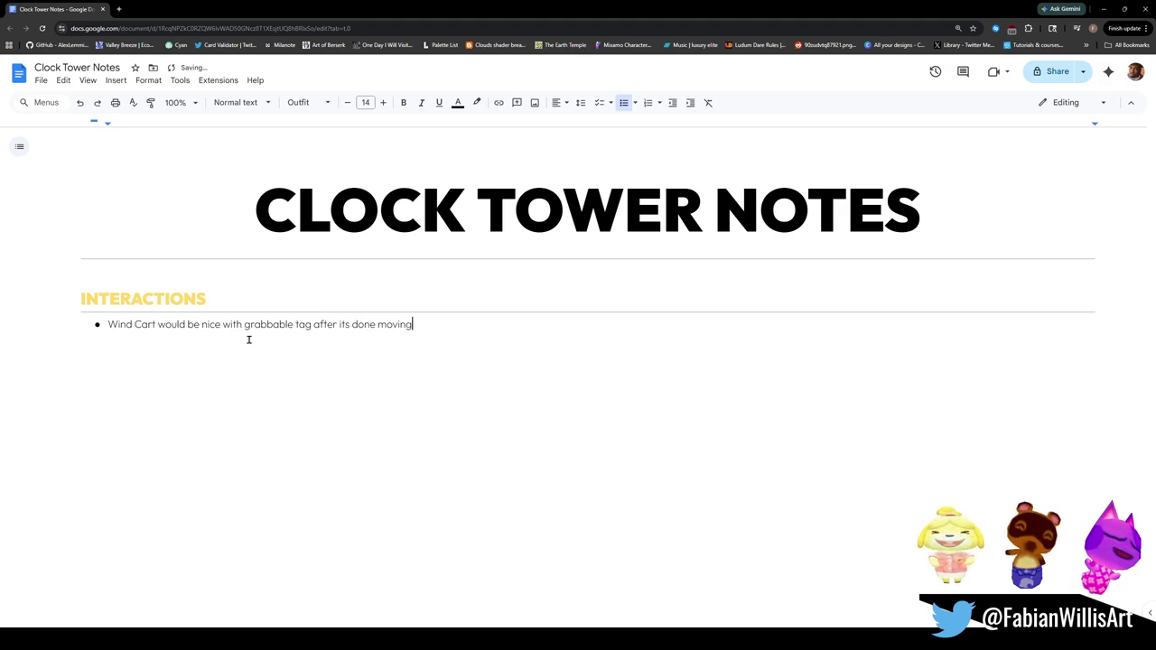
pyautogui.write('(if possi')
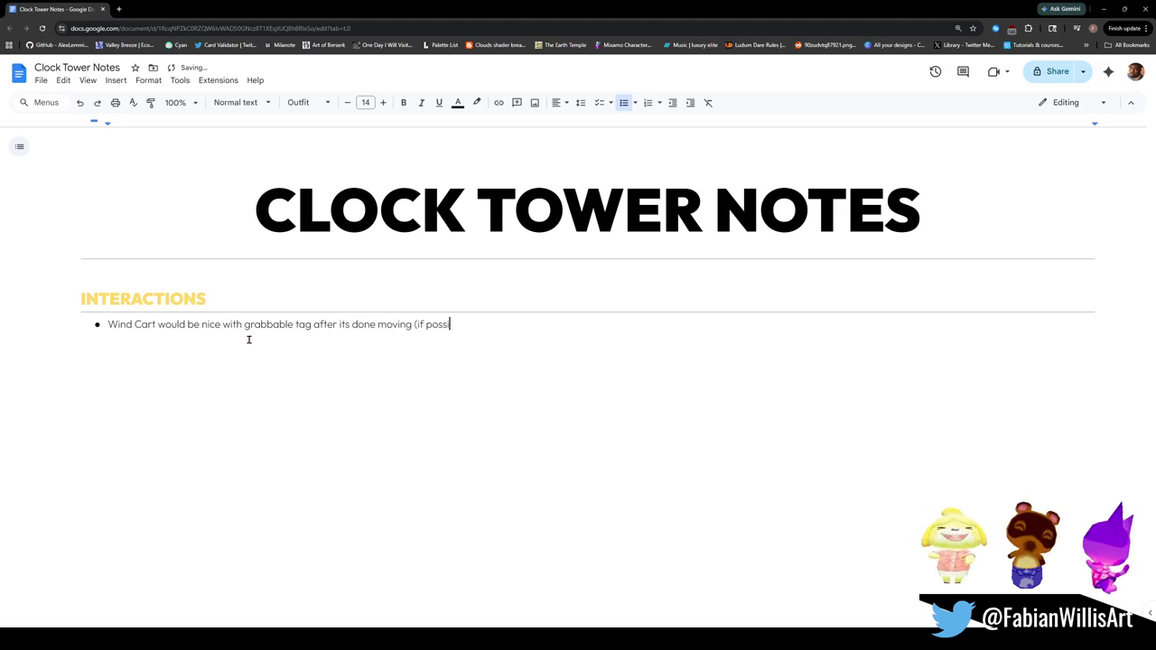
pyautogui.write('ble)')
# Step: Paste the cart screenshot as an indented sub-point under the note
pyautogui.press('Return')
pyautogui.press('Tab')
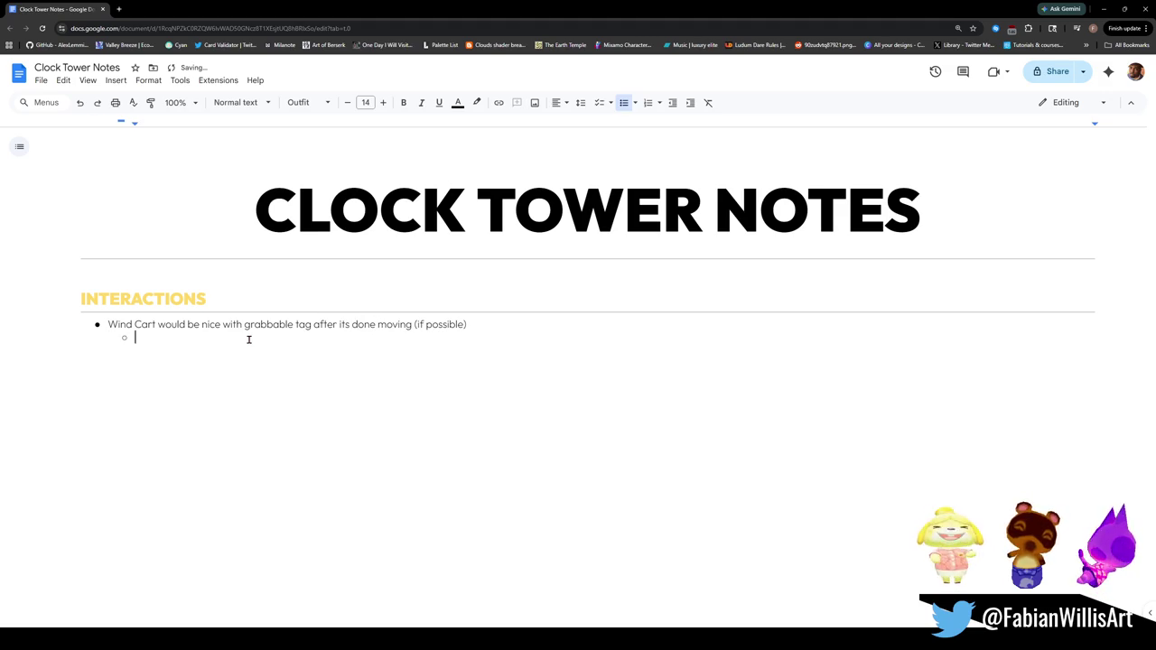
pyautogui.hotkey('ctrl', 'v')
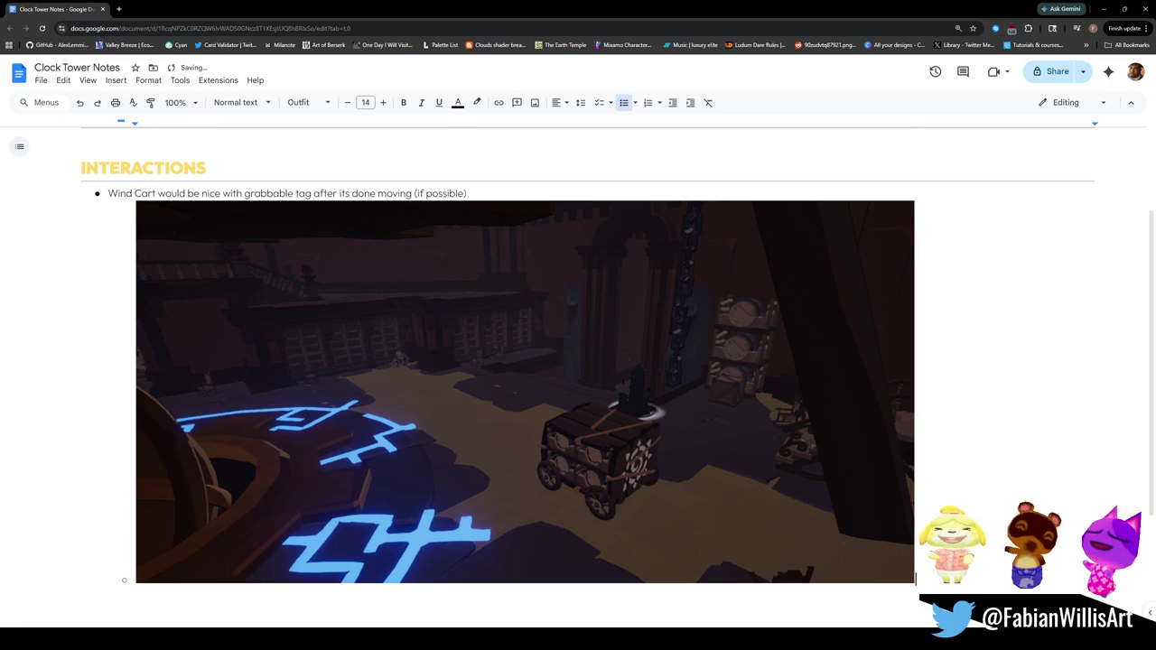
# Step: Reword the note to begin 'Both Wind Carts'
pyautogui.click(109, 193)
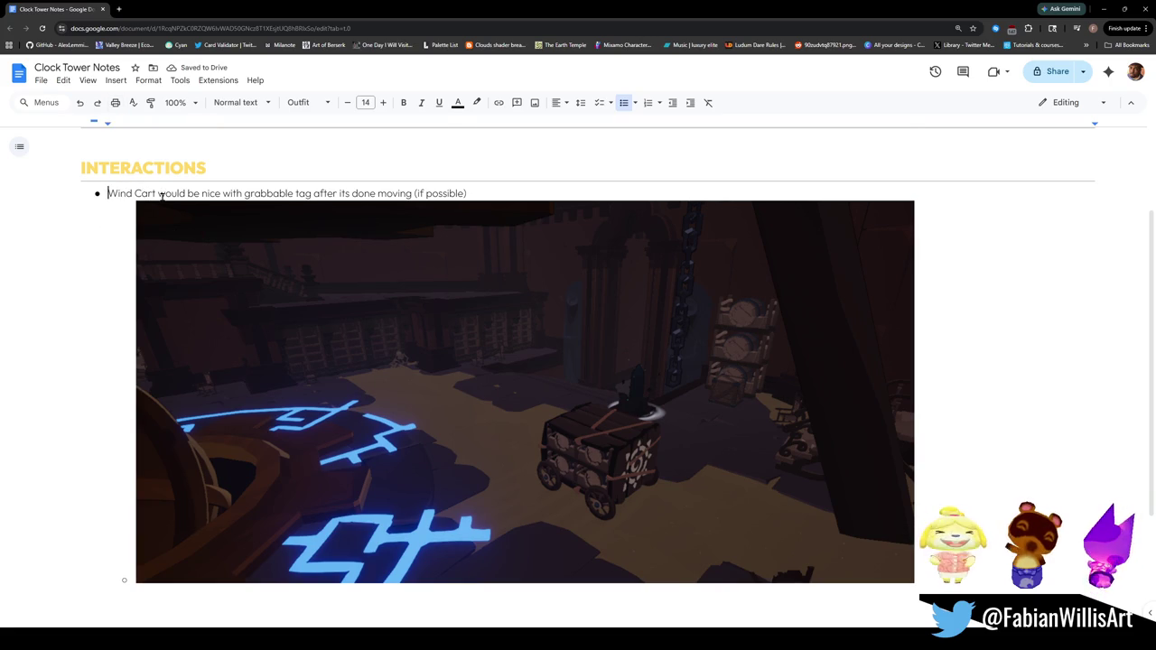
pyautogui.write('Both')
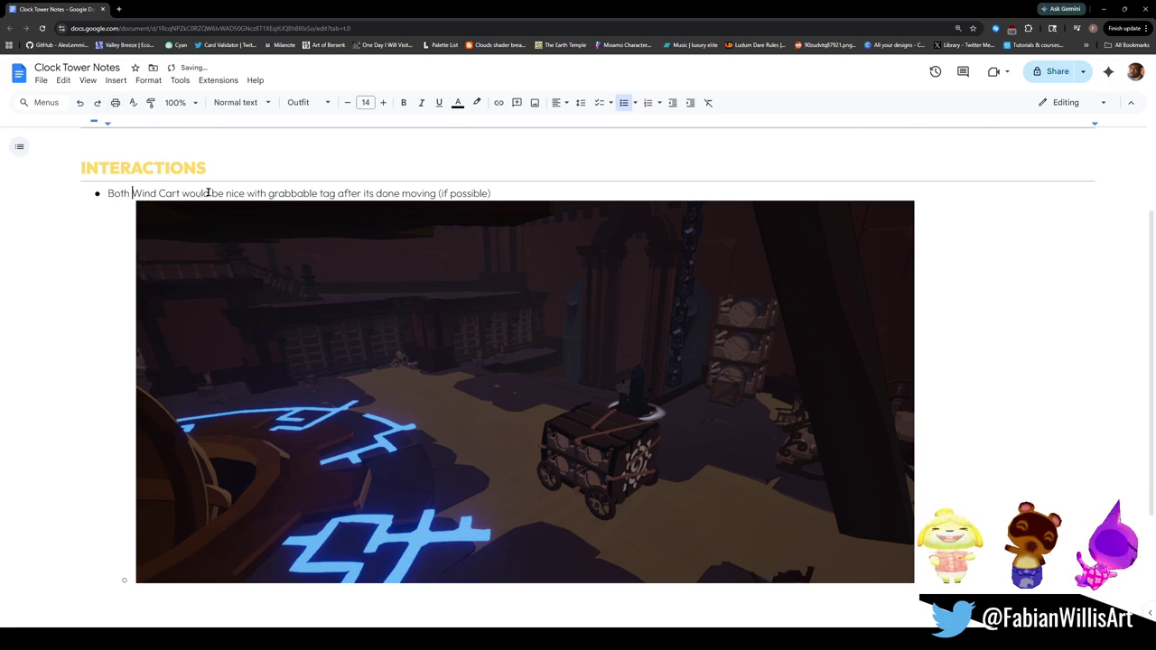
pyautogui.click(180, 193)
pyautogui.press('BackSpace')
pyautogui.write('s')
pyautogui.press('BackSpace')
pyautogui.write('ts')
# Step: Shrink the pasted screenshot to about half size, then return to Unity's clock tower room
pyautogui.click(237, 219)
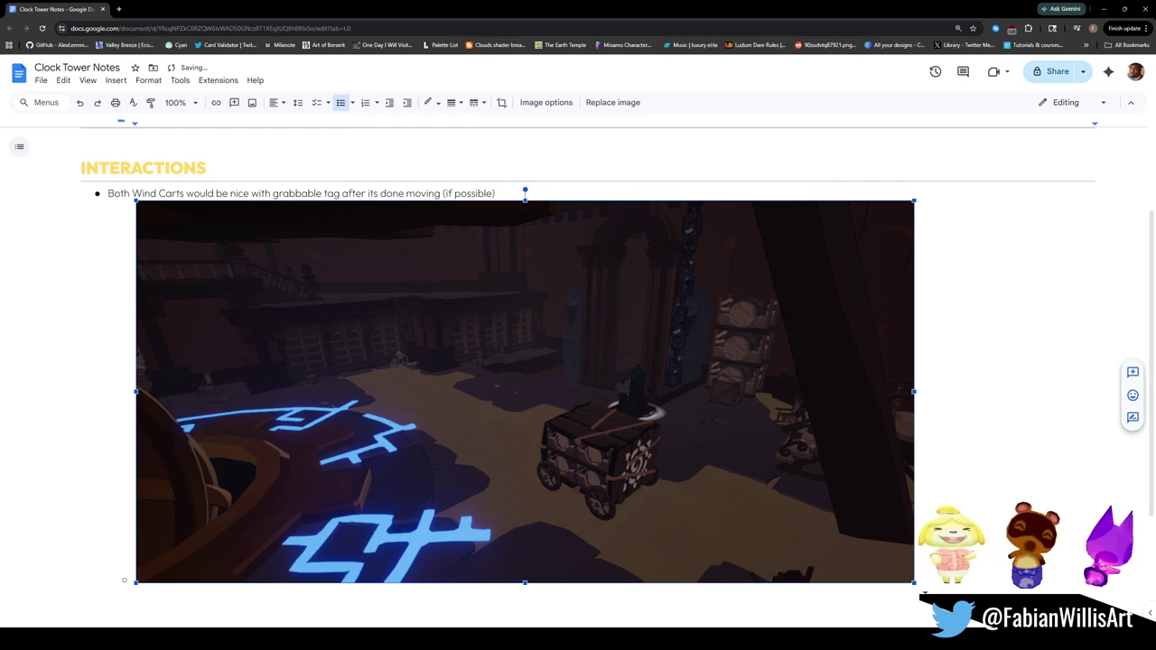
pyautogui.moveTo(914, 585)
pyautogui.mouseDown()
pyautogui.moveTo(637, 425)
pyautogui.moveTo(559, 398)
pyautogui.mouseUp()
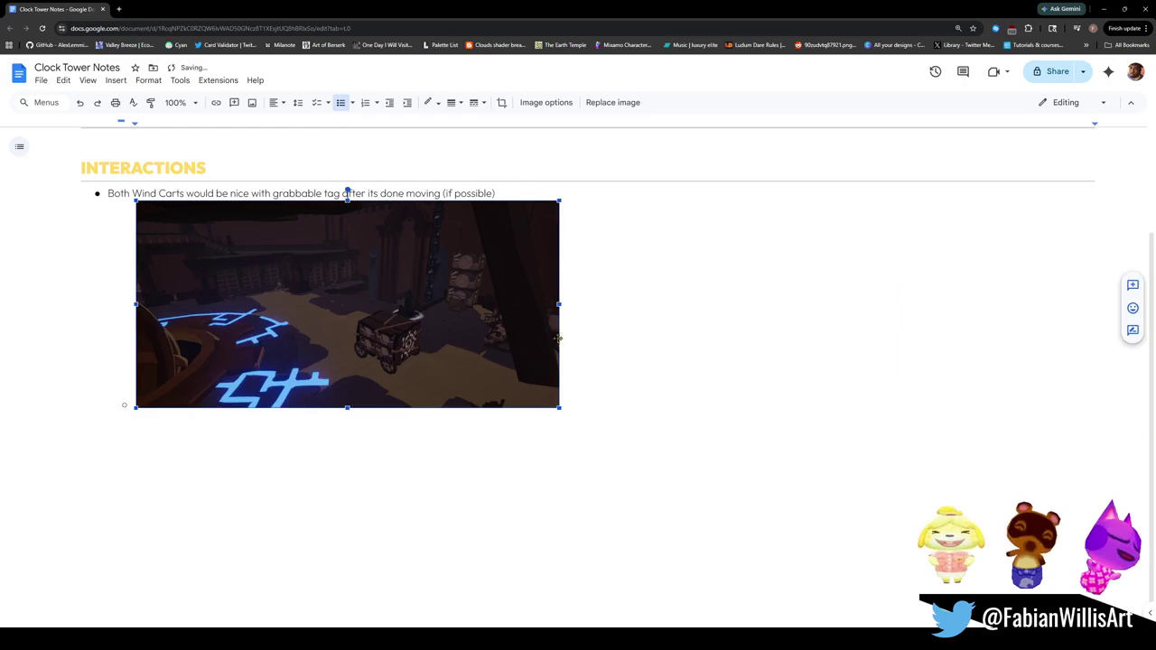
pyautogui.click(636, 390)
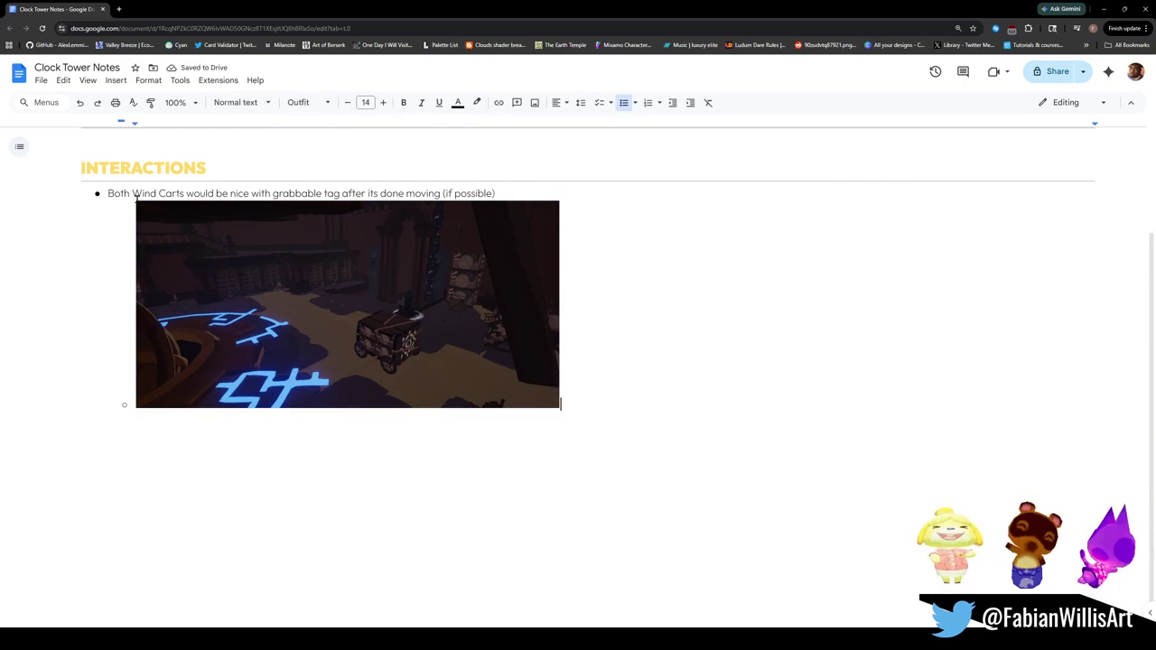
pyautogui.click(722, 623)
pyautogui.moveTo(715, 294)
pyautogui.mouseDown()
pyautogui.moveTo(637, 237)
pyautogui.moveTo(515, 251)
pyautogui.moveTo(617, 269)
pyautogui.moveTo(434, 252)
pyautogui.moveTo(524, 220)
pyautogui.moveTo(523, 259)
pyautogui.moveTo(685, 276)
pyautogui.moveTo(696, 261)
pyautogui.moveTo(654, 293)
pyautogui.moveTo(528, 217)
pyautogui.moveTo(470, 253)
pyautogui.moveTo(551, 266)
pyautogui.mouseUp()
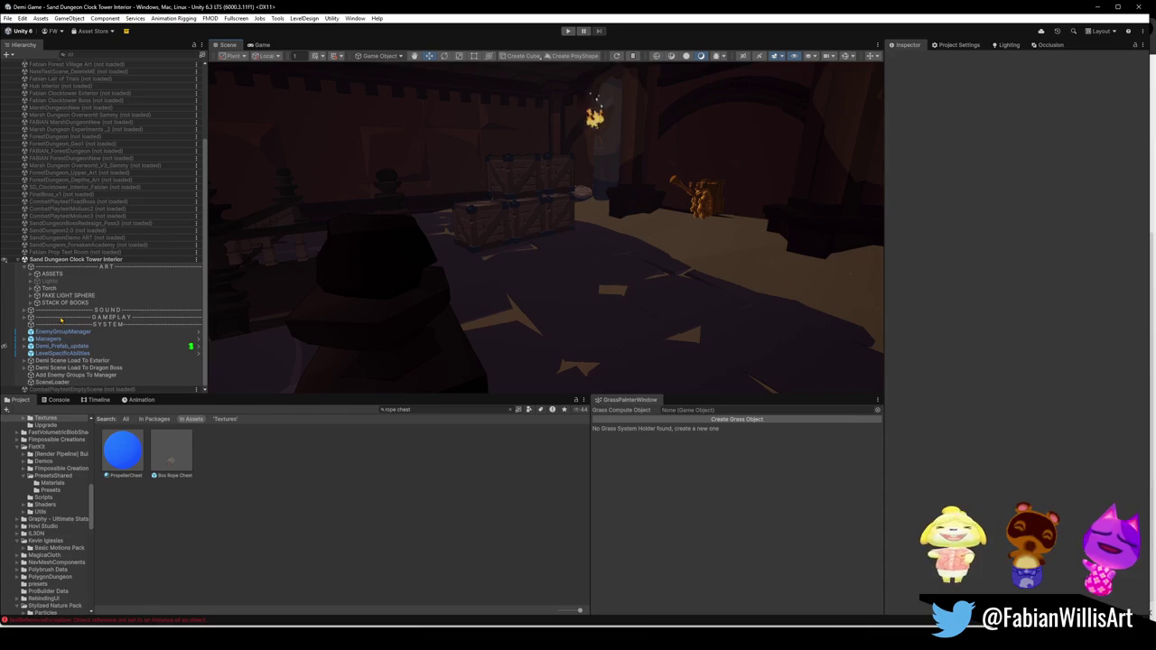
# Step: Expand and collapse GAMEPLAY, screenshot the Scene view region, and start a new bullet in Clock Tower Notes
pyautogui.click(24, 317)
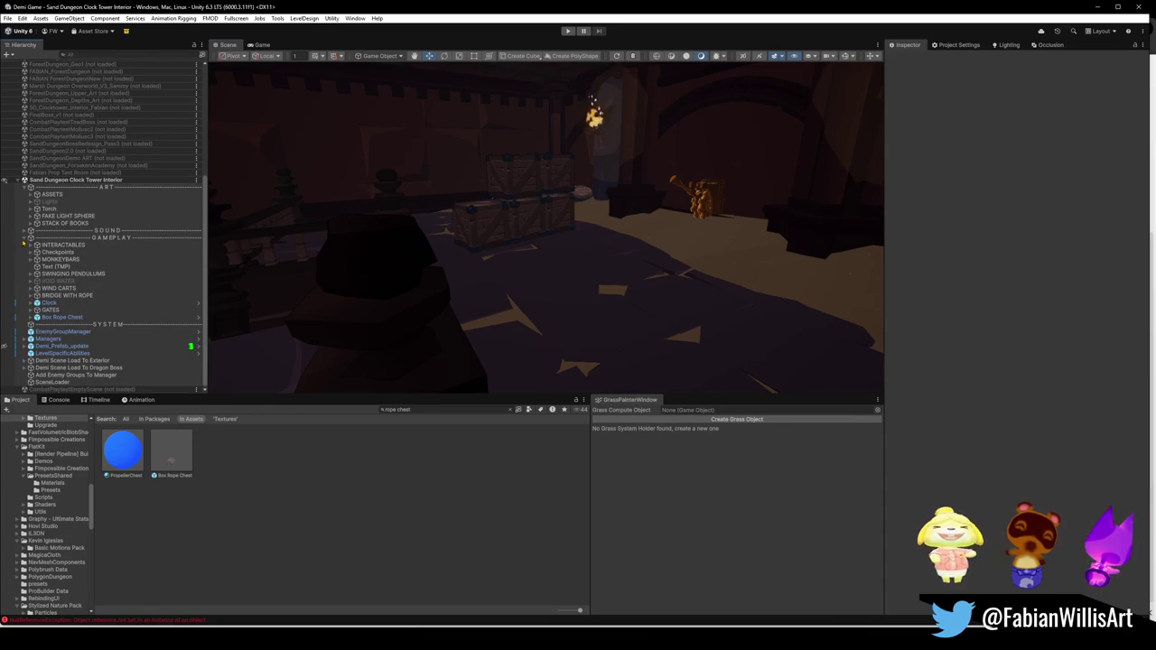
pyautogui.click(24, 239)
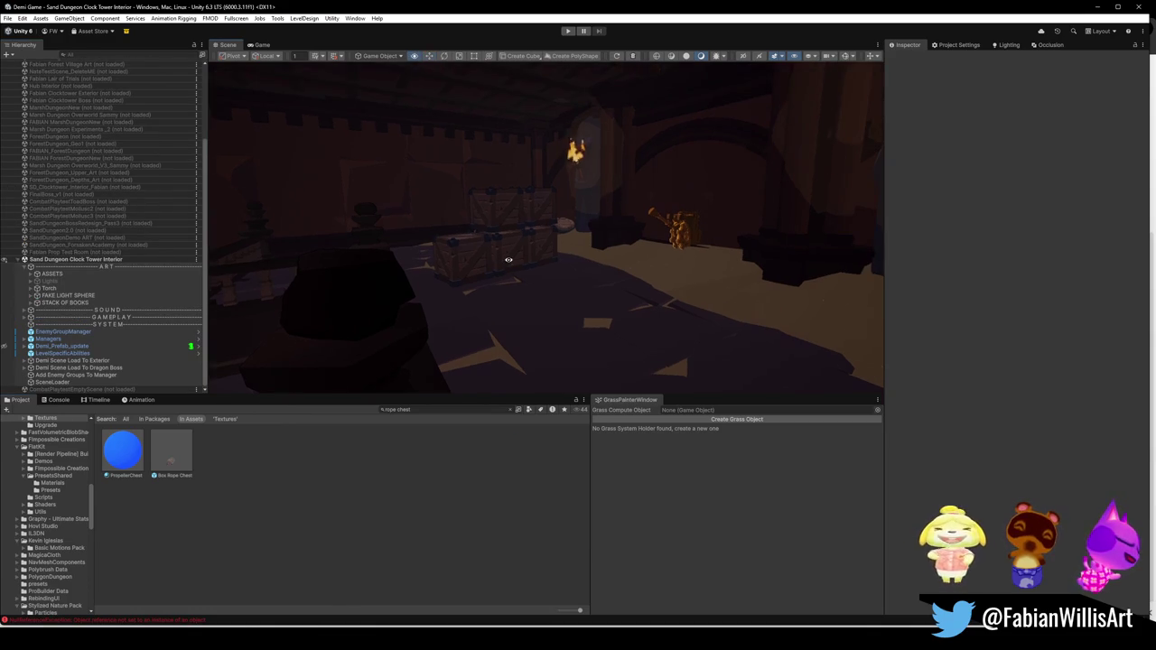
pyautogui.press('super+shift+s')
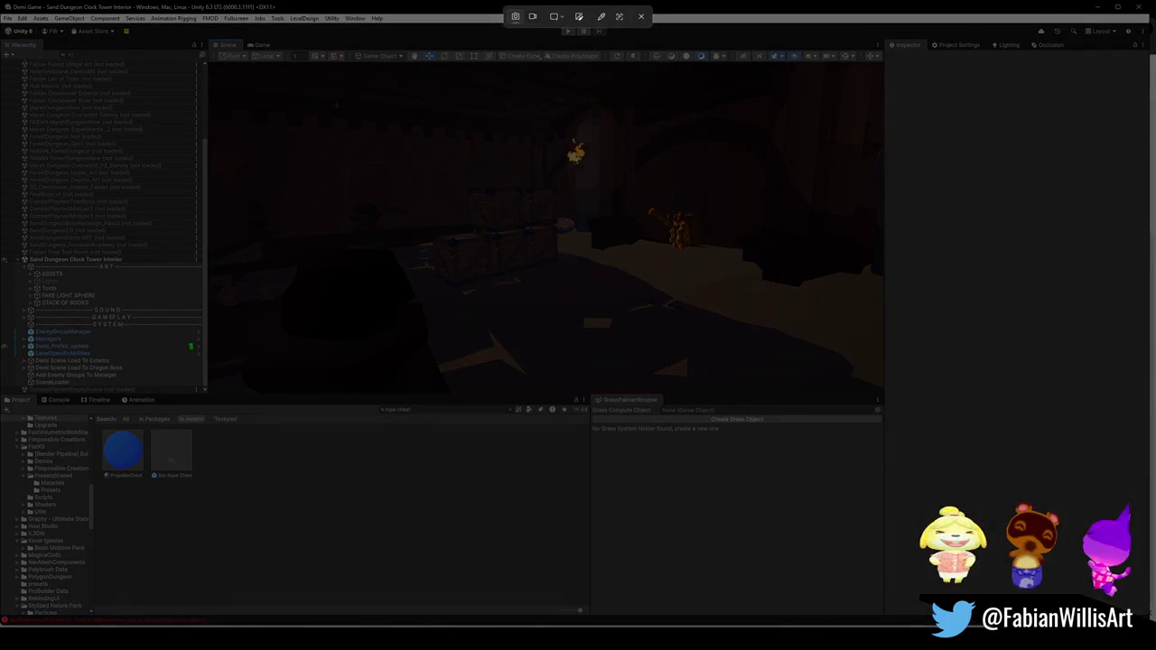
pyautogui.moveTo(323, 95); pyautogui.dragTo(915, 388)
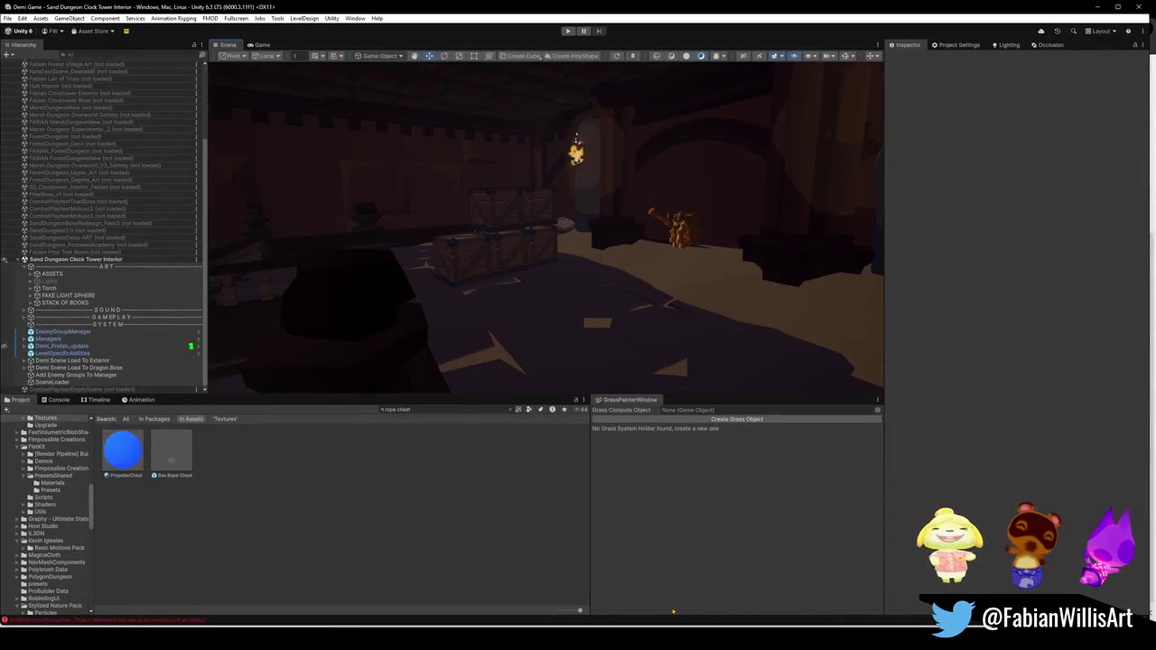
pyautogui.hotkey('alt', 'Tab')
pyautogui.press('Return')
pyautogui.press('Return')
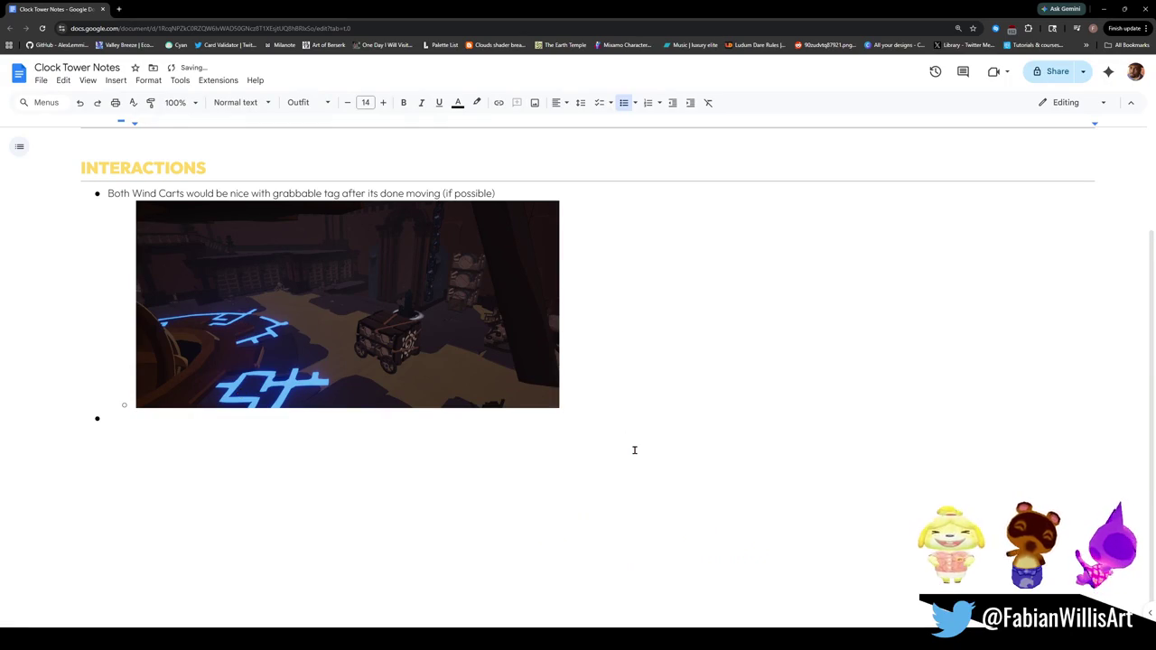
# Step: Write the note 'First switch doesn't have rising corruption attached'
pyautogui.write('First ')
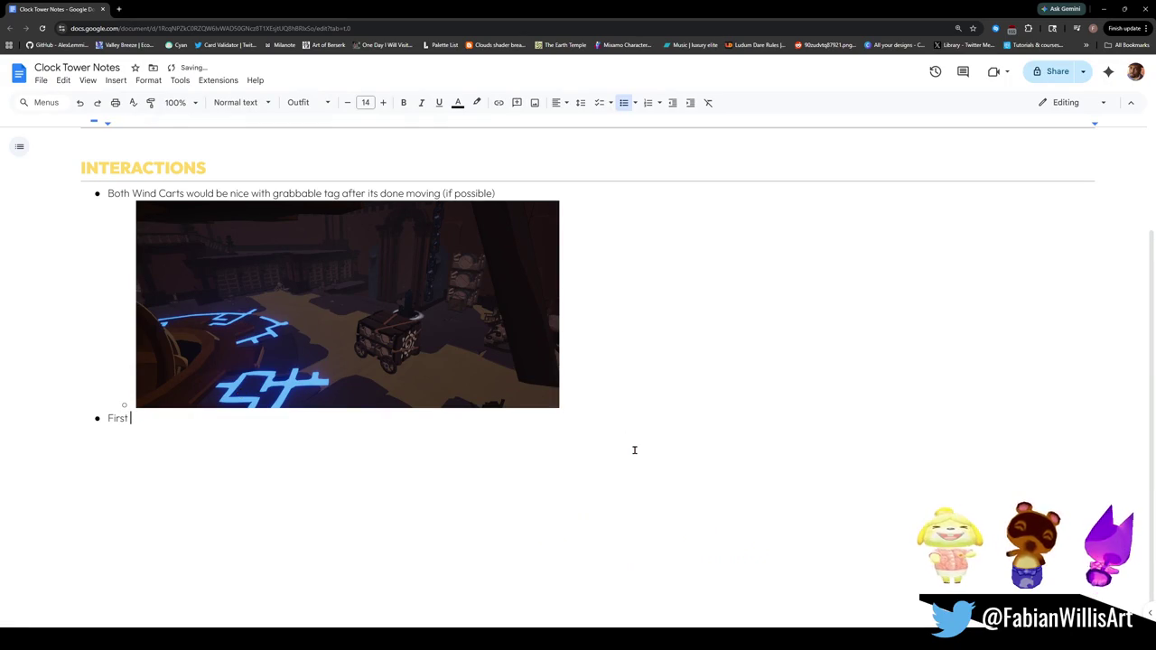
pyautogui.write('switch is m')
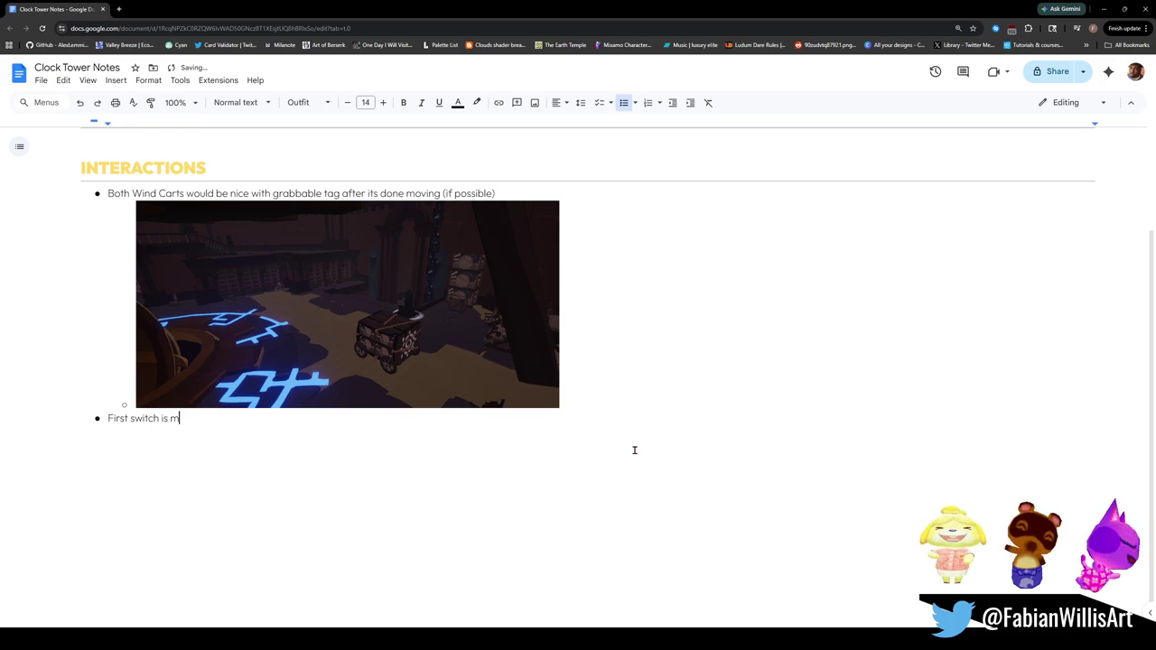
pyautogui.press('BackSpace')
pyautogui.press('BackSpace')
pyautogui.press('BackSpace')
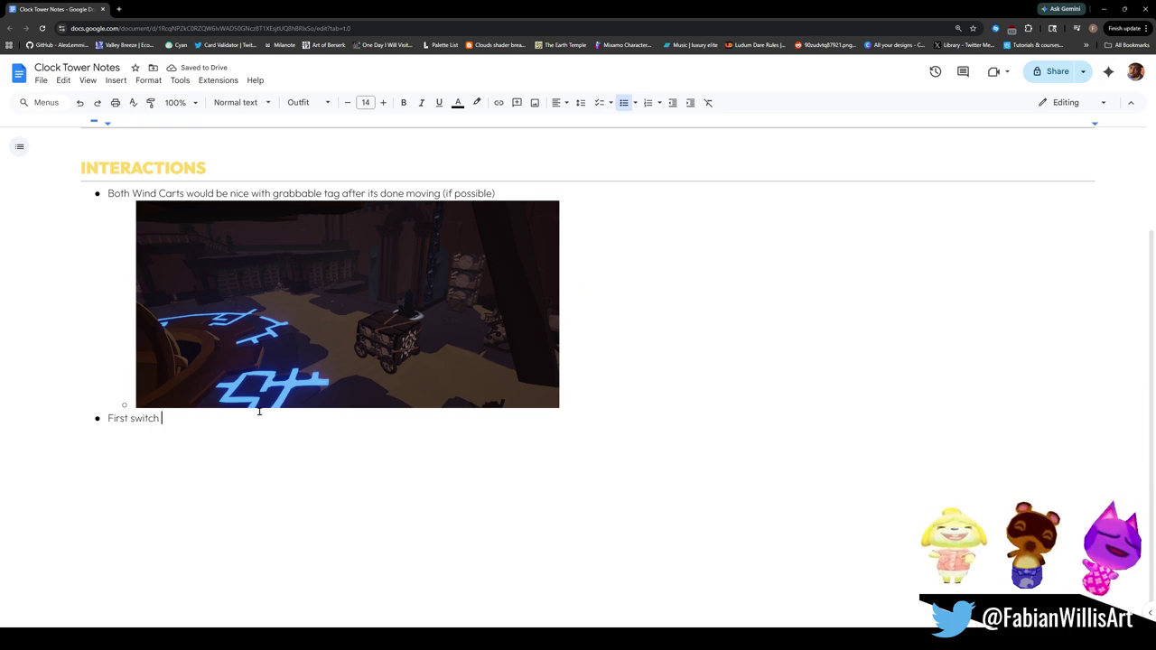
pyautogui.write('doesnt have v')
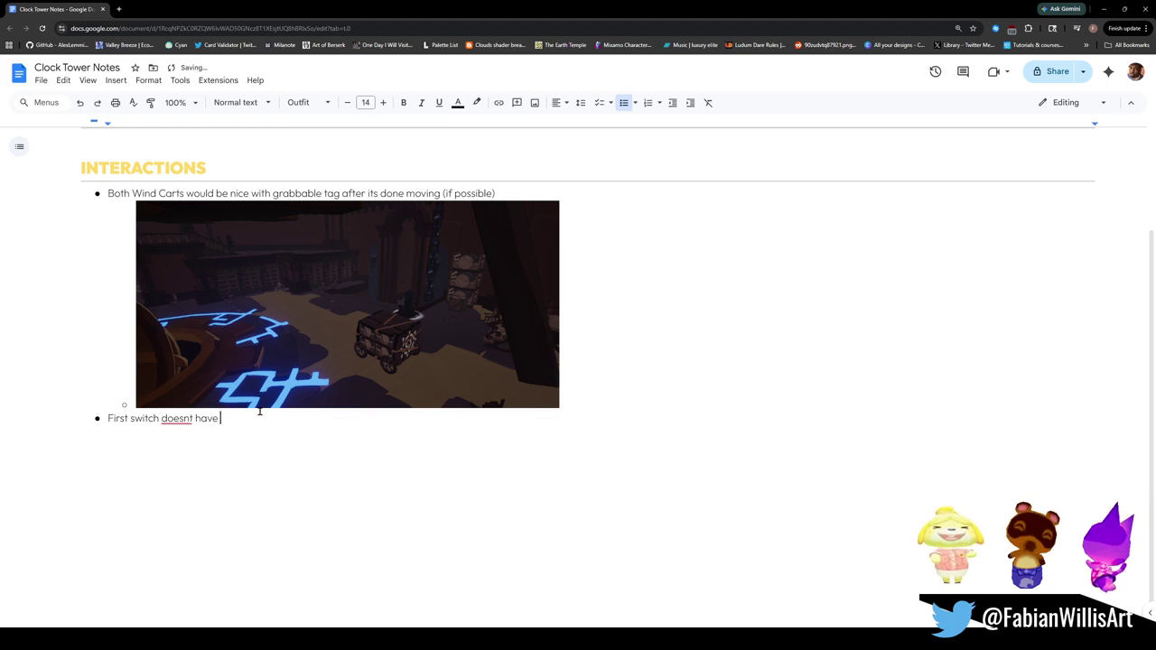
pyautogui.press('BackSpace')
pyautogui.press('BackSpace')
pyautogui.press('BackSpace')
pyautogui.write("n't have corruption shader rising attached")
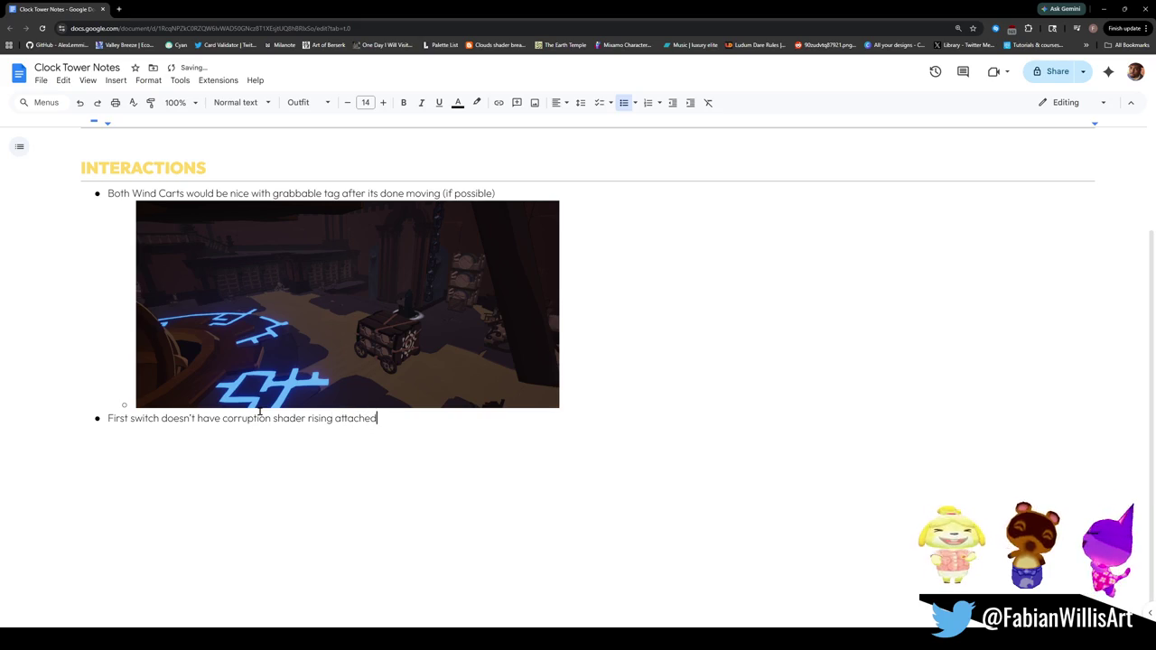
pyautogui.press('BackSpace')
pyautogui.press('BackSpace')
pyautogui.press('BackSpace')
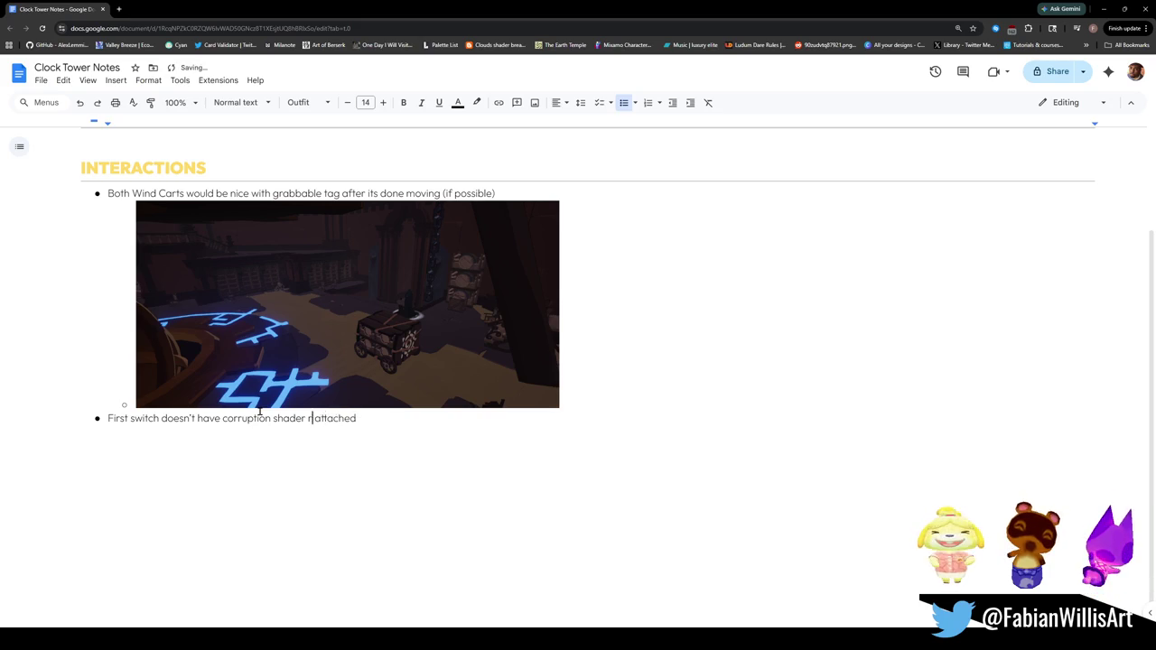
pyautogui.press('BackSpace')
pyautogui.write('rising corru')
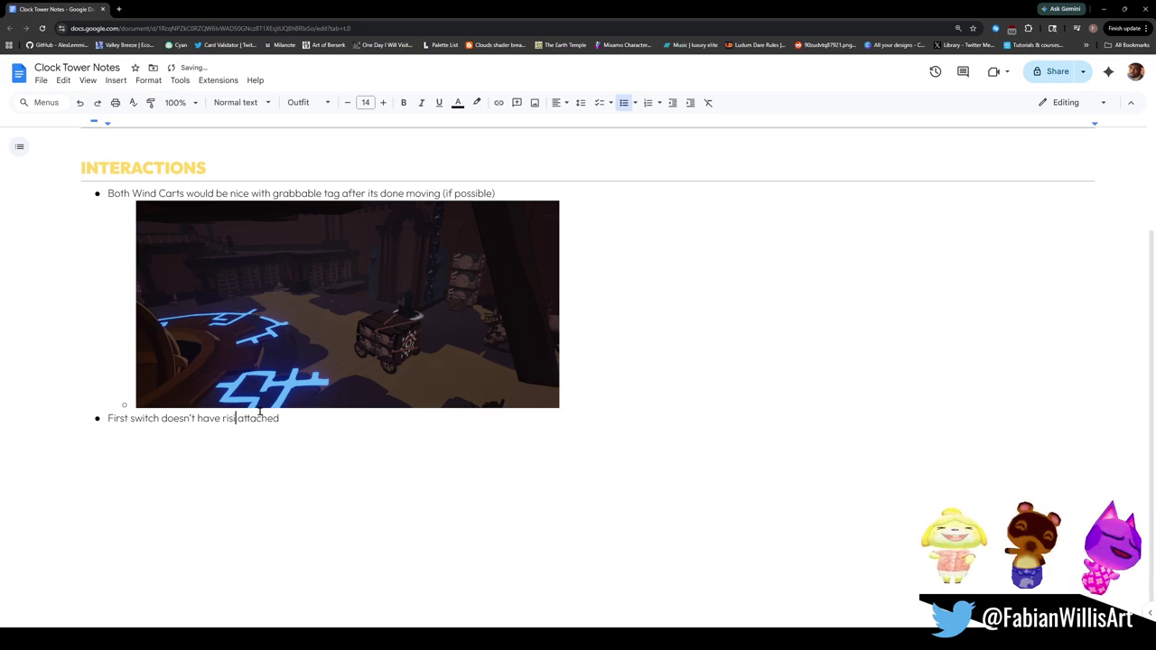
pyautogui.write('ption')
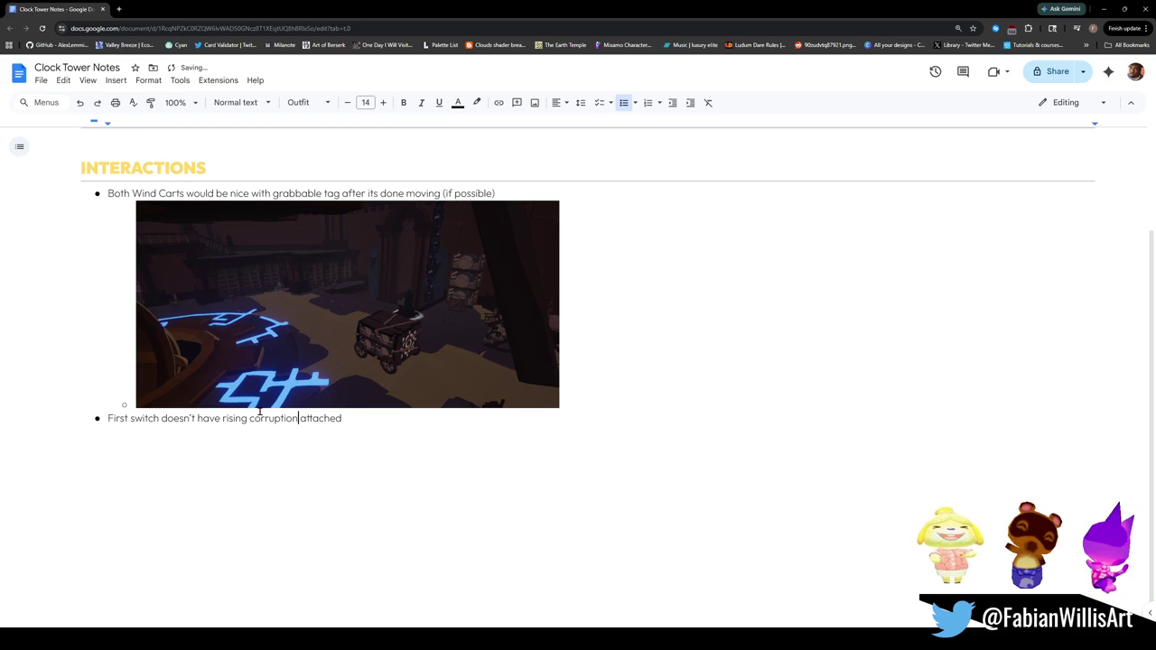
# Step: Paste the new scene screenshot as a sub-point and shrink it to match the first one
pyautogui.click(349, 417)
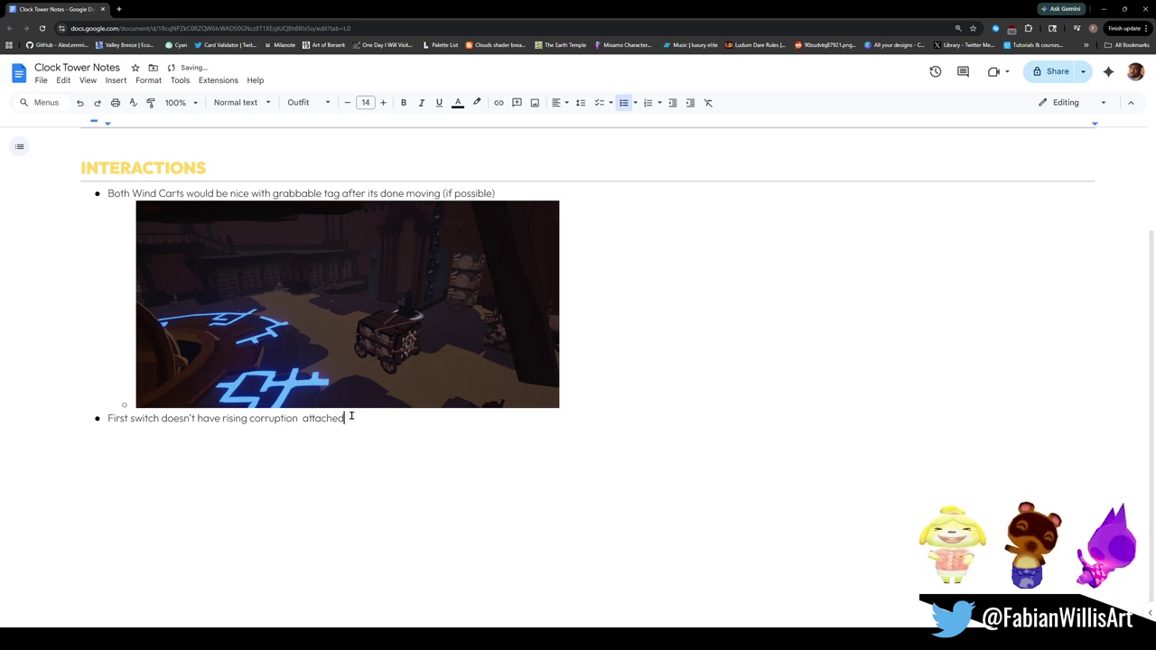
pyautogui.press('Return')
pyautogui.press('Tab')
pyautogui.hotkey('ctrl', 'v')
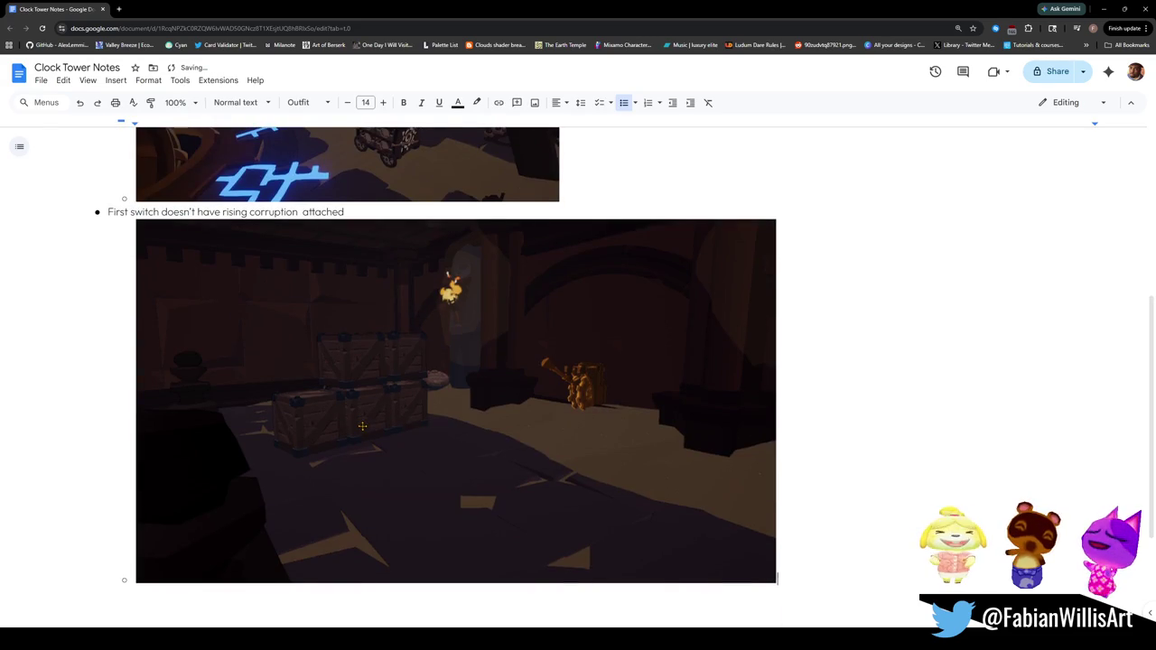
pyautogui.click(362, 425)
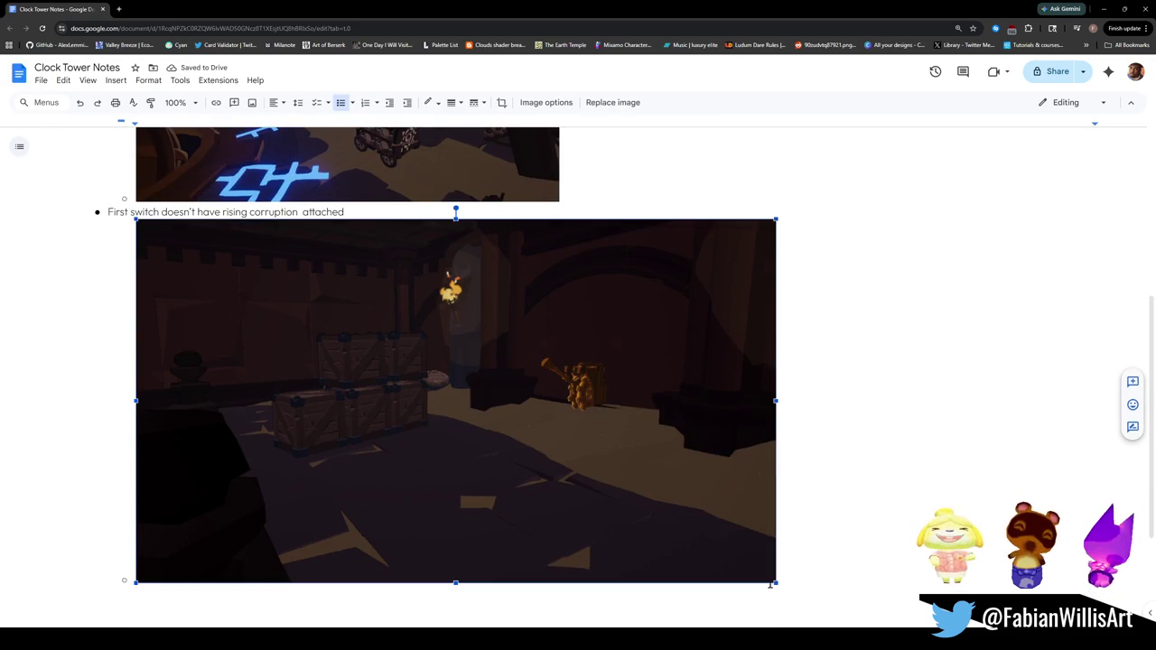
pyautogui.moveTo(776, 583)
pyautogui.mouseDown()
pyautogui.moveTo(581, 472)
pyautogui.moveTo(596, 479)
pyautogui.mouseUp()
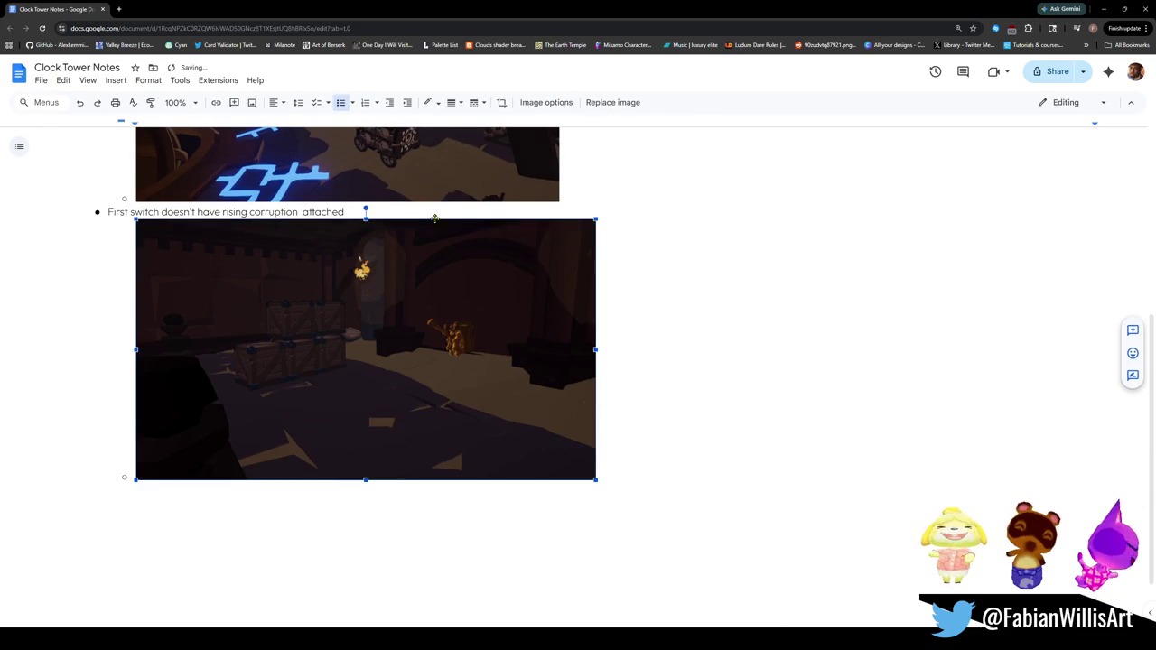
pyautogui.click(442, 213)
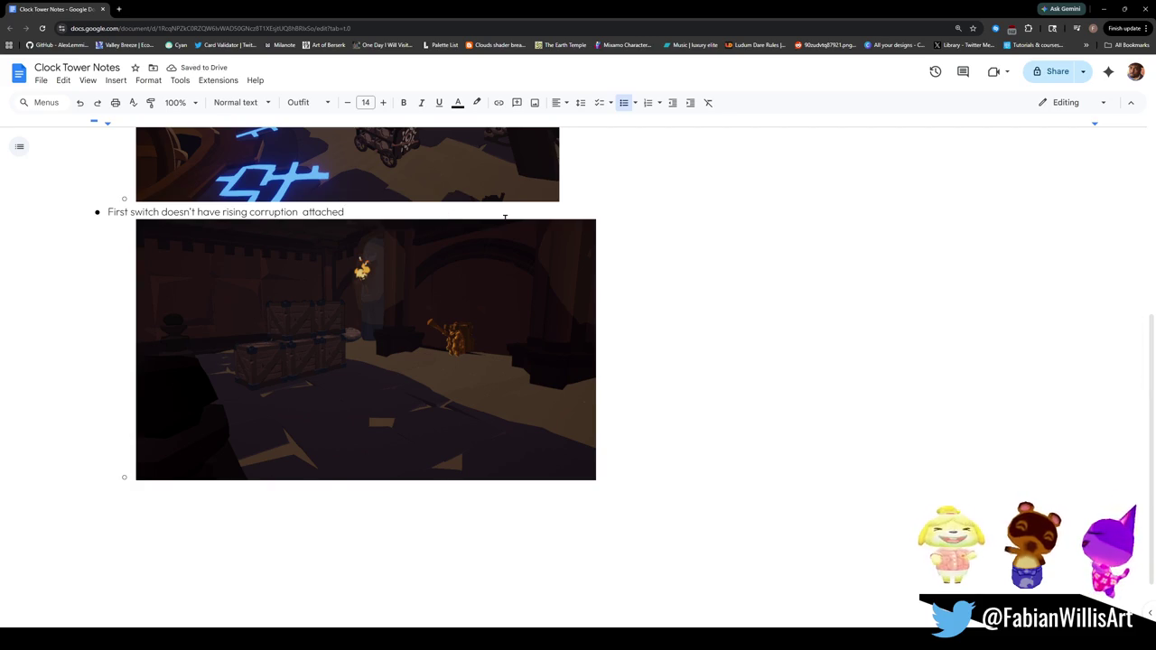
# Step: Add the sub-point 'Corruption plane is found under "Void Water"' and start a new top-level bullet
pyautogui.press('Return')
pyautogui.press('Tab')
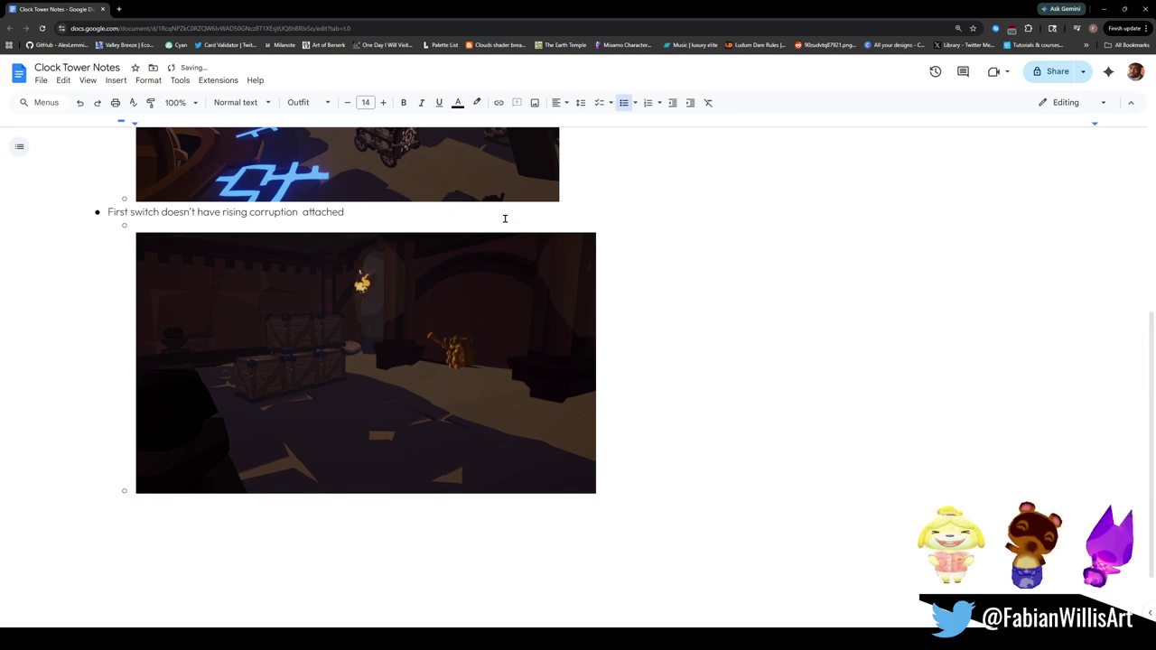
pyautogui.write('r')
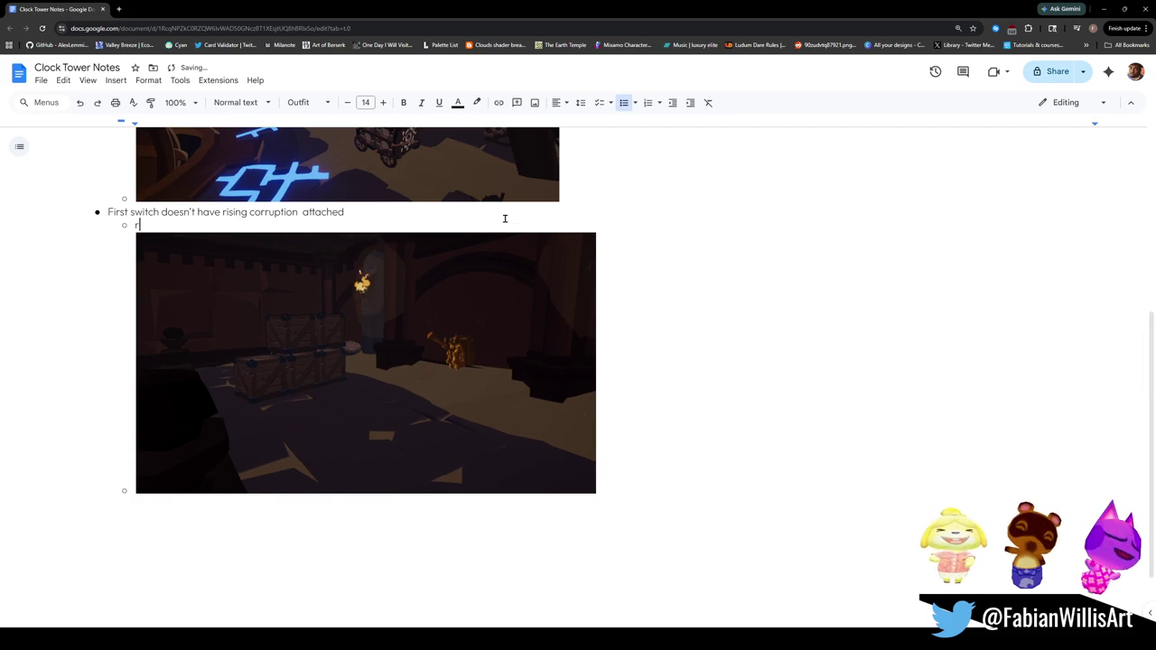
pyautogui.write('iR')
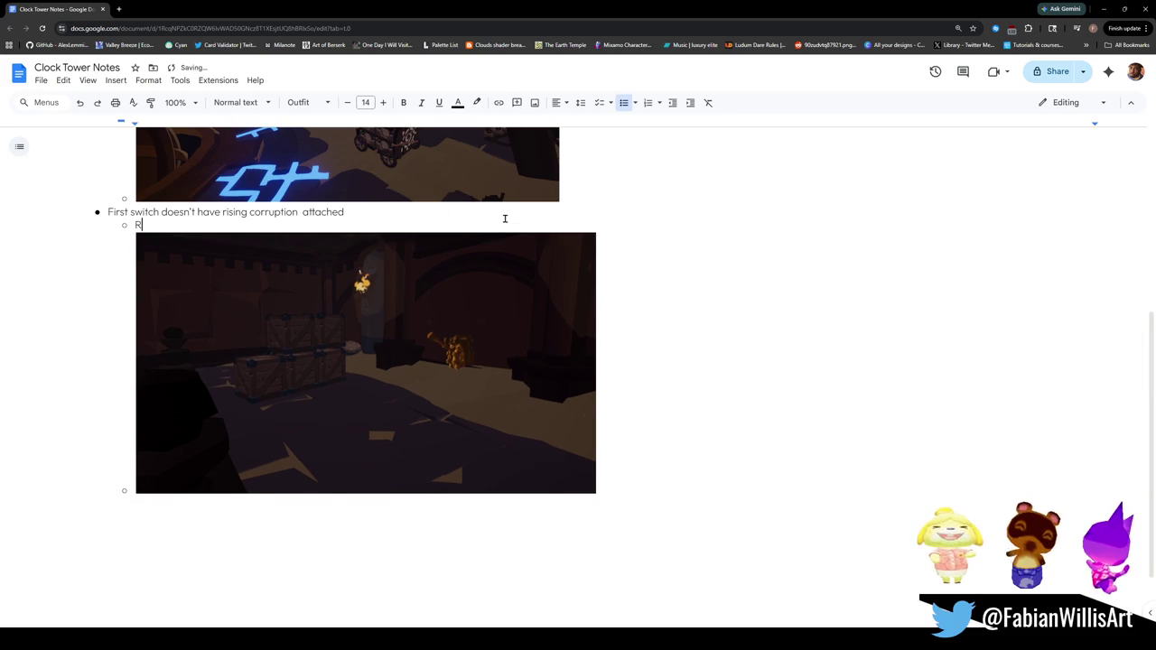
pyautogui.press('BackSpace')
pyautogui.write('Corrupti')
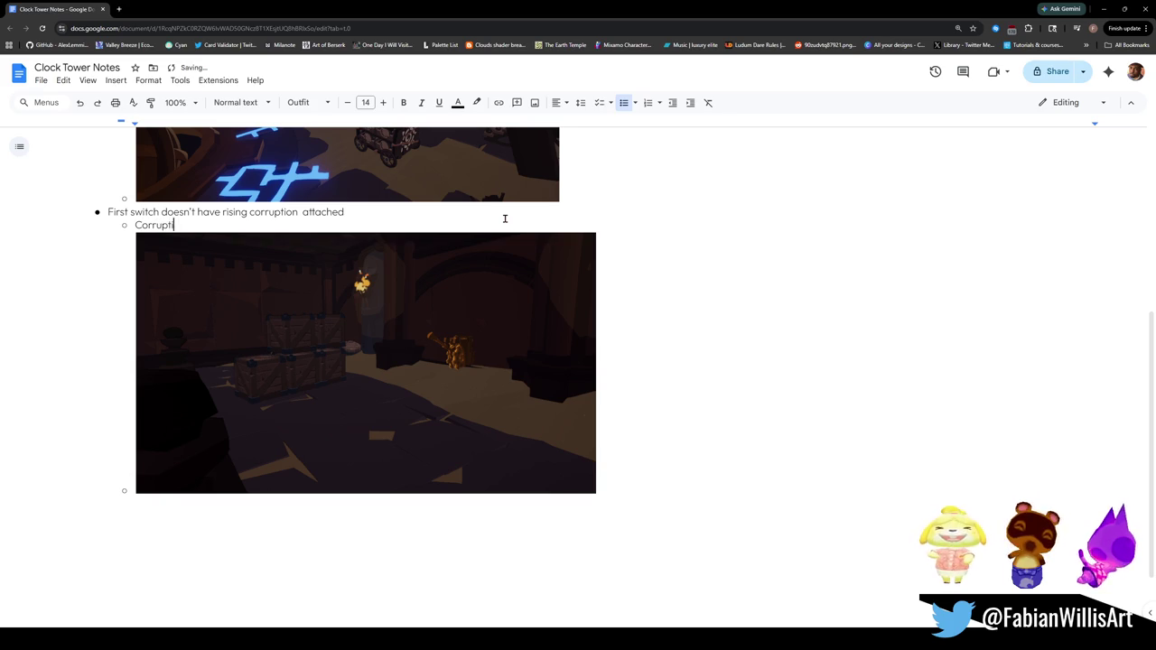
pyautogui.write('on plane is founde')
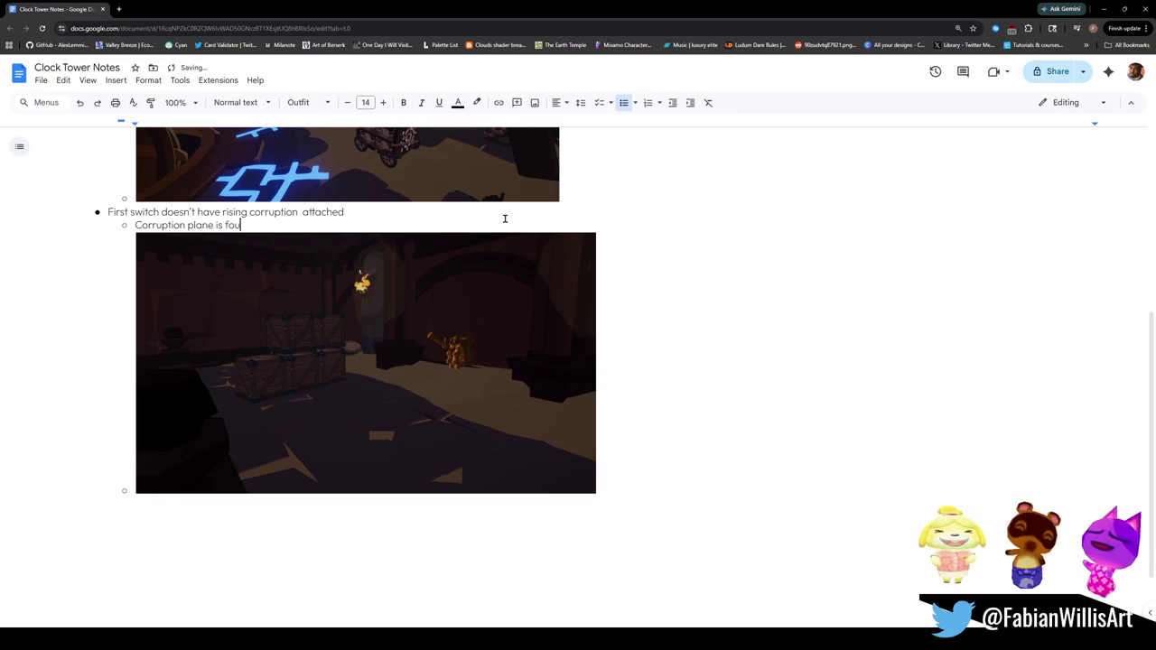
pyautogui.press('BackSpace')
pyautogui.write('under ')
pyautogui.write('t')
pyautogui.press('BackSpace')
pyautogui.write('"Void Water')
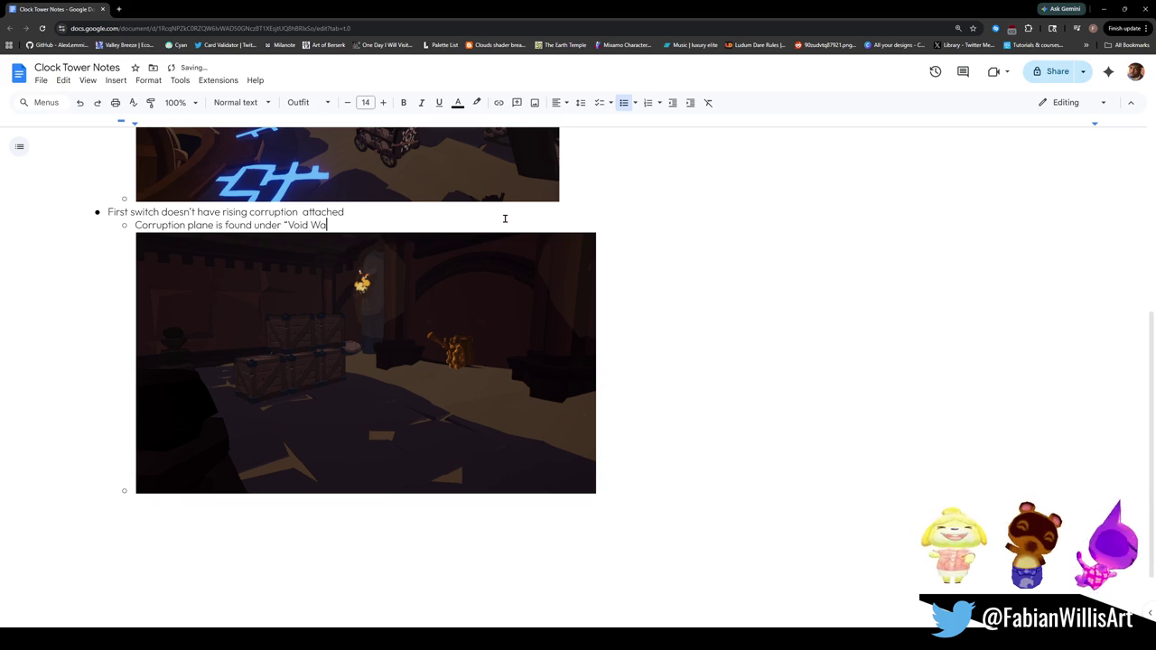
pyautogui.write('"')
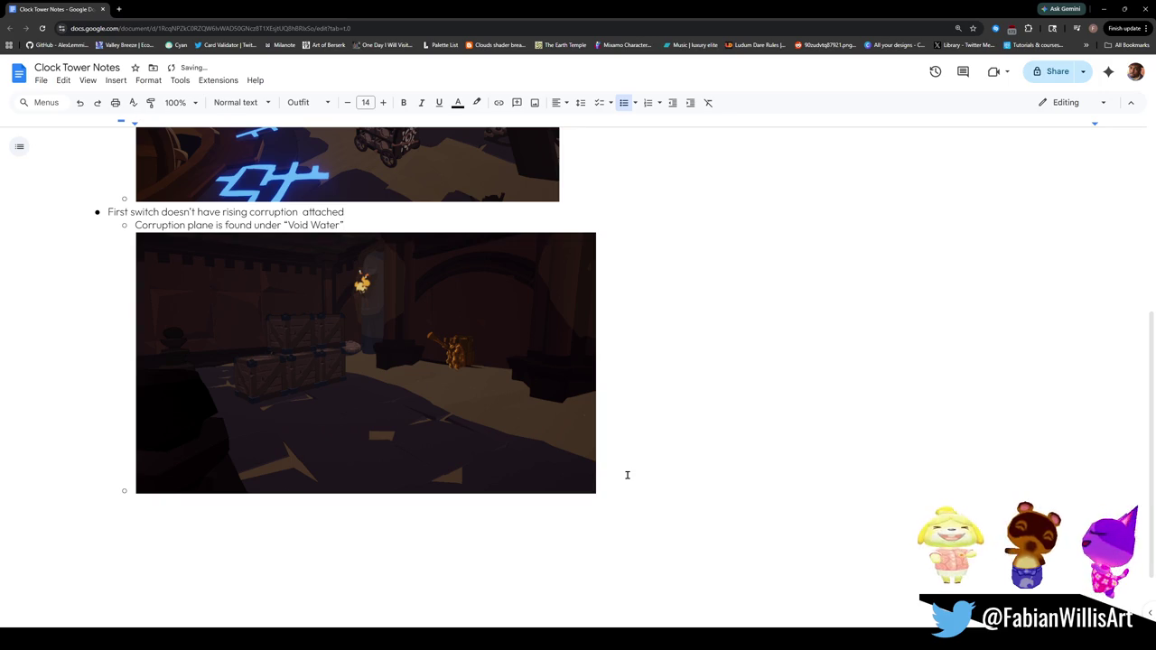
pyautogui.press('Return')
pyautogui.hotkey('shift', 'Tab')
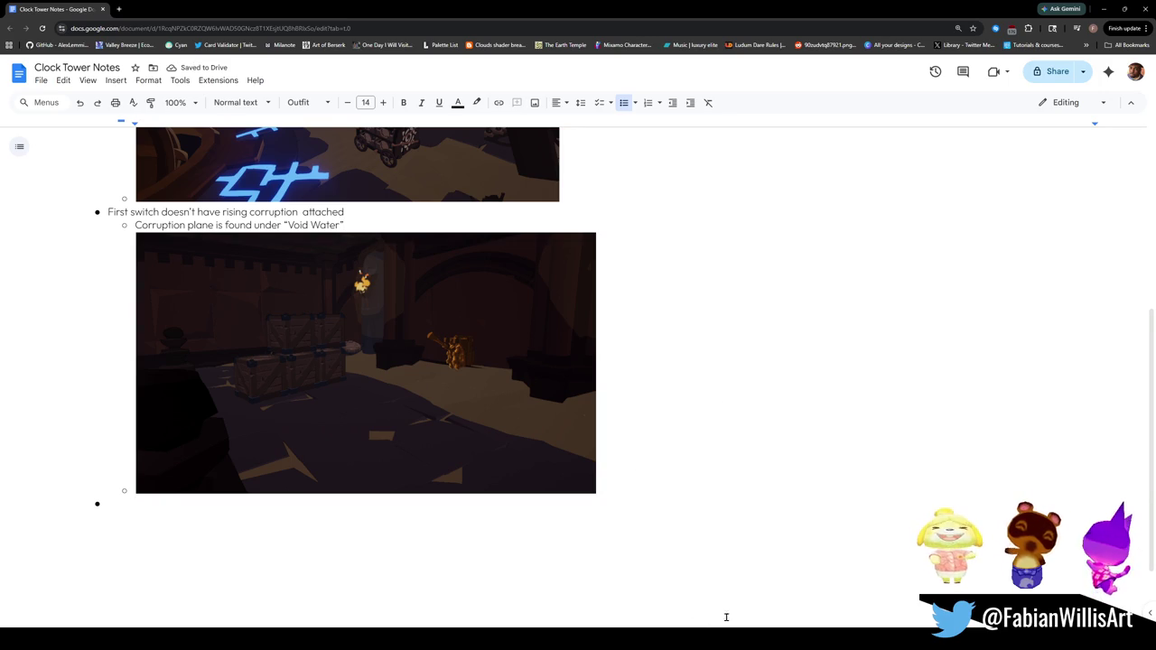
pyautogui.hotkey('alt', 'Tab')
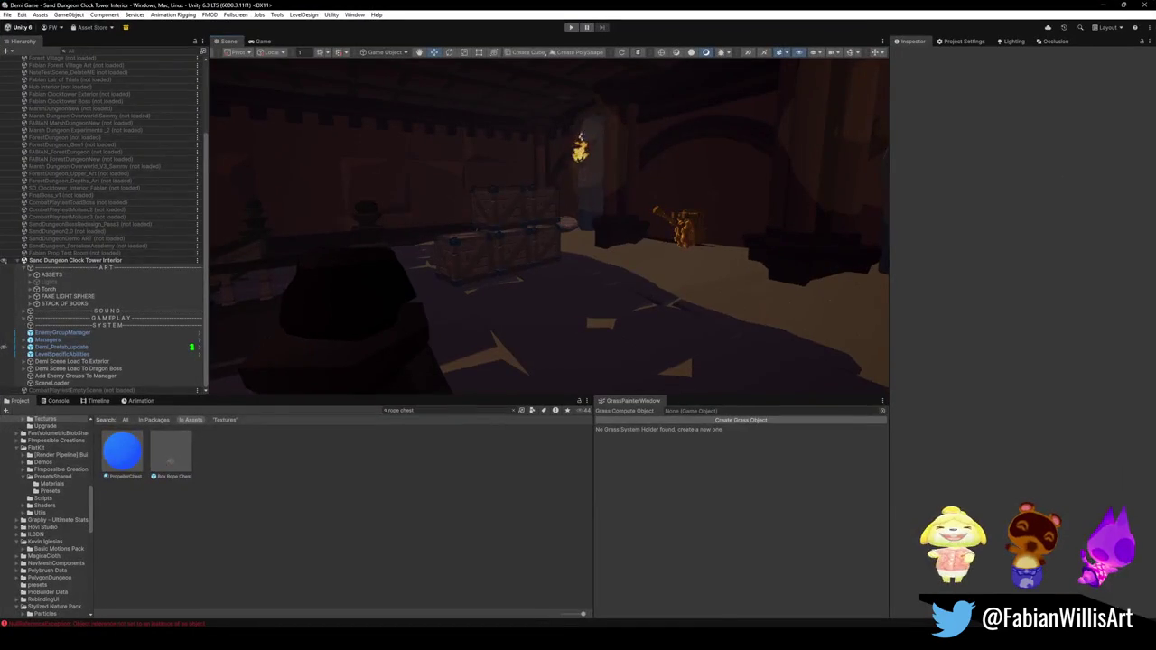
# Step: Fly to the cog room, capture the cog and circular floor pattern, and return to the notes
pyautogui.moveTo(758, 316)
pyautogui.mouseDown()
pyautogui.moveTo(671, 279)
pyautogui.moveTo(508, 286)
pyautogui.moveTo(619, 289)
pyautogui.moveTo(632, 282)
pyautogui.moveTo(620, 281)
pyautogui.moveTo(619, 232)
pyautogui.moveTo(815, 227)
pyautogui.moveTo(735, 220)
pyautogui.moveTo(802, 236)
pyautogui.moveTo(692, 245)
pyautogui.moveTo(674, 299)
pyautogui.moveTo(556, 284)
pyautogui.moveTo(619, 284)
pyautogui.mouseUp()
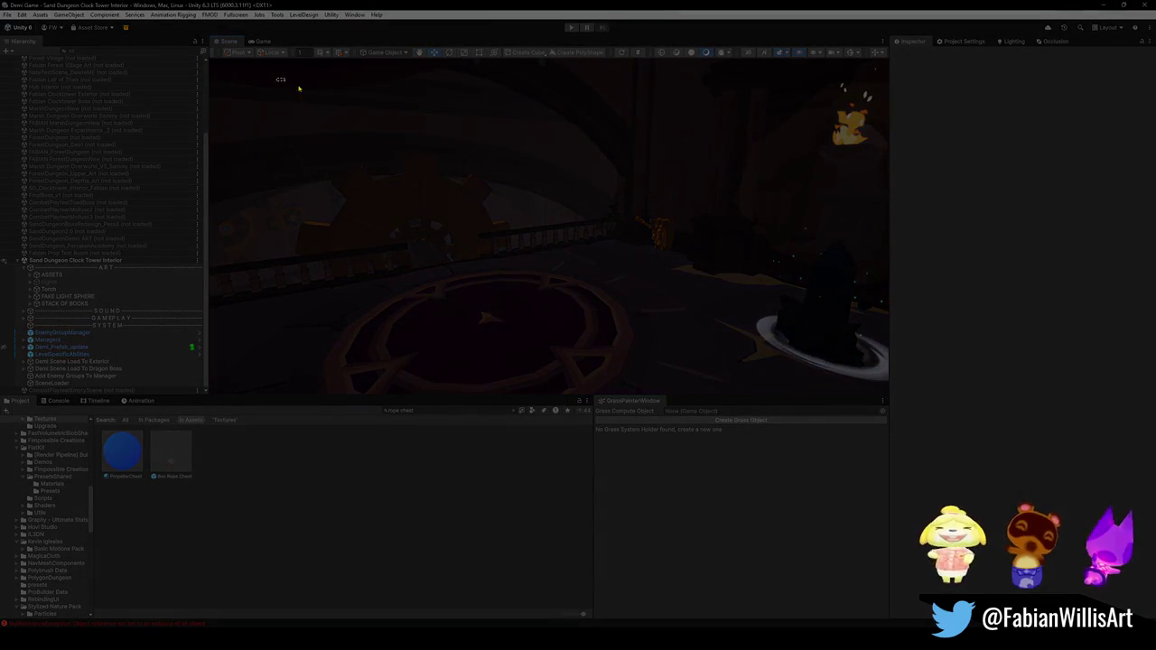
pyautogui.moveTo(280, 79); pyautogui.dragTo(859, 392)
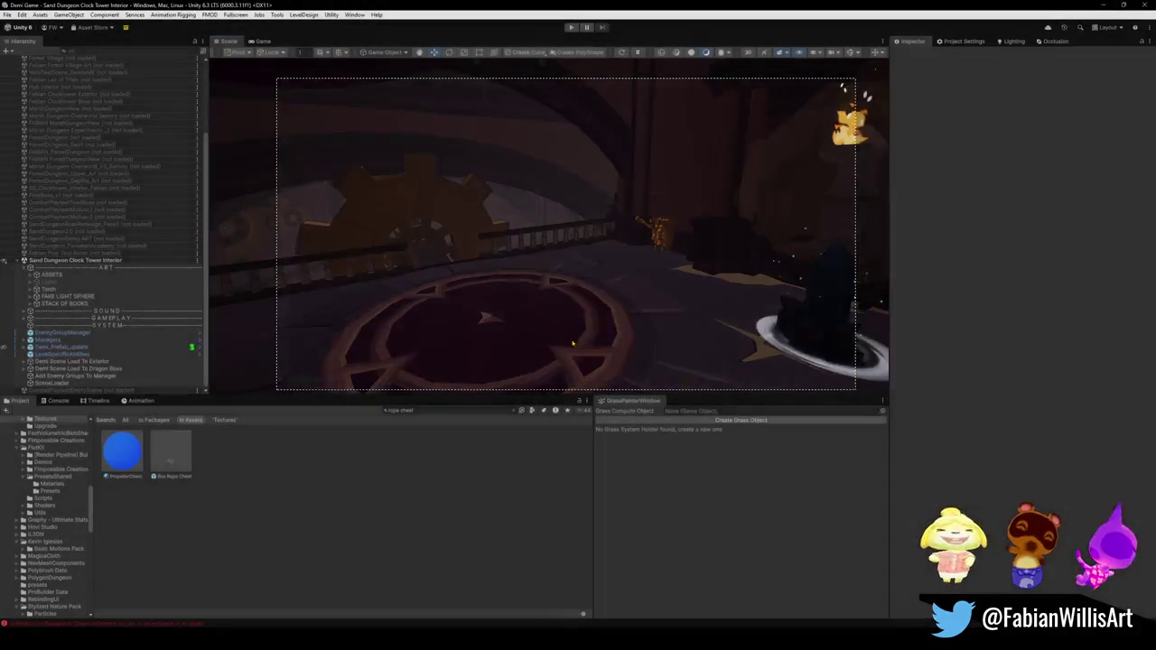
pyautogui.click(1103, 6)
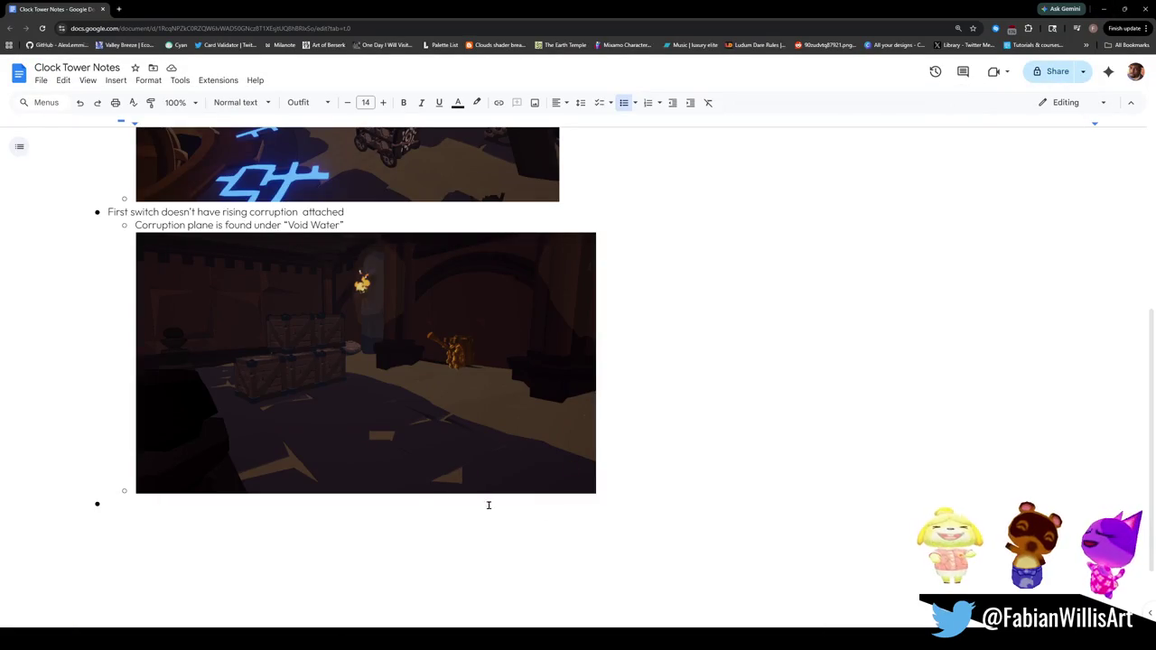
# Step: Add a 'Switch 2' bullet to the notes
pyautogui.write('Second Switch')
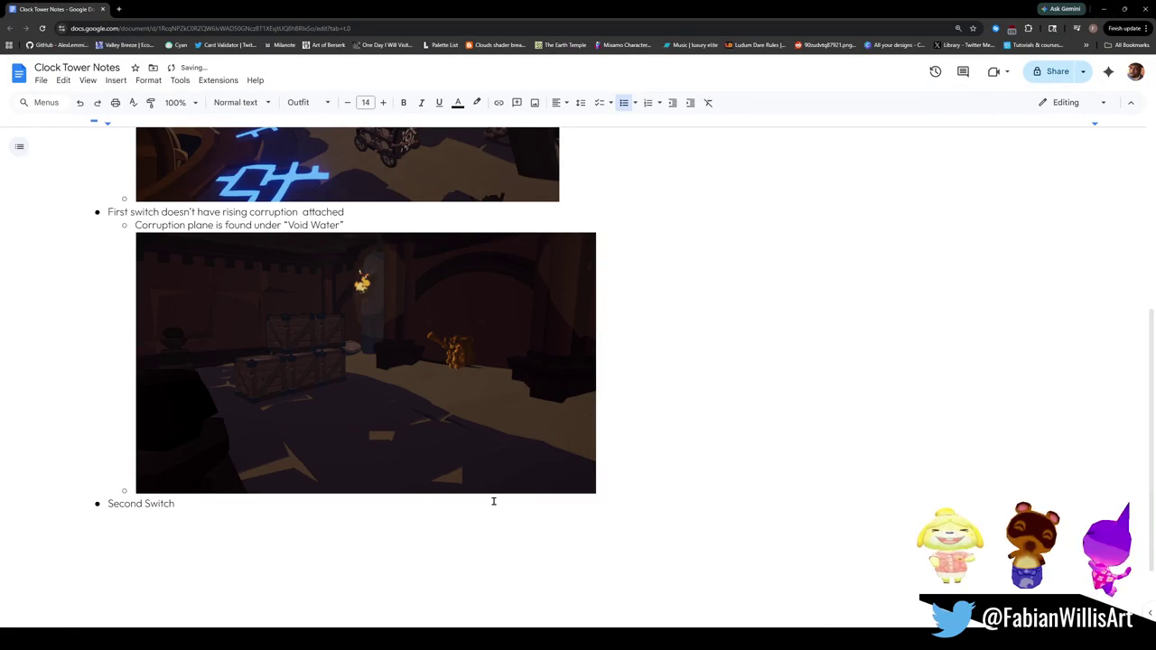
pyautogui.write(' doesn')
pyautogui.press('BackSpace')
pyautogui.press('BackSpace')
pyautogui.press('BackSpace')
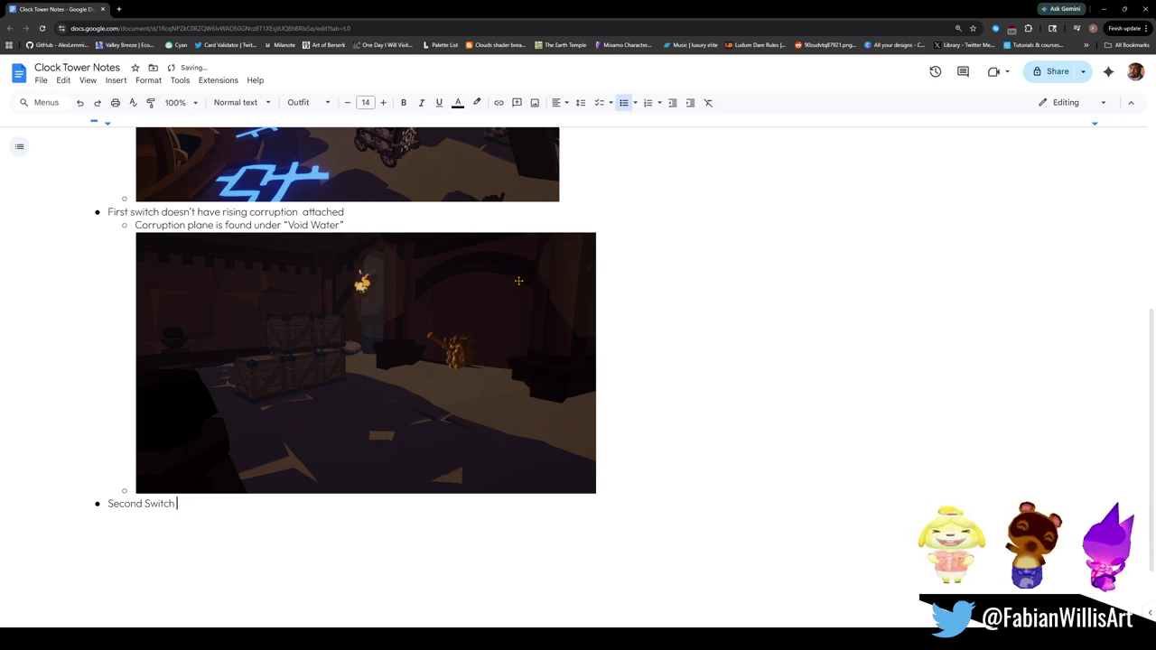
pyautogui.press('BackSpace')
pyautogui.press('BackSpace')
pyautogui.press('BackSpace')
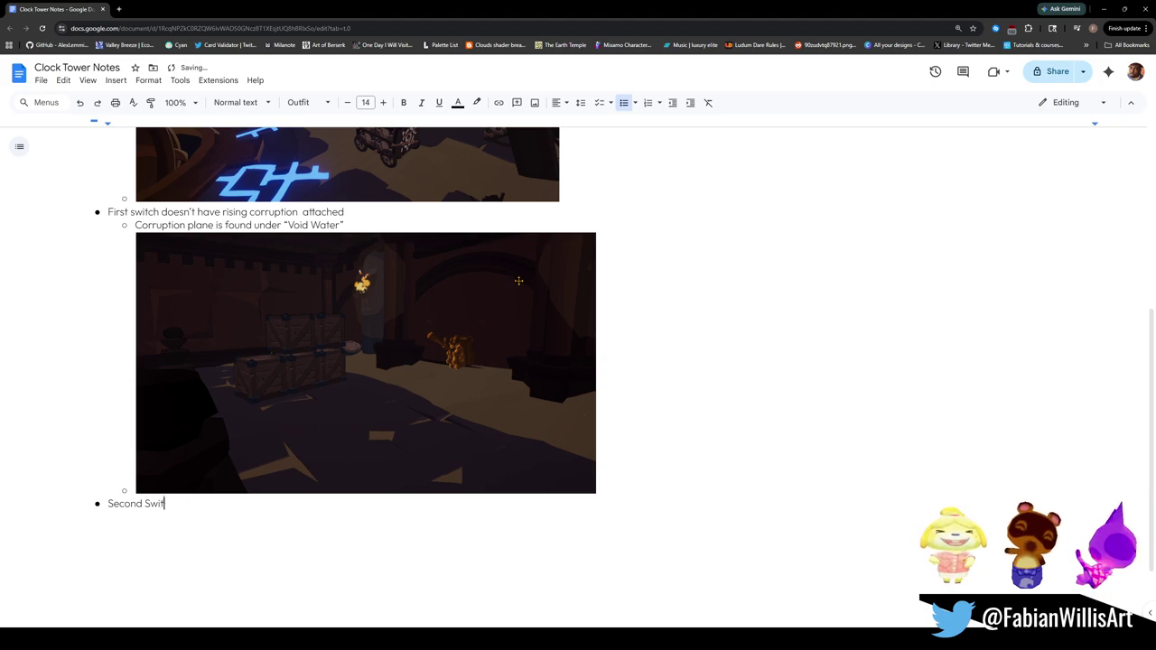
pyautogui.press('BackSpace')
pyautogui.press('BackSpace')
pyautogui.press('BackSpace')
pyautogui.write('witch 2')
# Step: Add the Switch 2 sub-bullet 'Needs to activate both cog hazards'
pyautogui.press('Return')
pyautogui.press('Tab')
pyautogui.write('Doesnt mak')
pyautogui.press('BackSpace')
pyautogui.press('BackSpace')
pyautogui.press('BackSpace')
pyautogui.write('Needs to have both cog')
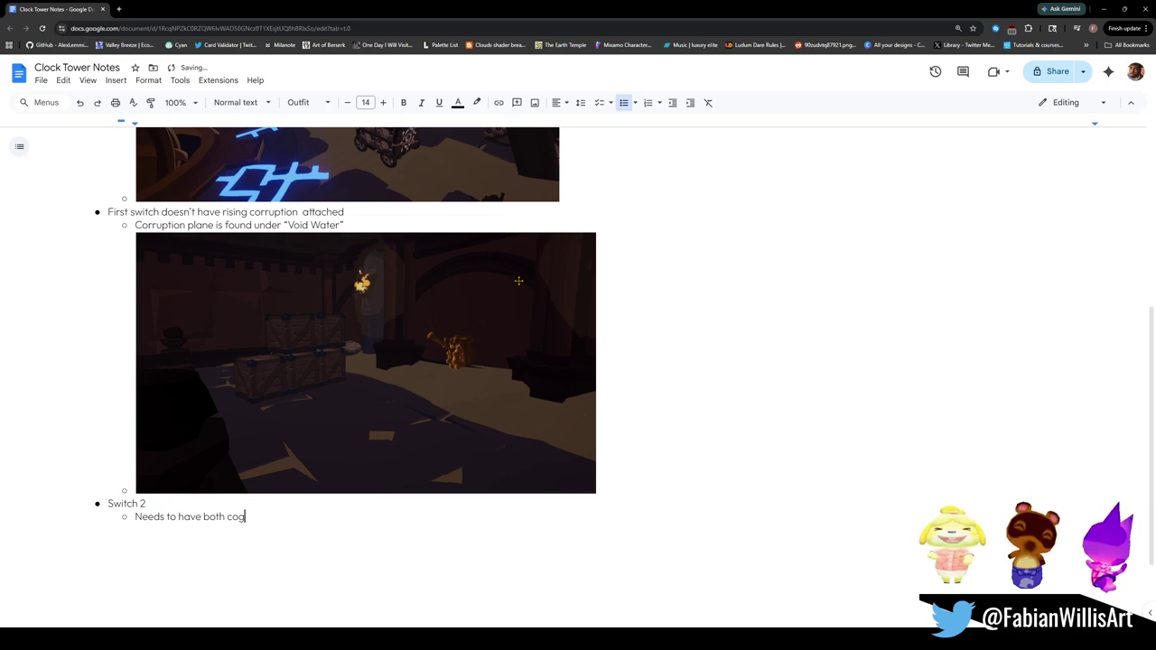
pyautogui.write('s')
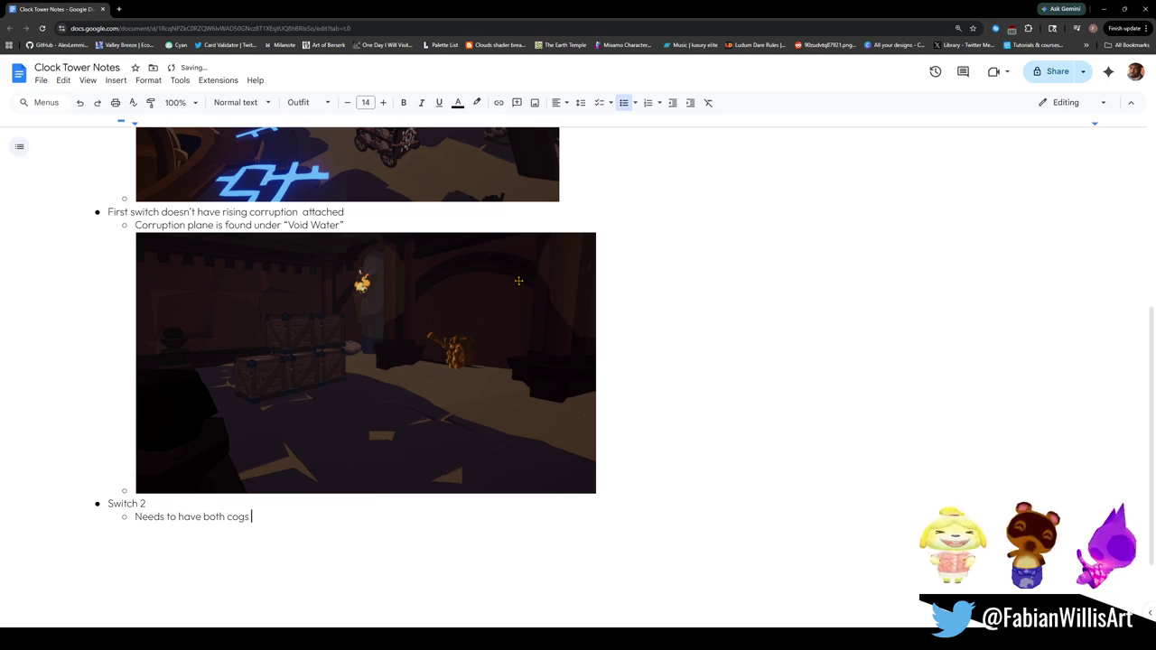
pyautogui.press('BackSpace')
pyautogui.write('haz')
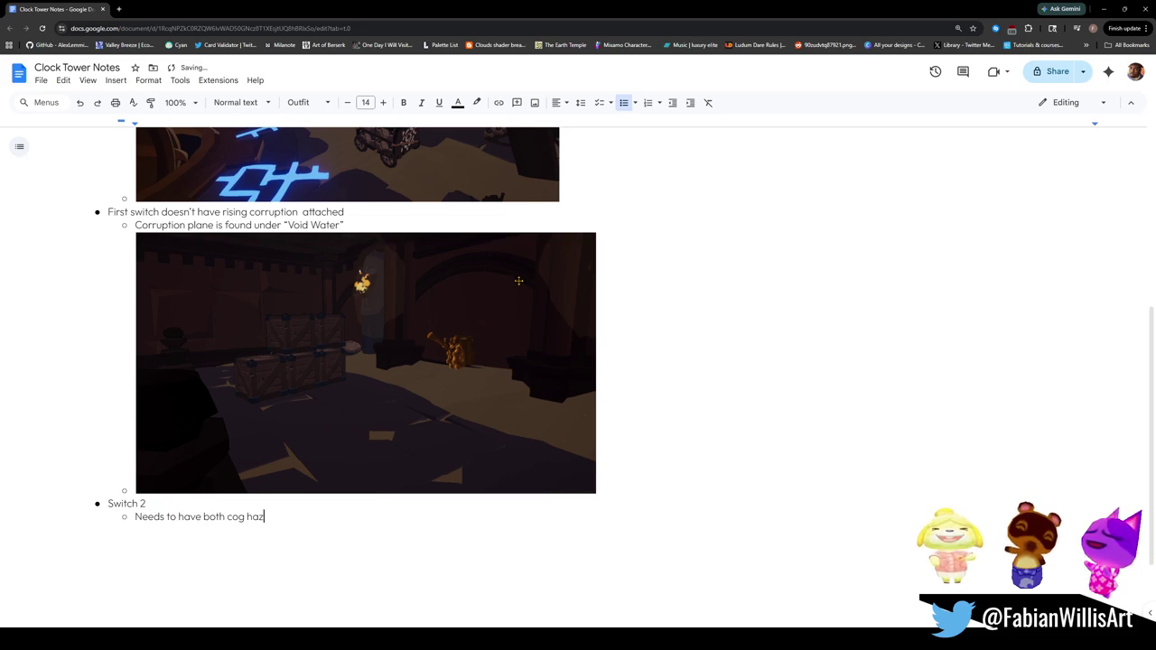
pyautogui.write('ards rotate')
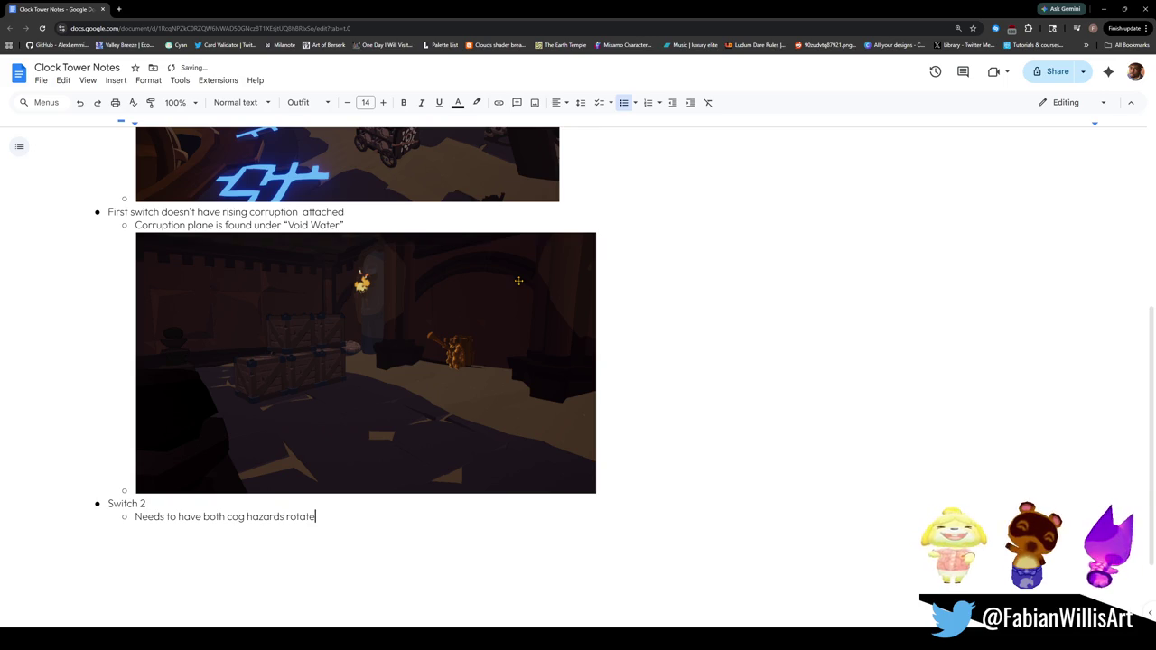
pyautogui.press('BackSpace')
pyautogui.press('BackSpace')
pyautogui.press('BackSpace')
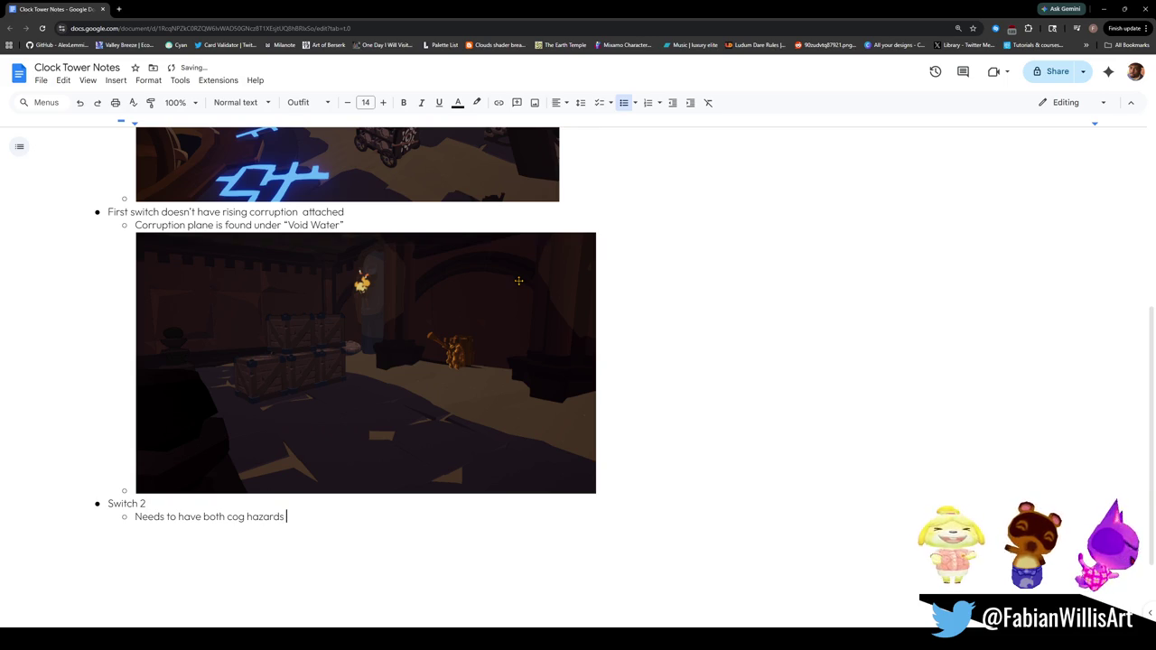
pyautogui.press('Left')
pyautogui.press('Left')
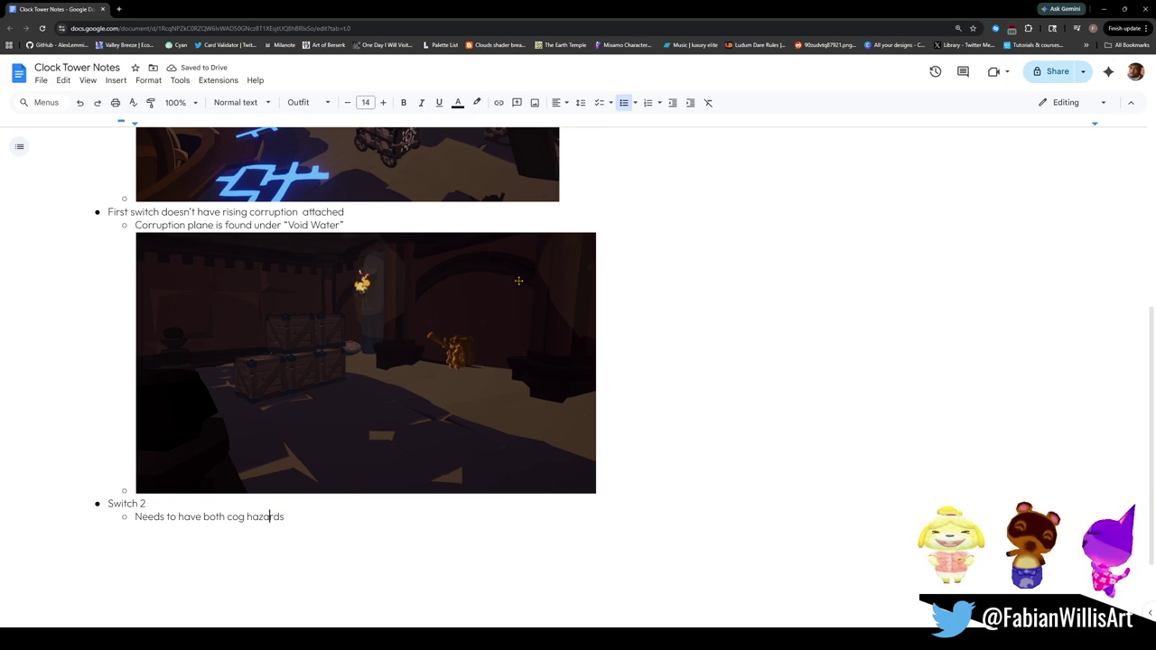
pyautogui.press('BackSpace')
pyautogui.press('BackSpace')
pyautogui.press('BackSpace')
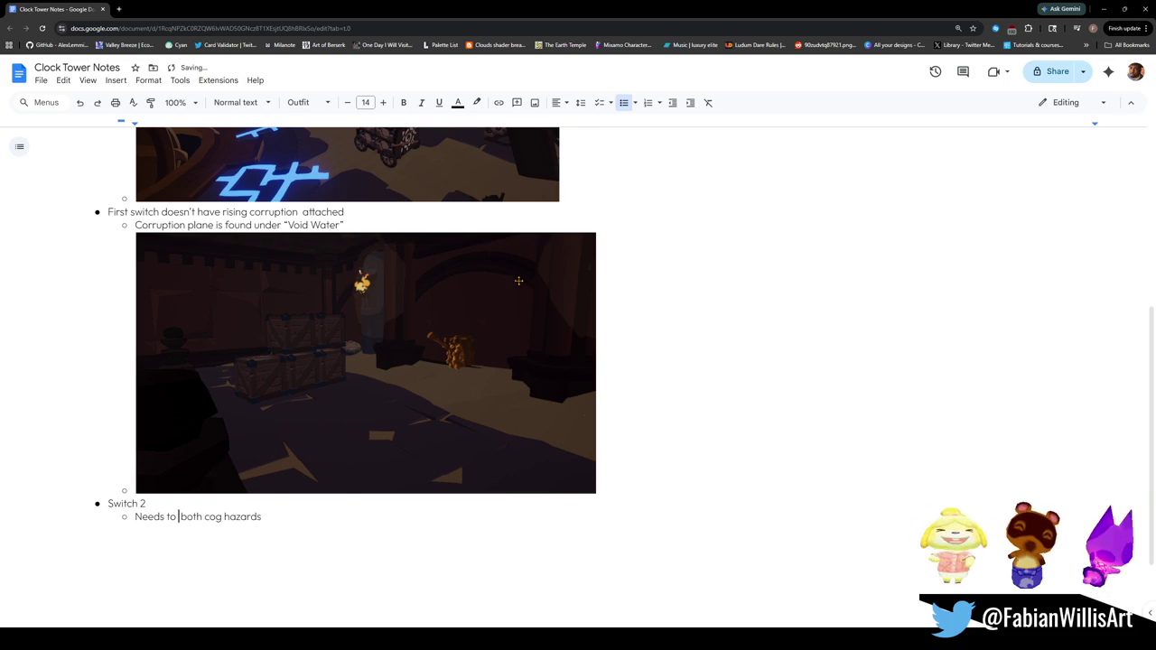
pyautogui.write('activate')
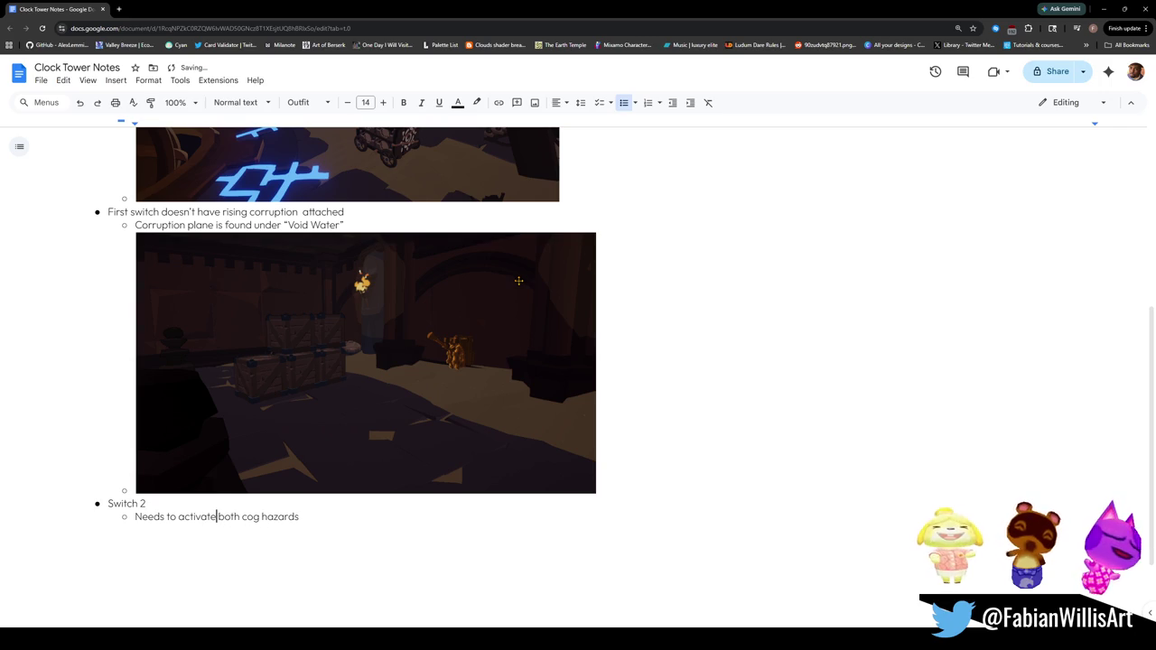
pyautogui.click(316, 516)
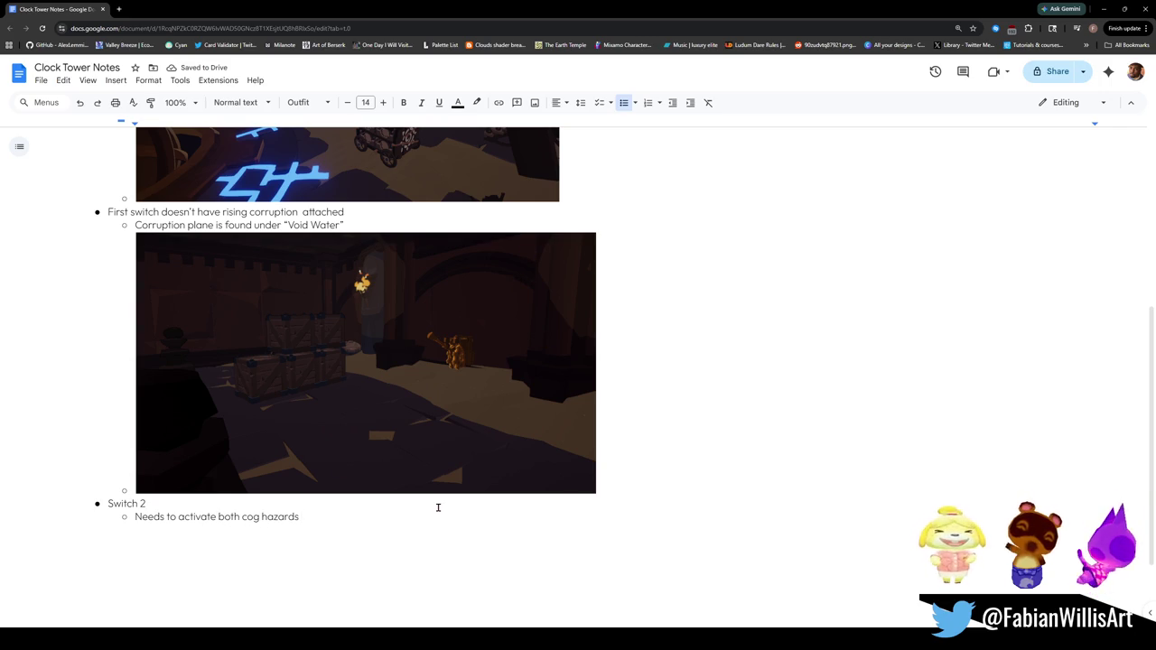
# Step: Add a sub-bullet about rising corruption under 'Void Water' and a shrunken cog-room screenshot
pyautogui.press('Return')
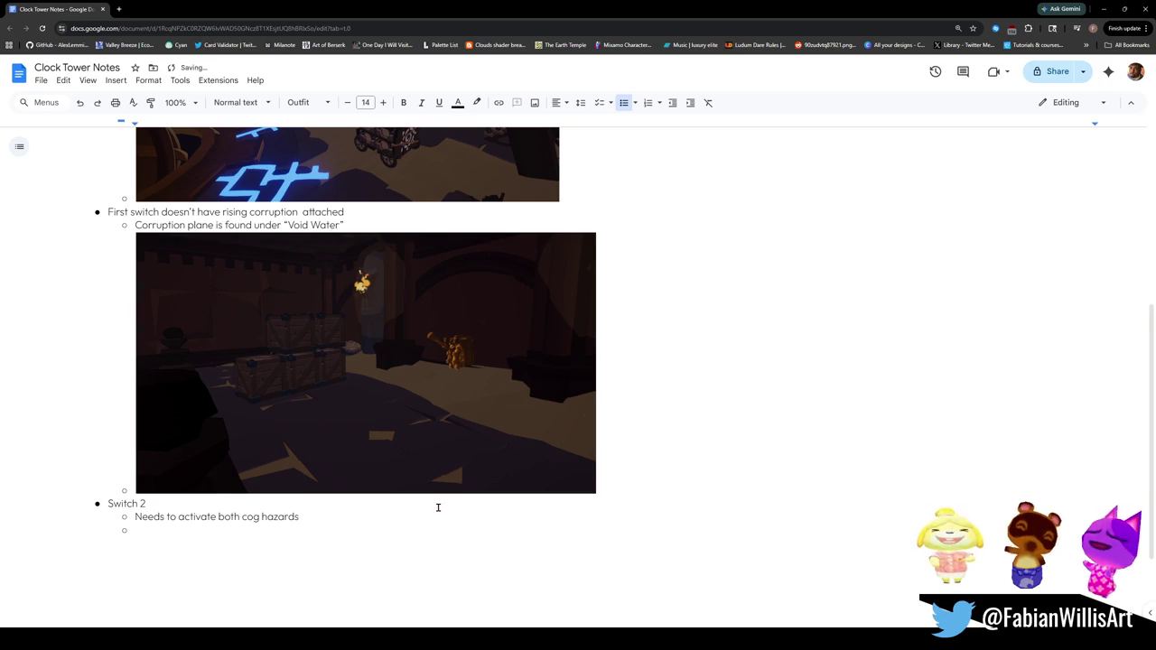
pyautogui.write('Nee')
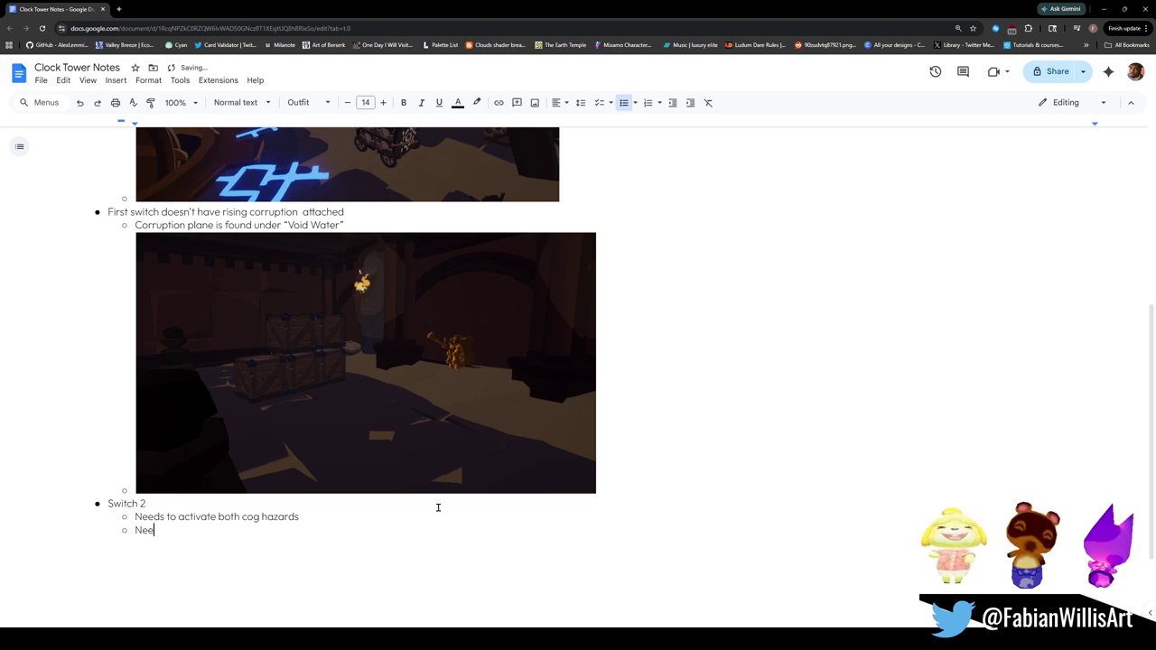
pyautogui.write('ds rising corruption')
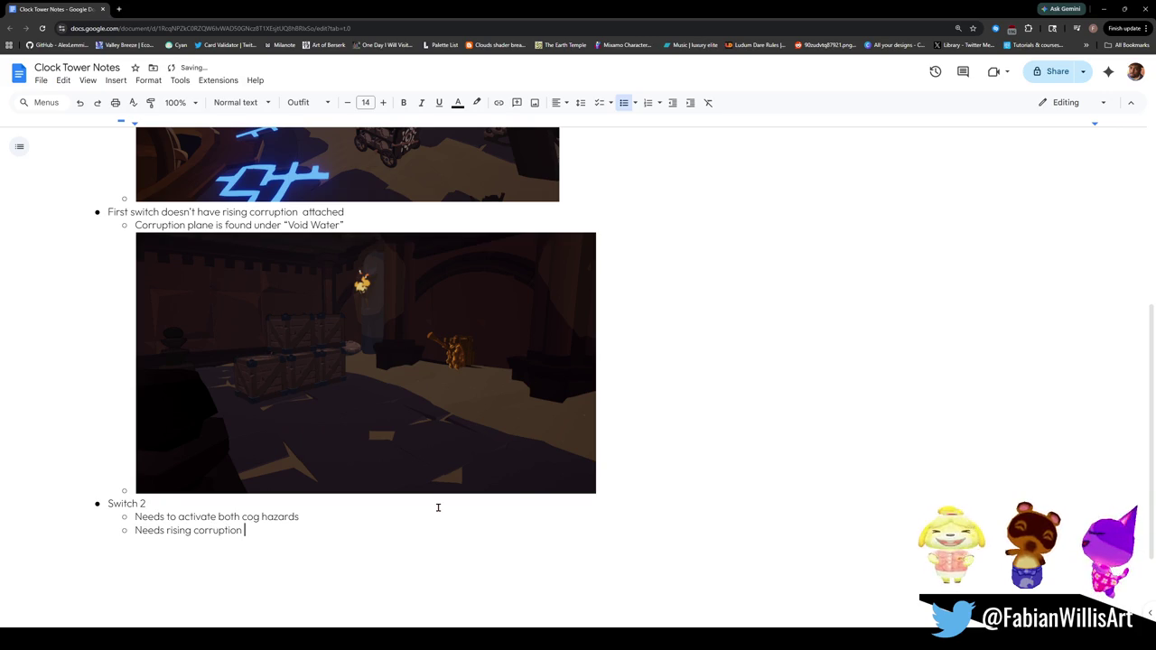
pyautogui.write('nder "')
pyautogui.write('“Void Water')
pyautogui.write('"')
pyautogui.press('Return')
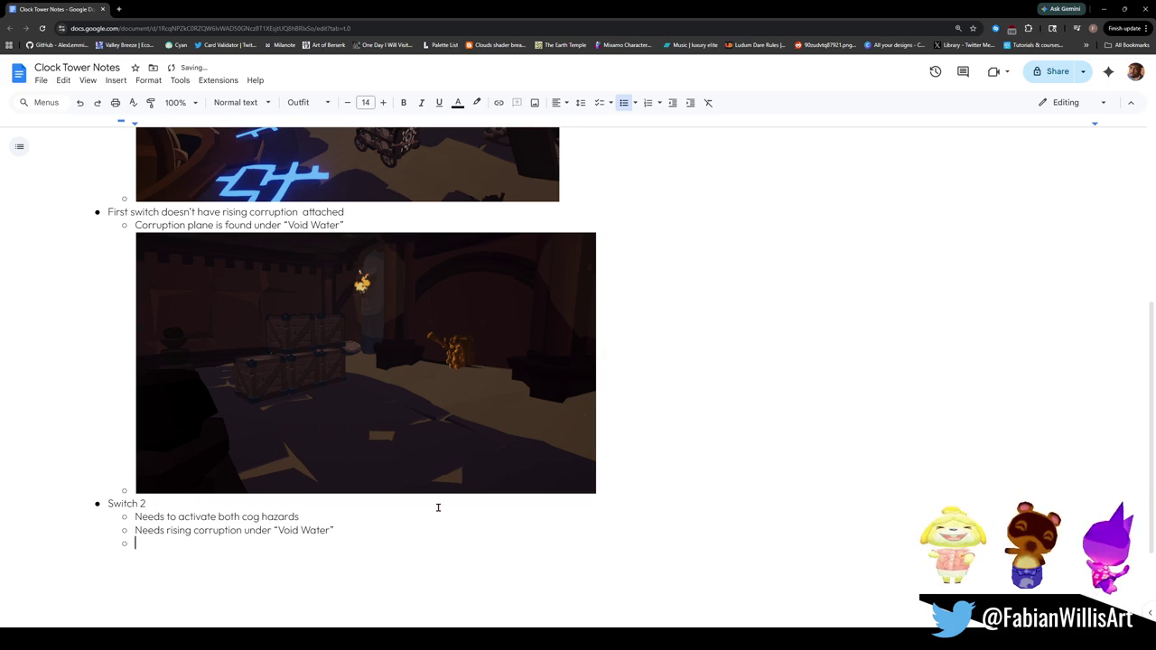
pyautogui.hotkey('ctrl', 'v')
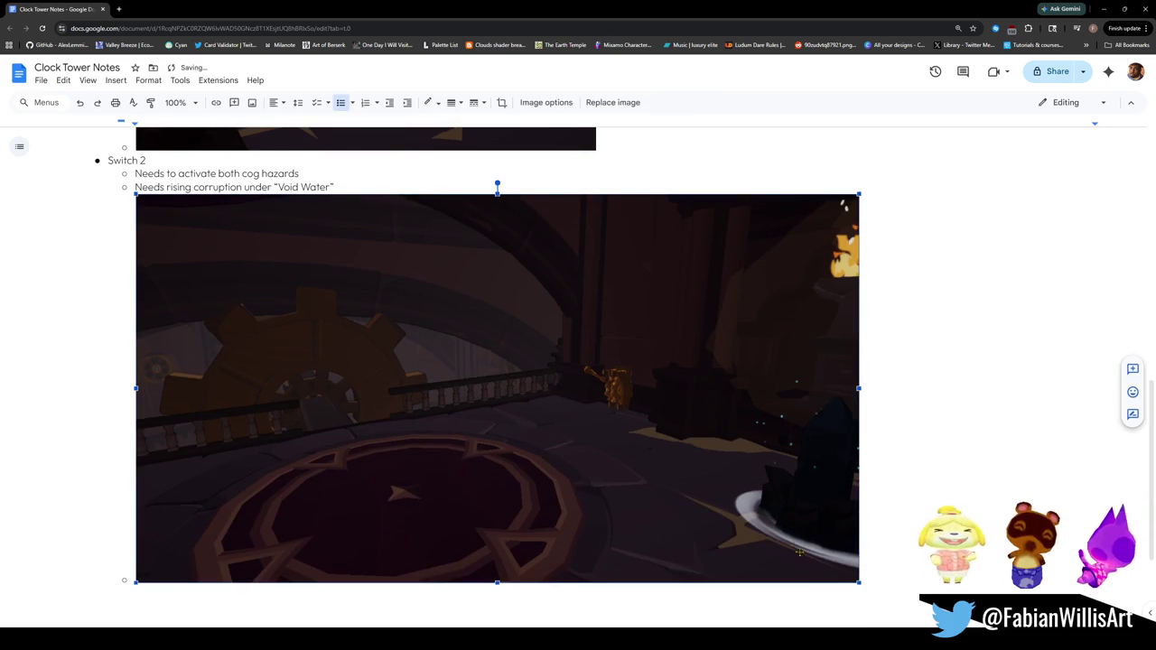
pyautogui.moveTo(851, 581); pyautogui.dragTo(606, 446)
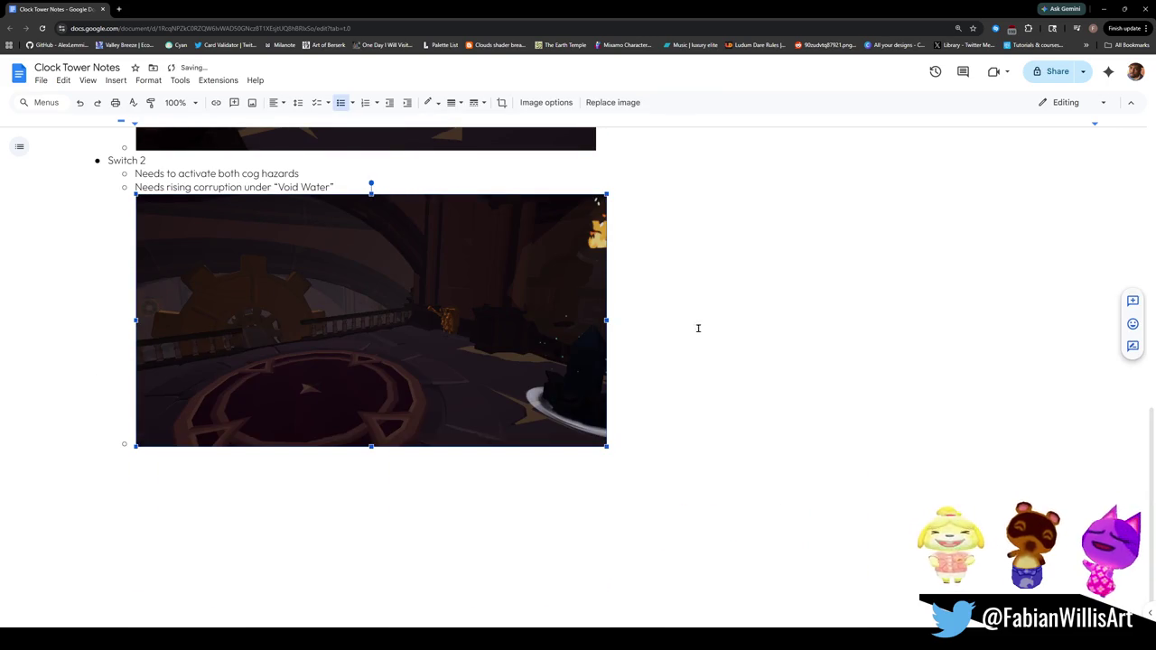
pyautogui.click(650, 402)
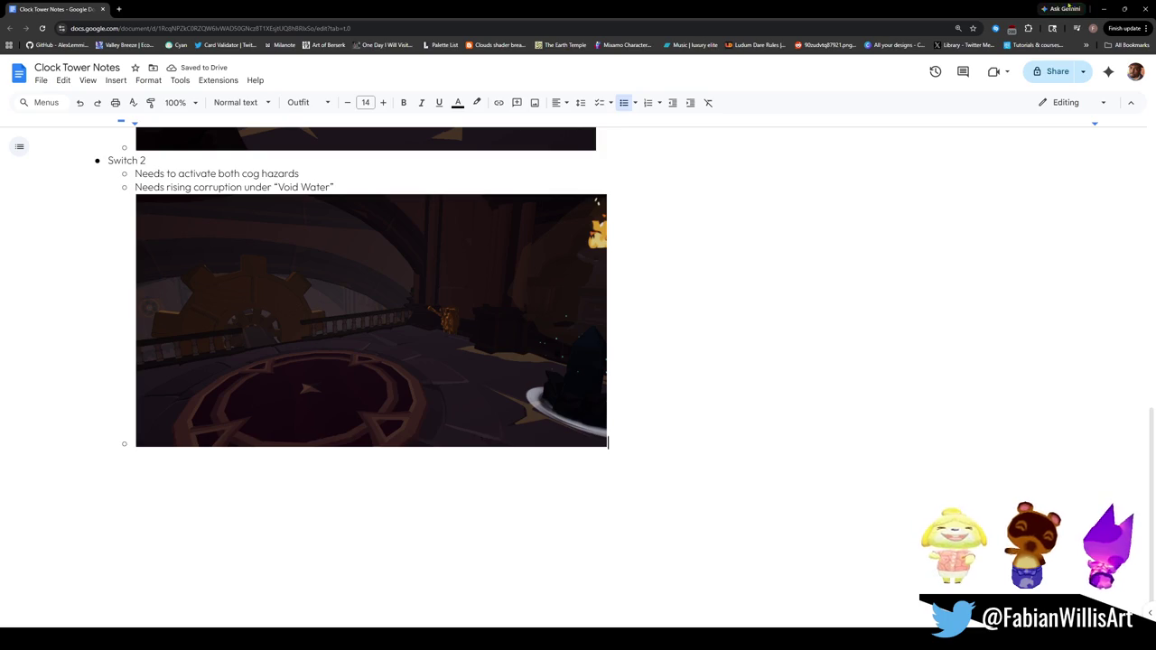
pyautogui.hotkey('alt', 'Tab')
pyautogui.moveTo(541, 298)
pyautogui.mouseDown()
pyautogui.moveTo(719, 317)
pyautogui.moveTo(674, 315)
pyautogui.moveTo(746, 299)
pyautogui.moveTo(654, 297)
pyautogui.moveTo(738, 315)
pyautogui.moveTo(704, 304)
pyautogui.moveTo(743, 304)
pyautogui.moveTo(622, 289)
pyautogui.moveTo(756, 351)
pyautogui.moveTo(792, 333)
pyautogui.moveTo(751, 322)
pyautogui.moveTo(760, 318)
pyautogui.mouseUp()
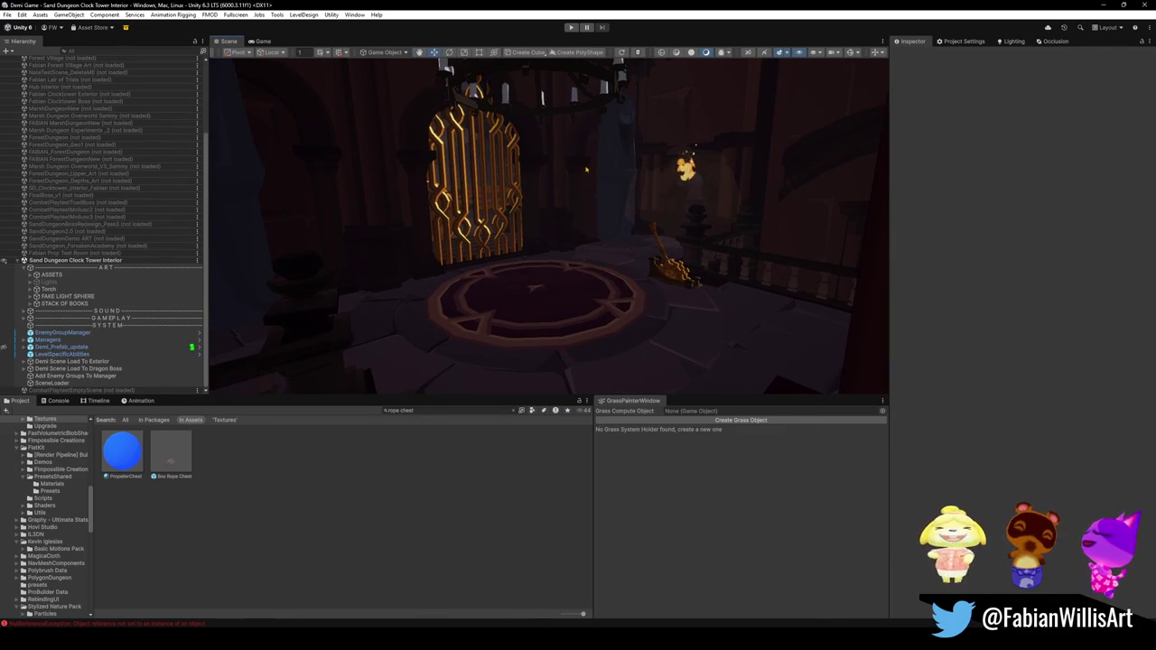
# Step: Snip the Scene view showing the golden gate and paste it into the notes
pyautogui.press('super+shift+s')
pyautogui.moveTo(224, 63)
pyautogui.mouseDown()
pyautogui.moveTo(857, 348)
pyautogui.moveTo(874, 397)
pyautogui.mouseUp()
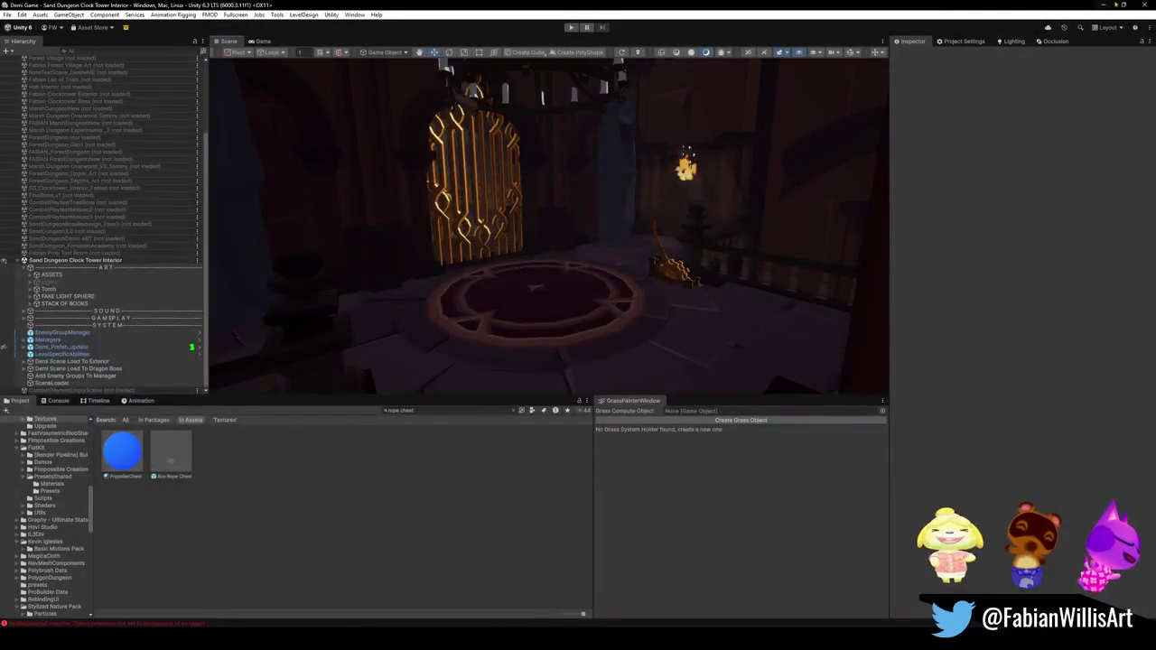
pyautogui.hotkey('alt', 'Tab')
pyautogui.hotkey('ctrl', 'v')
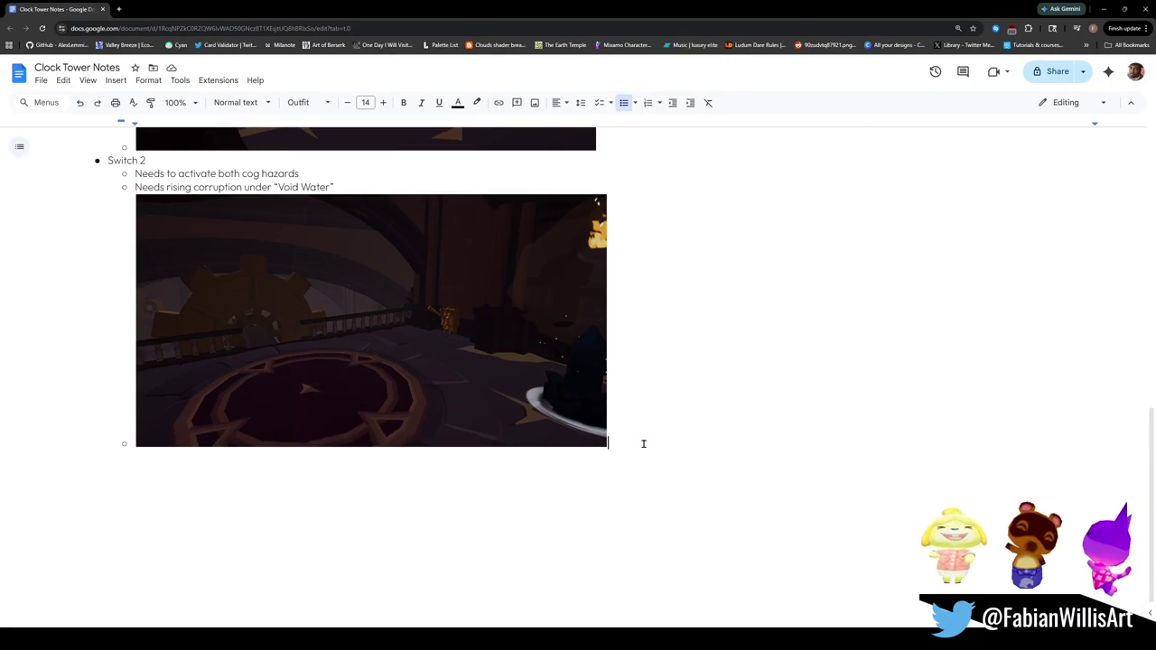
# Step: Add a top-level 'Switch 3' bullet with the golden gate screenshot shrunk to about two-thirds
pyautogui.press('Return')
pyautogui.hotkey('shift', 'Tab')
pyautogui.write('Switch 3')
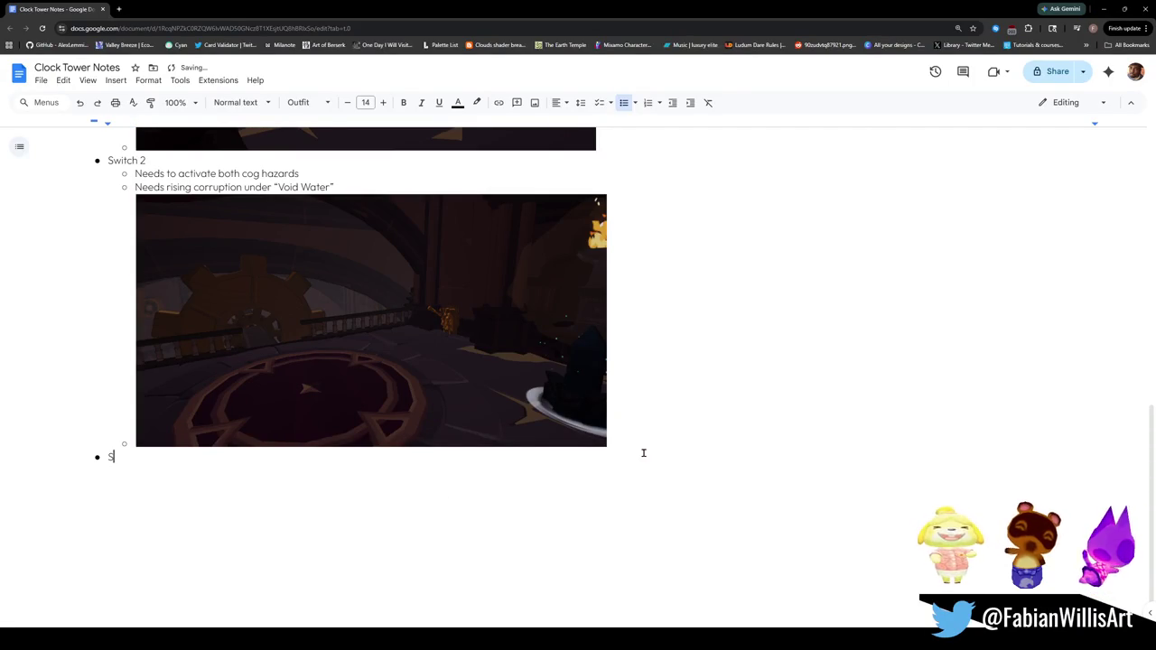
pyautogui.press('Return')
pyautogui.press('Tab')
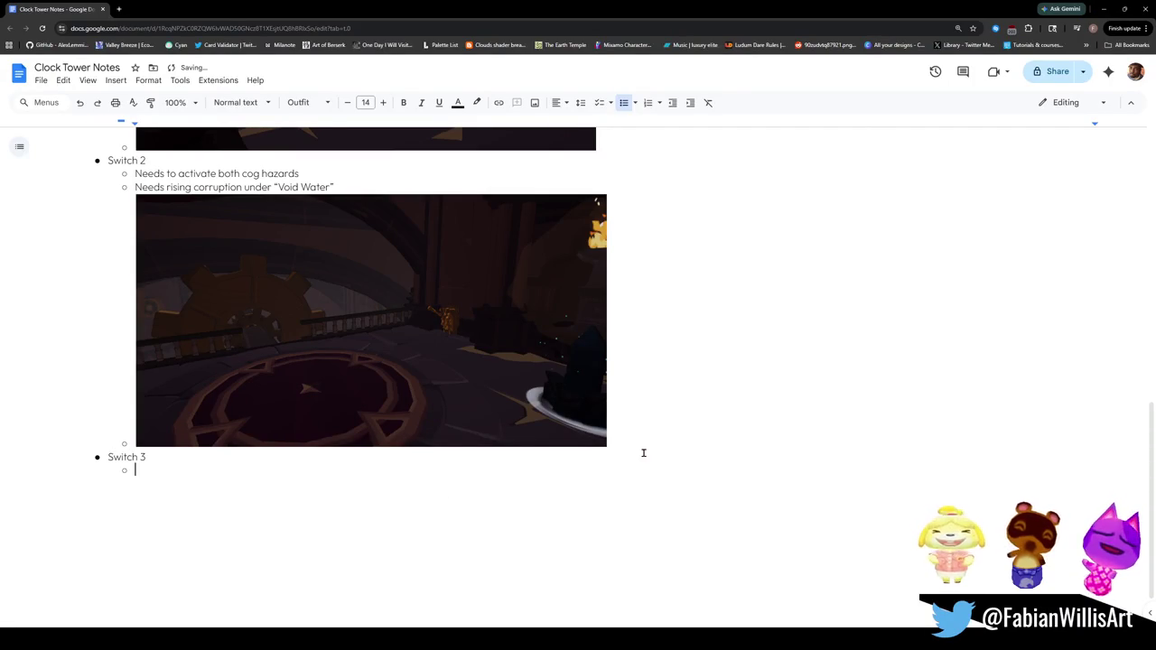
pyautogui.hotkey('ctrl', 'v')
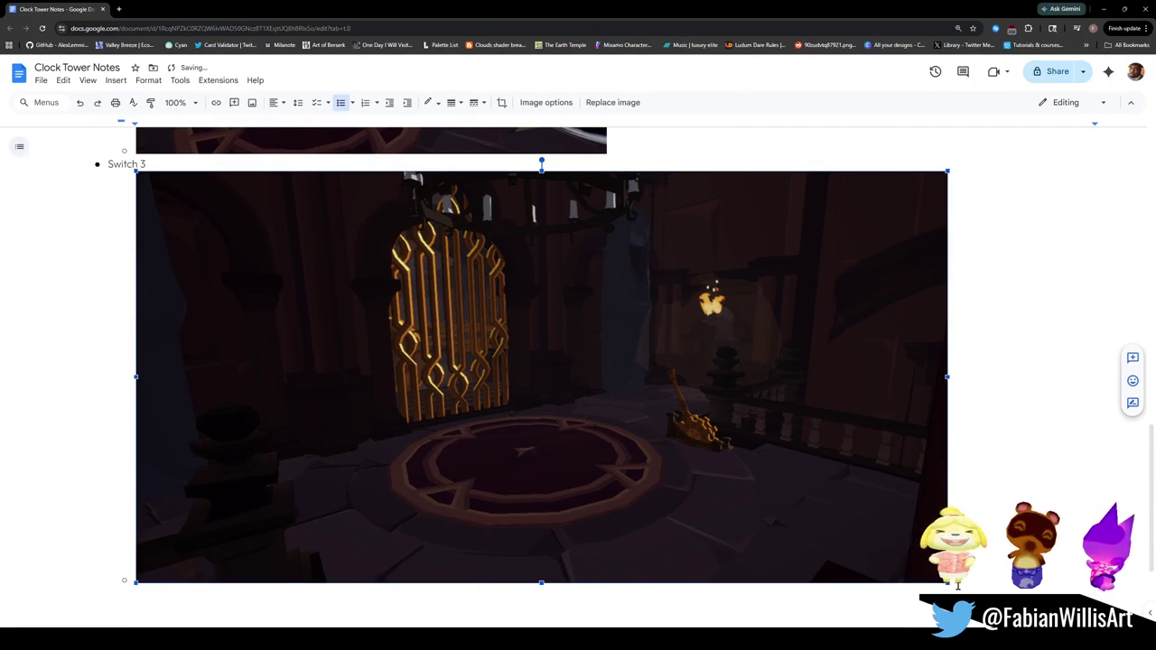
pyautogui.moveTo(946, 585); pyautogui.dragTo(650, 431)
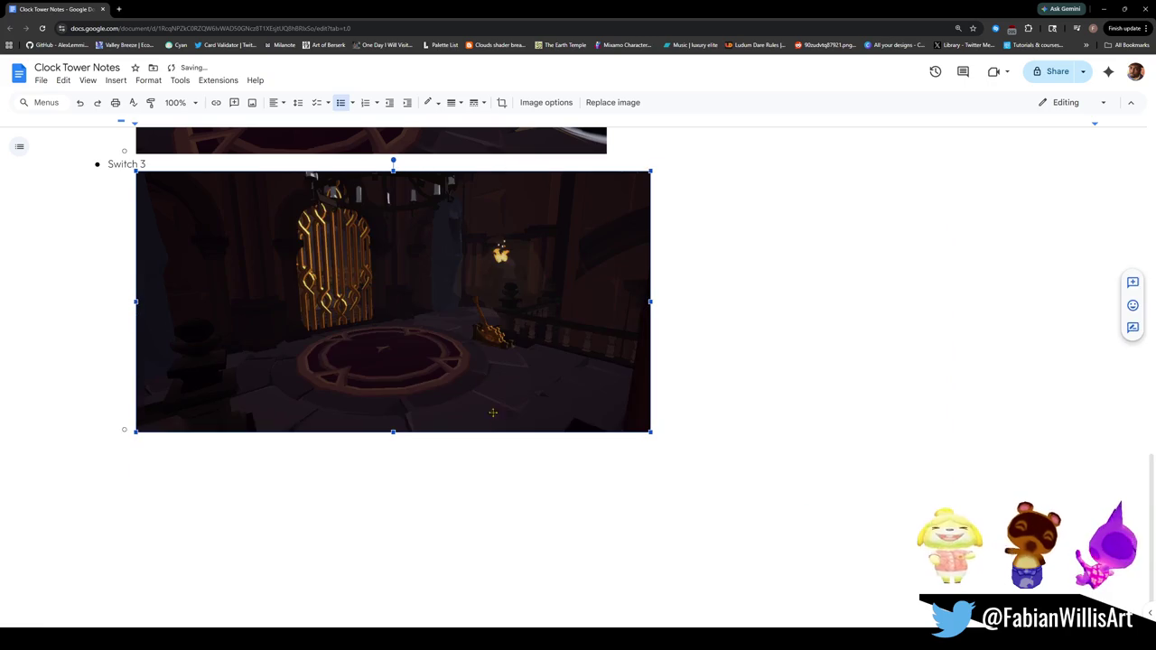
# Step: Add Switch 3 sub-bullets 'Needs to lift golden gate' and 'Needs rising corruption', plus an empty one
pyautogui.click(220, 164)
pyautogui.press('Return')
pyautogui.press('Tab')
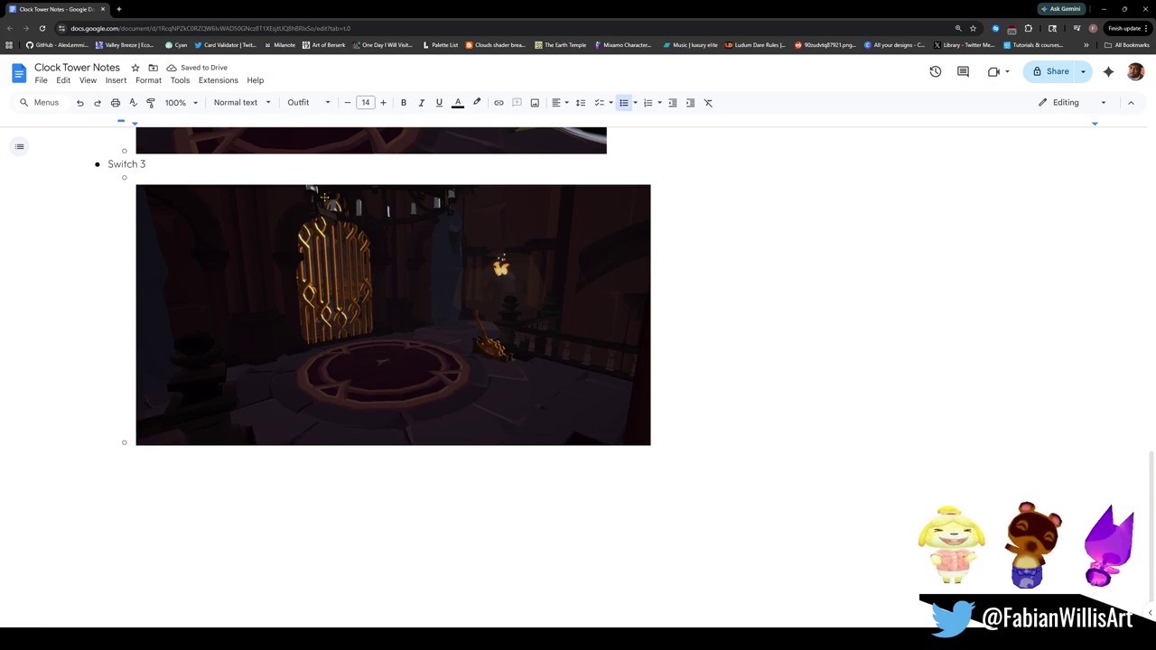
pyautogui.write('Needs to')
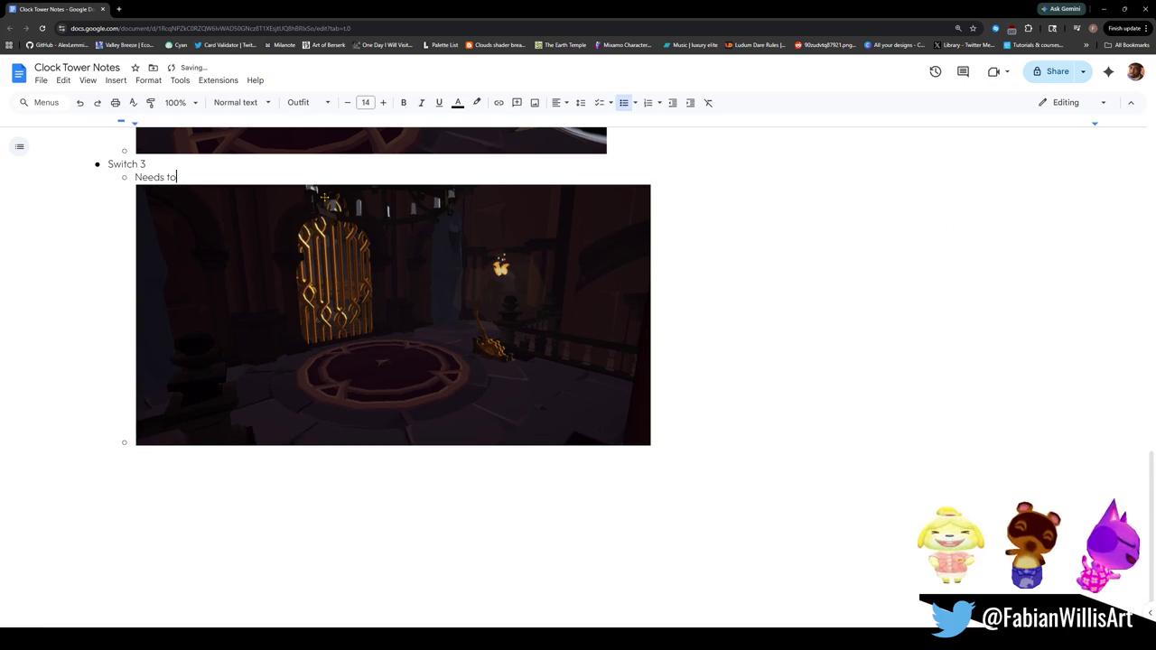
pyautogui.write(' lift ')
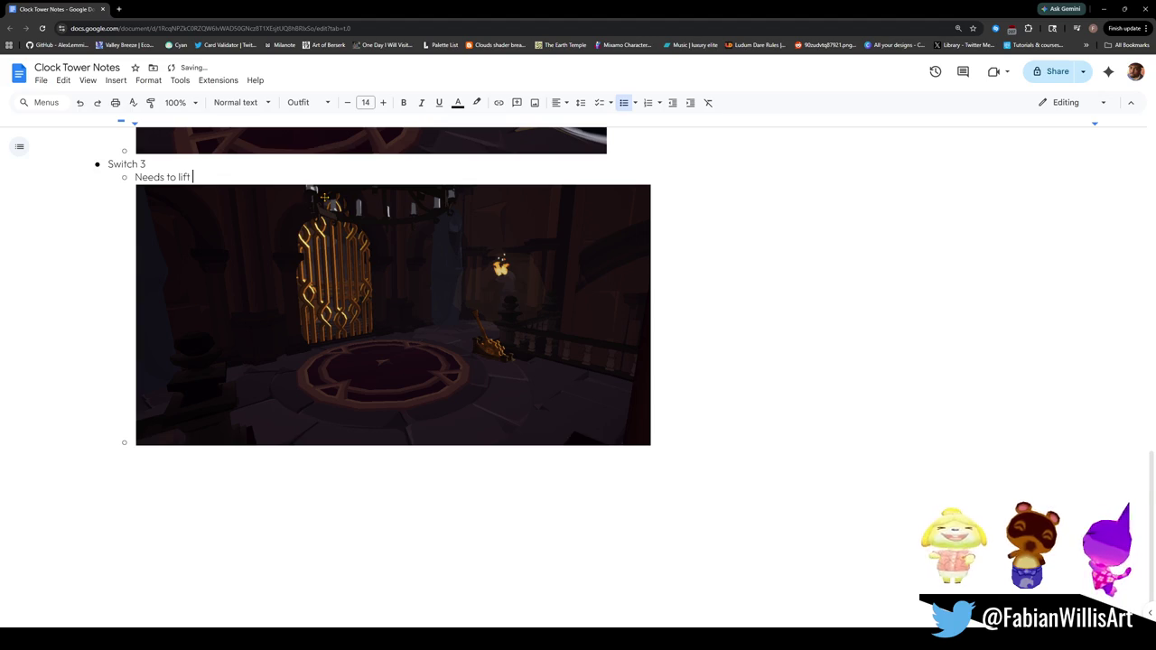
pyautogui.write('golden')
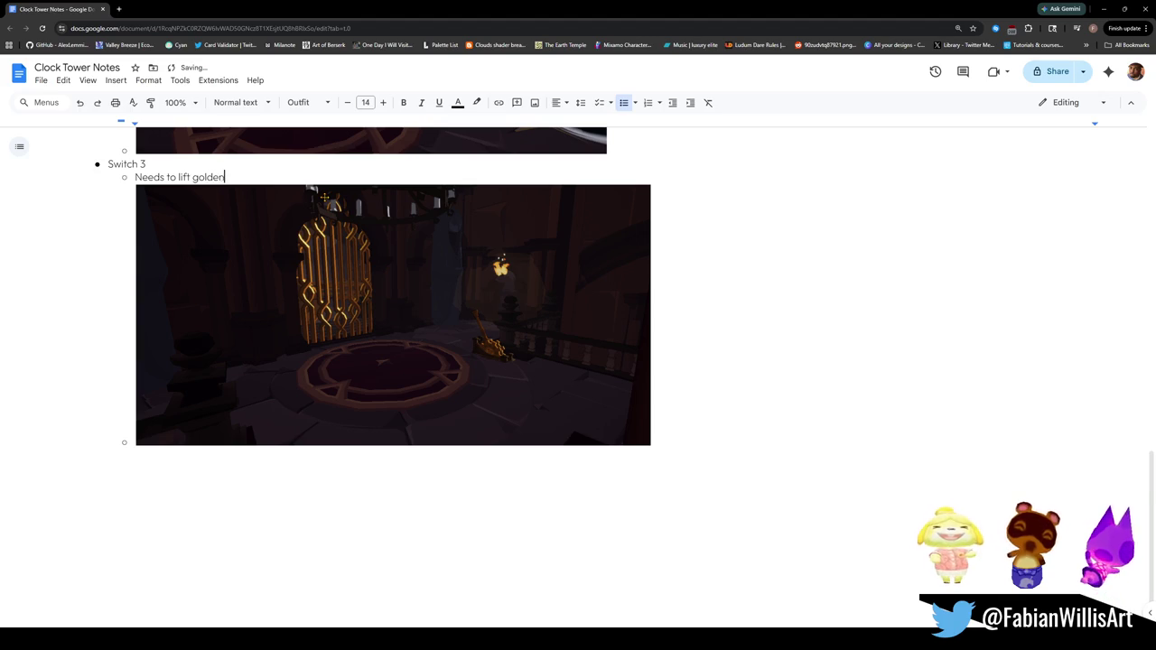
pyautogui.write(' gate')
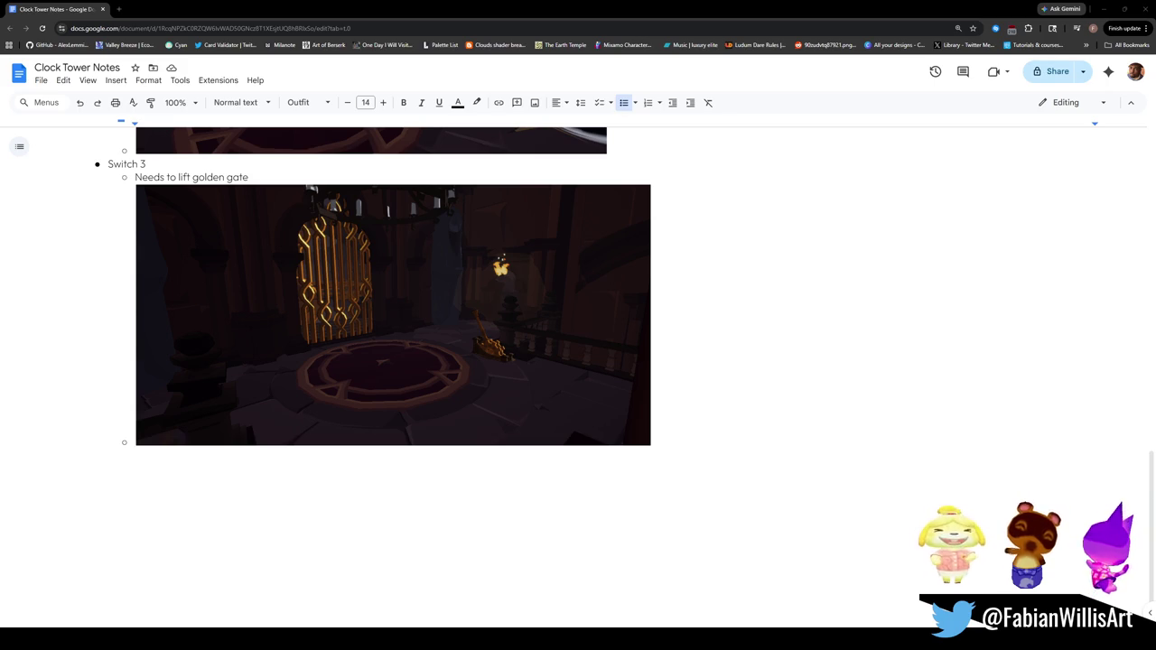
pyautogui.click(310, 186)
pyautogui.click(309, 176)
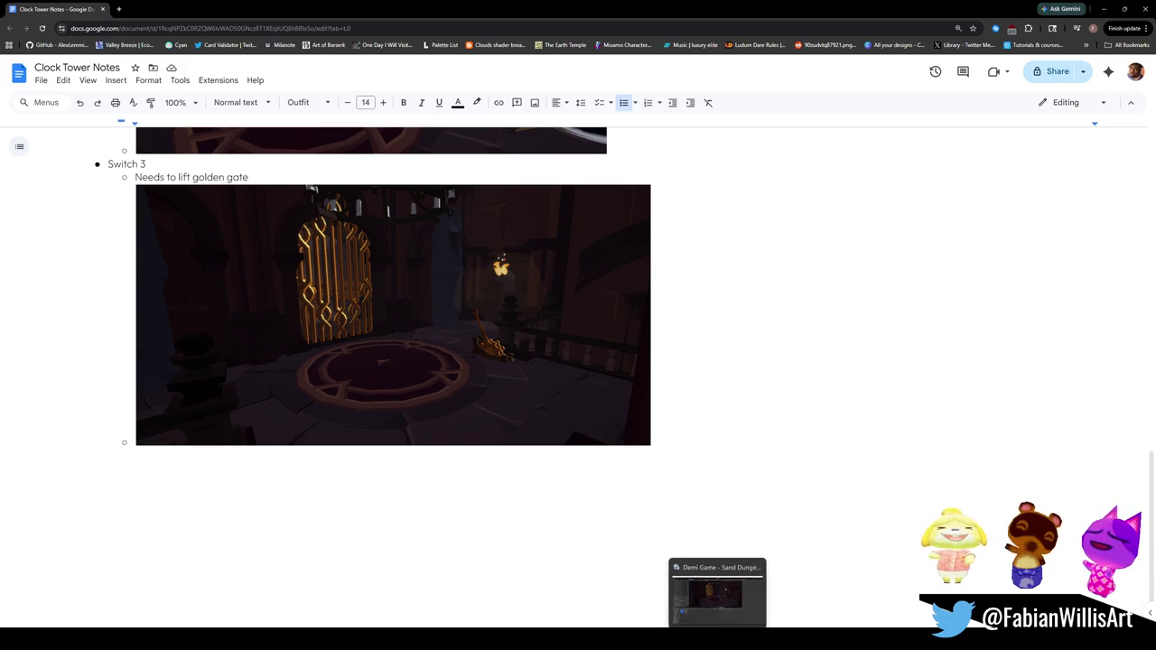
pyautogui.press('Return')
pyautogui.write('Needs rising corruption')
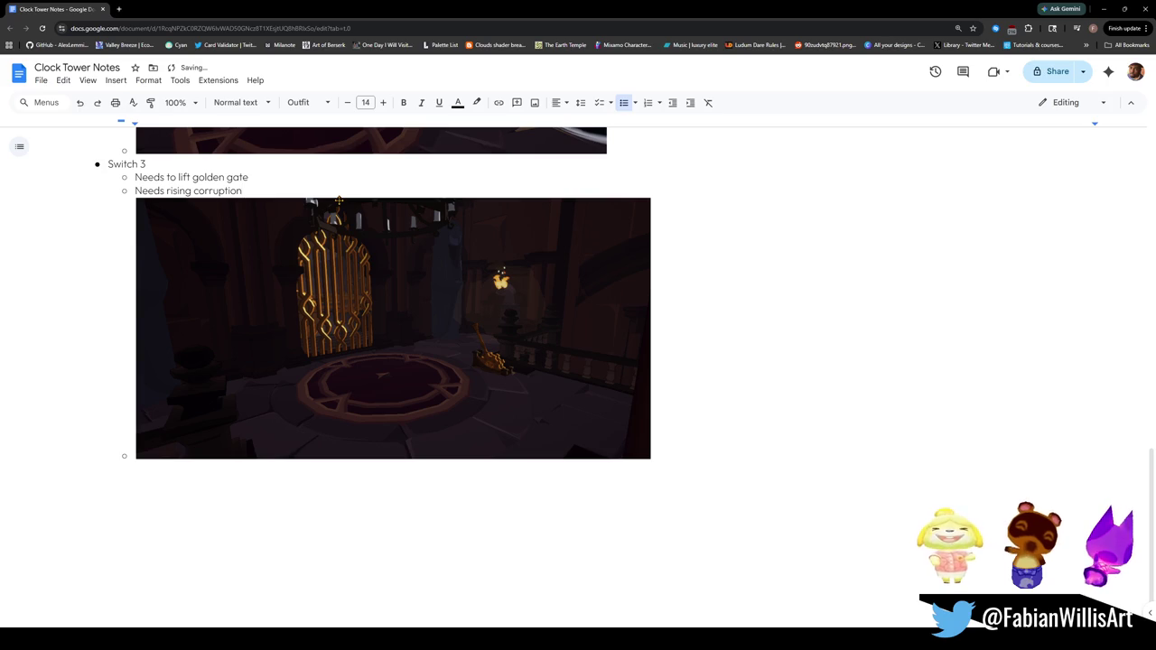
pyautogui.press('Return')
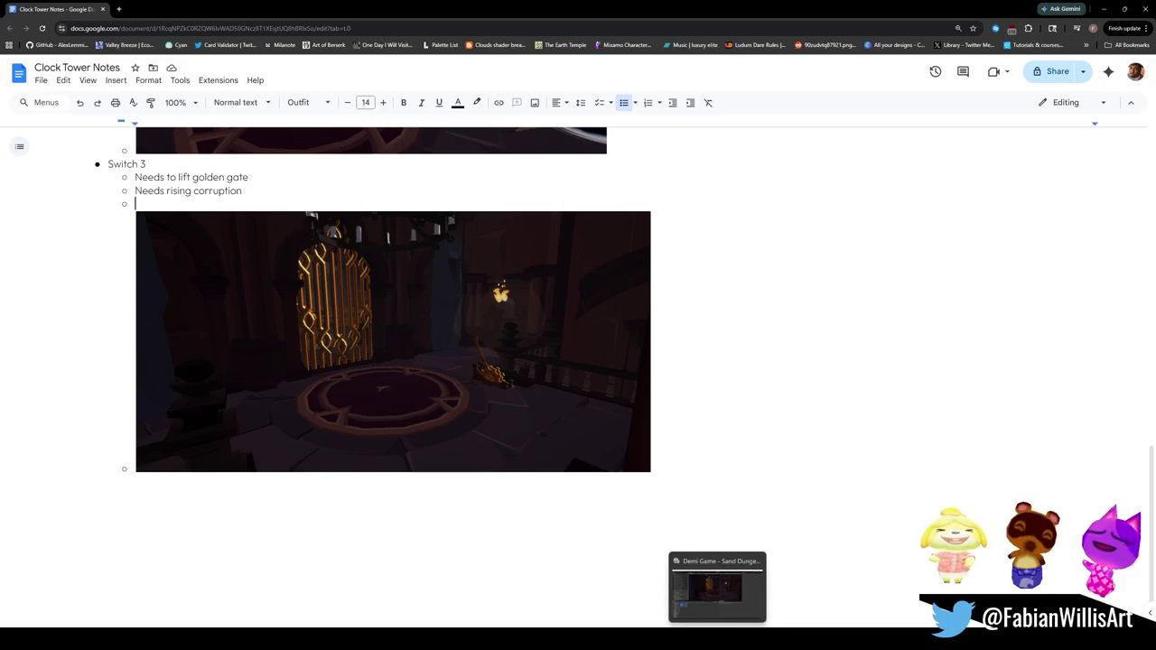
pyautogui.click(718, 585)
# Step: Fly the Scene camera through the golden door past the gears and pendulum rods toward the lit windows
pyautogui.press('w')
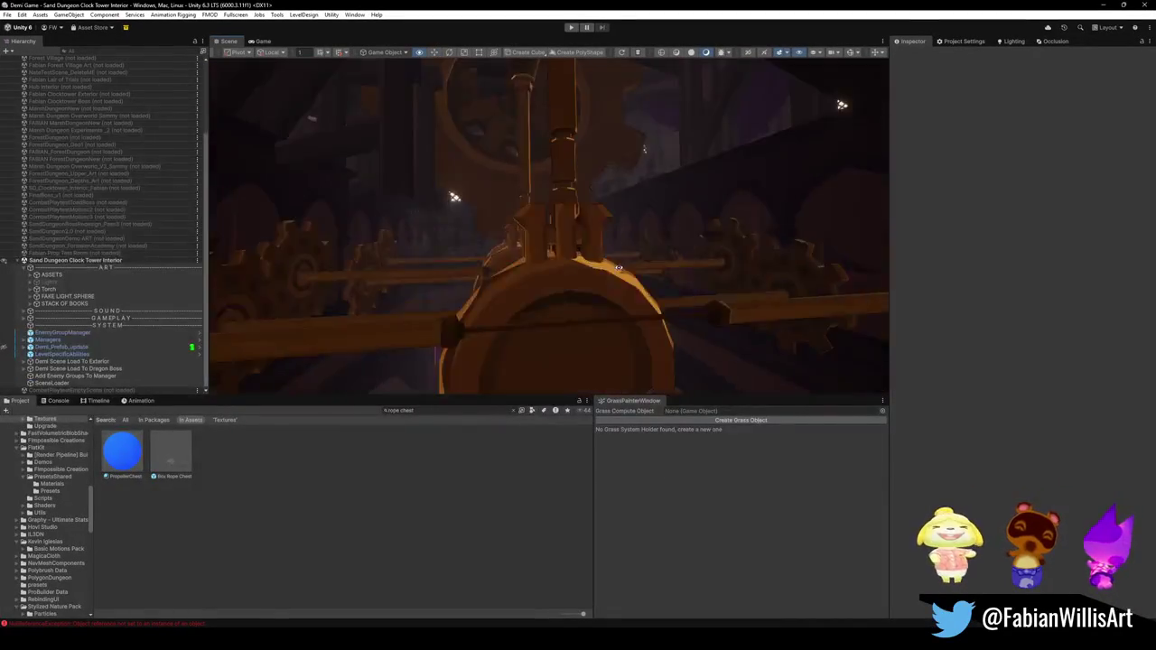
pyautogui.press('w')
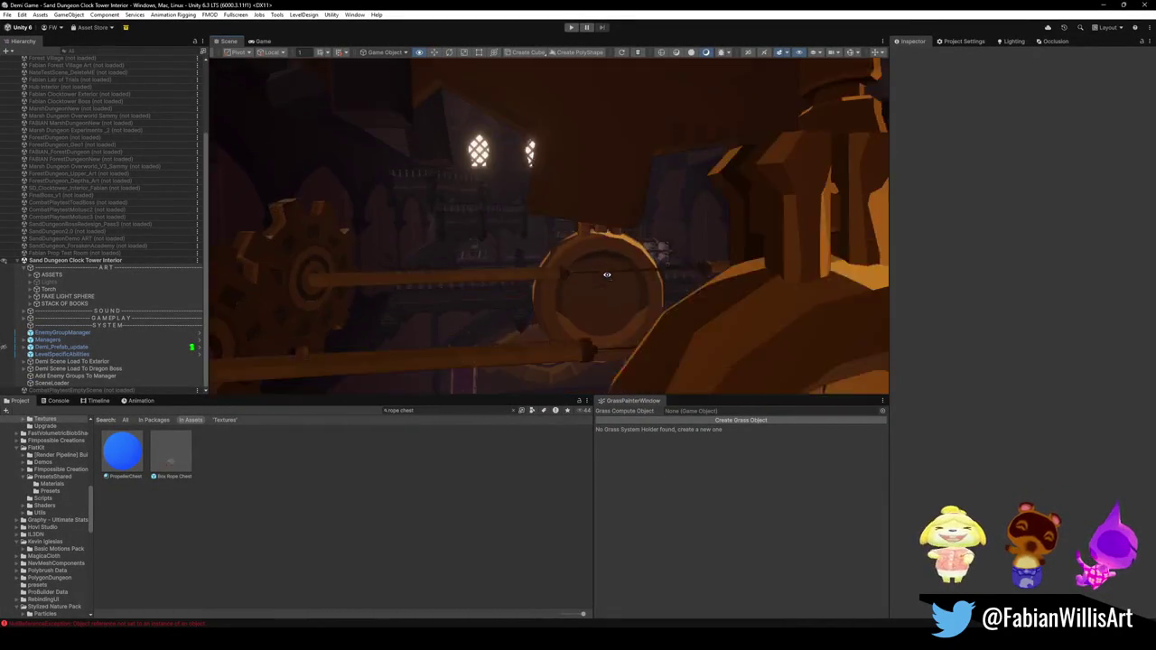
pyautogui.press('w')
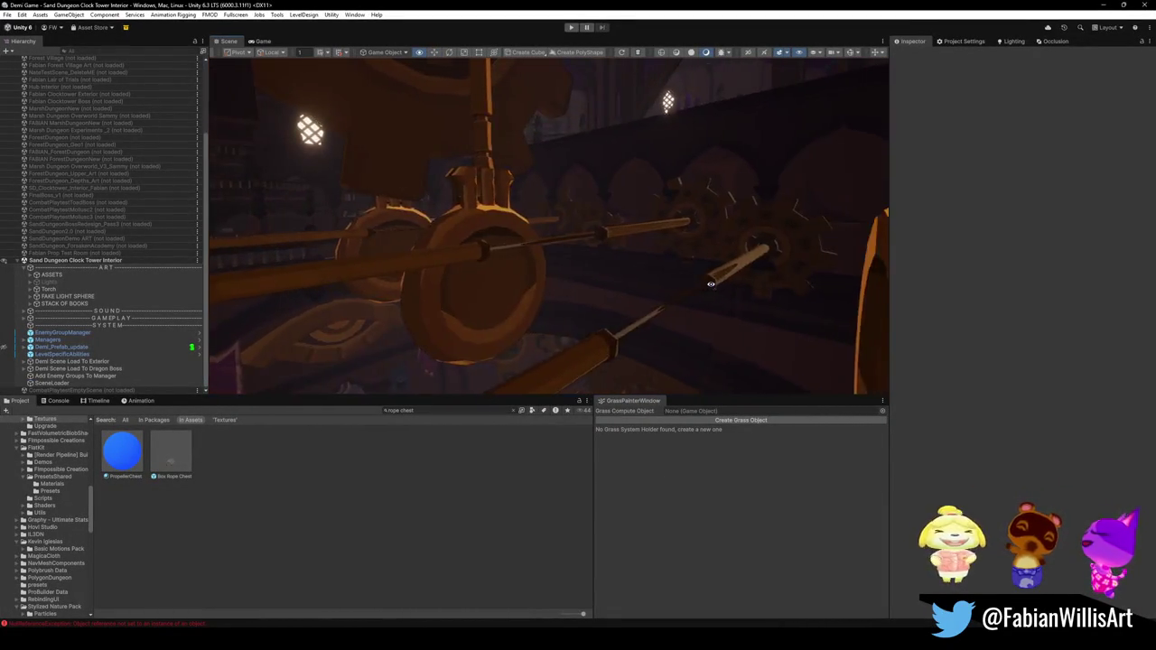
pyautogui.press('w')
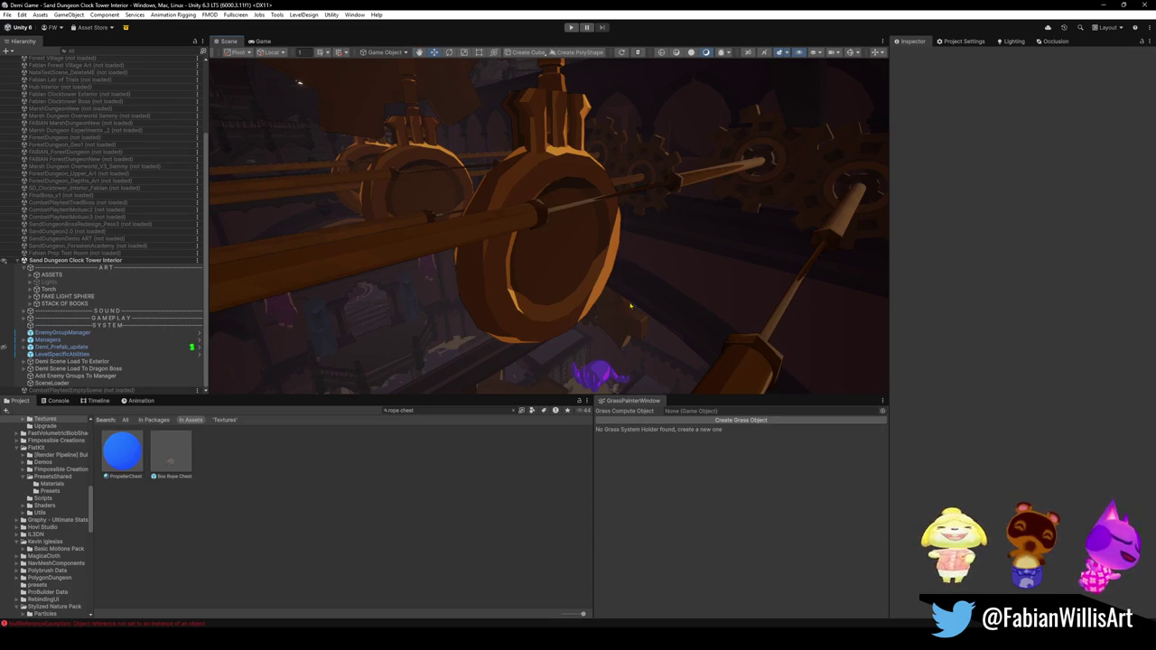
pyautogui.press('w')
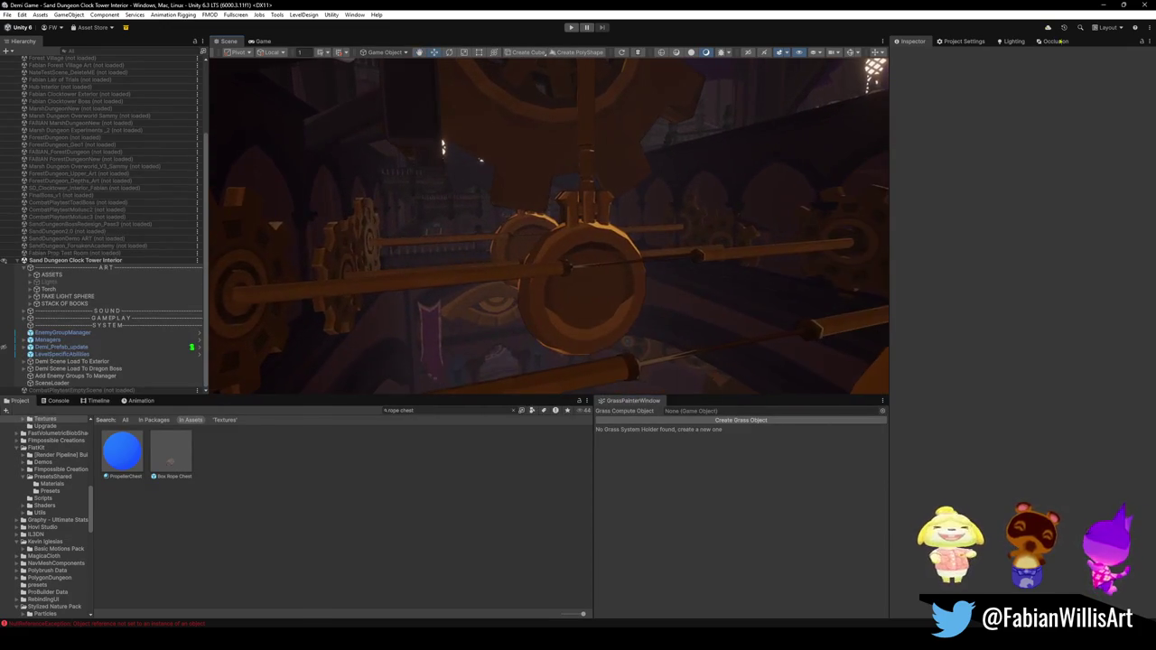
pyautogui.hotkey('alt', 'Tab')
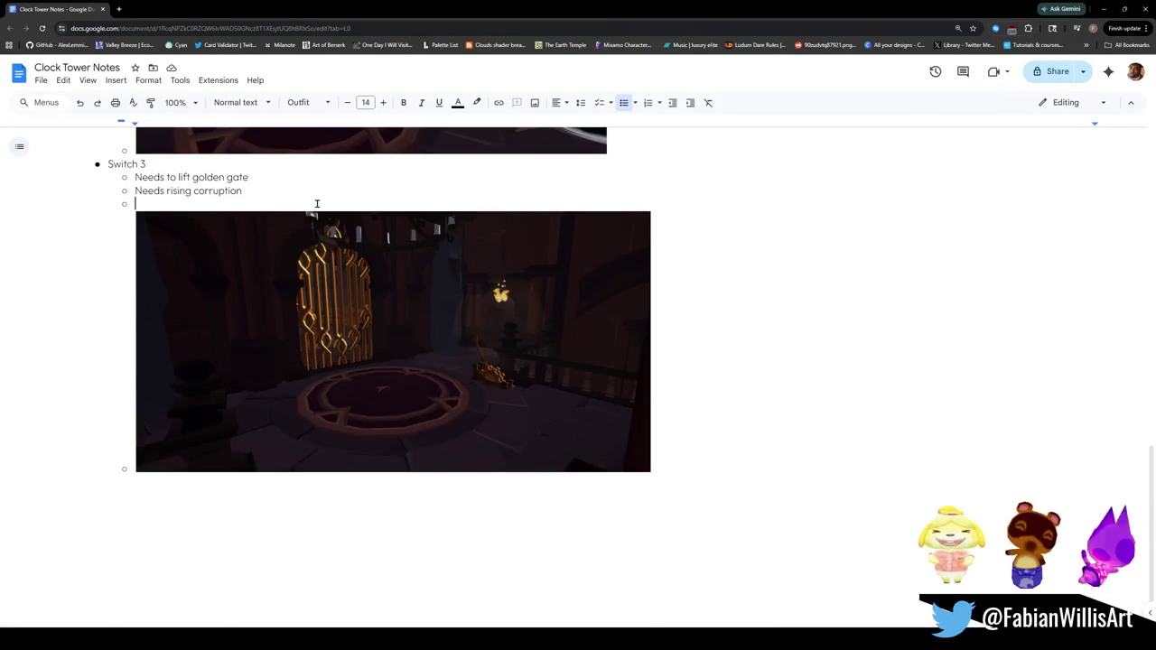
# Step: Orbit the Unity Scene view to a front-on look at the gears, then return to the notes
pyautogui.scroll(6, 345, 199)
pyautogui.scroll(-2, 736, 616)
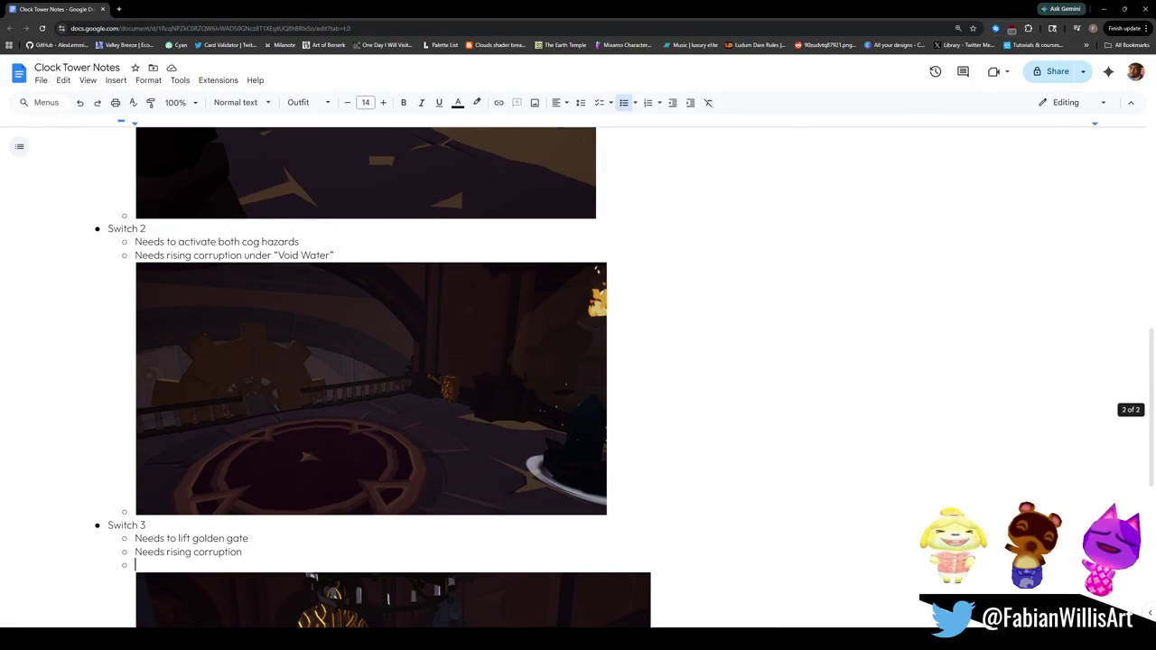
pyautogui.click(736, 607)
pyautogui.moveTo(656, 250)
pyautogui.mouseDown()
pyautogui.moveTo(701, 266)
pyautogui.moveTo(542, 225)
pyautogui.moveTo(353, 154)
pyautogui.moveTo(503, 199)
pyautogui.mouseUp()
pyautogui.scroll(-3, 503, 199)
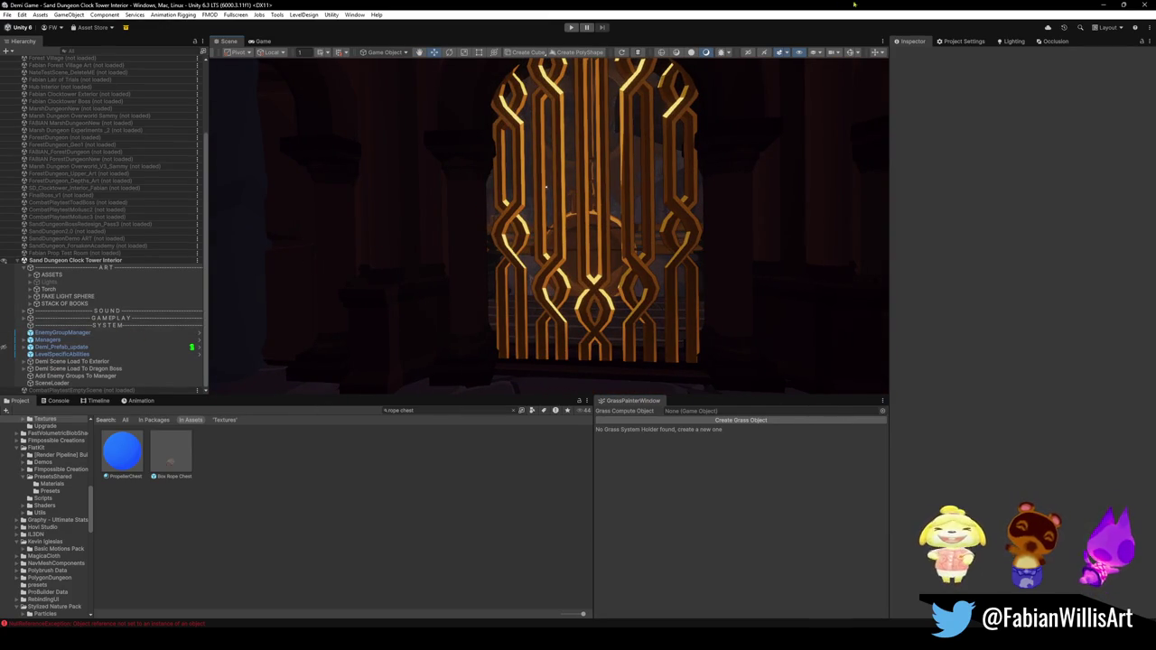
pyautogui.click(1103, 5)
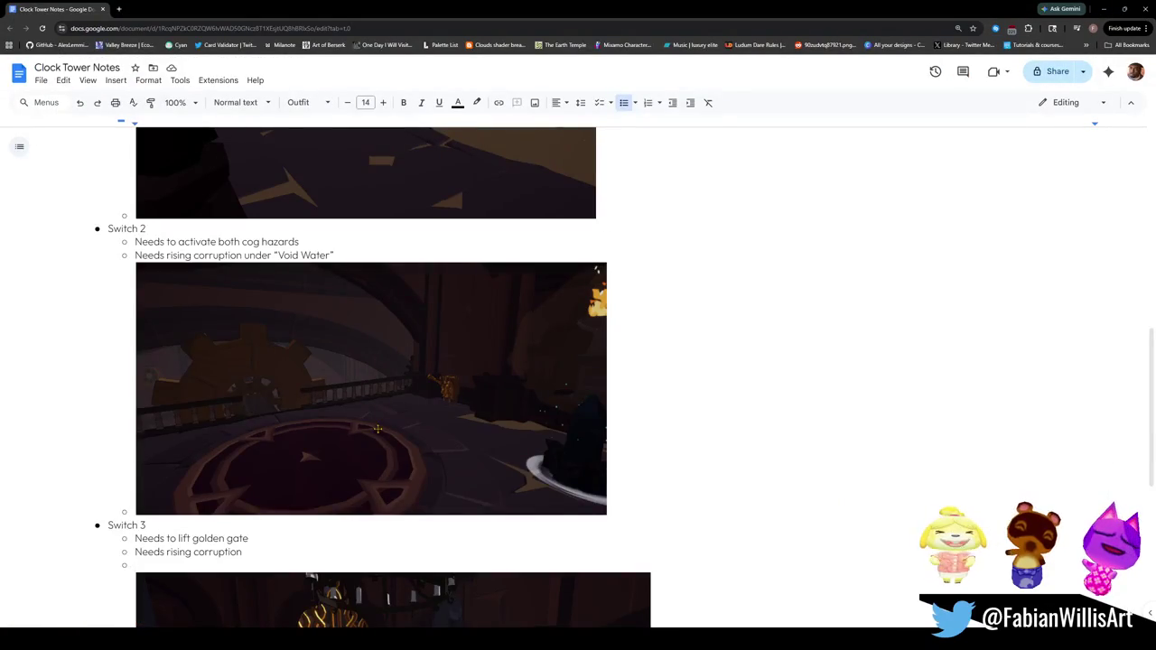
# Step: Type 'Makes pendulum hazards begin to swing' in the empty Switch 3 sub-bullet
pyautogui.scroll(-1, 578, 379)
pyautogui.write('Makes pend')
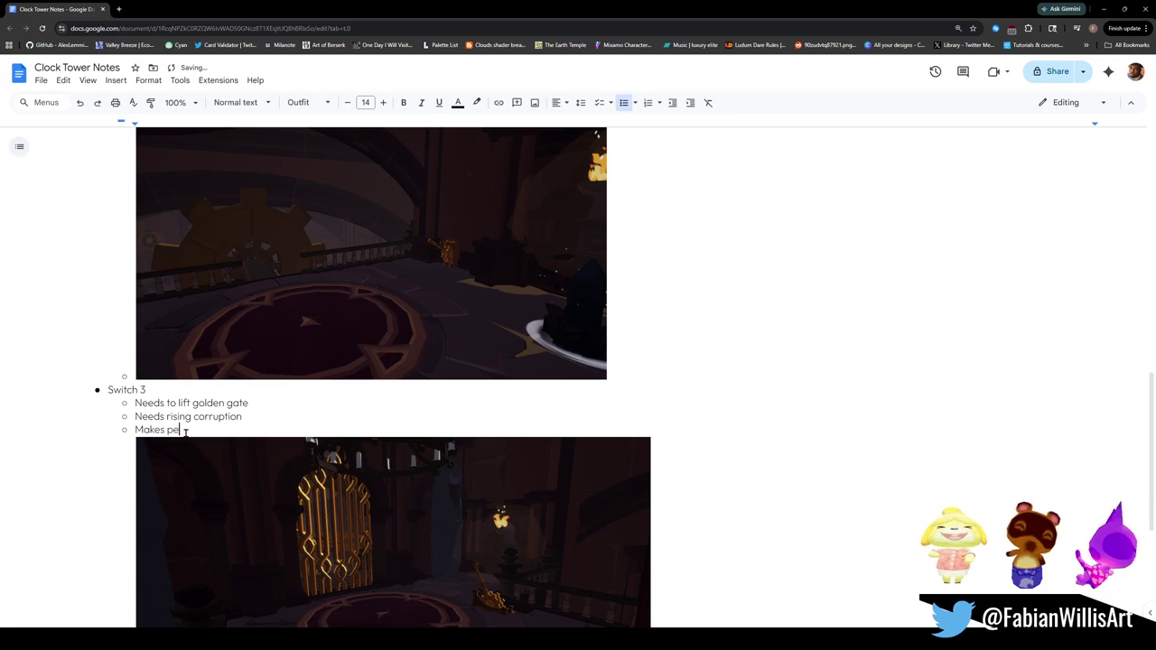
pyautogui.write('ulu')
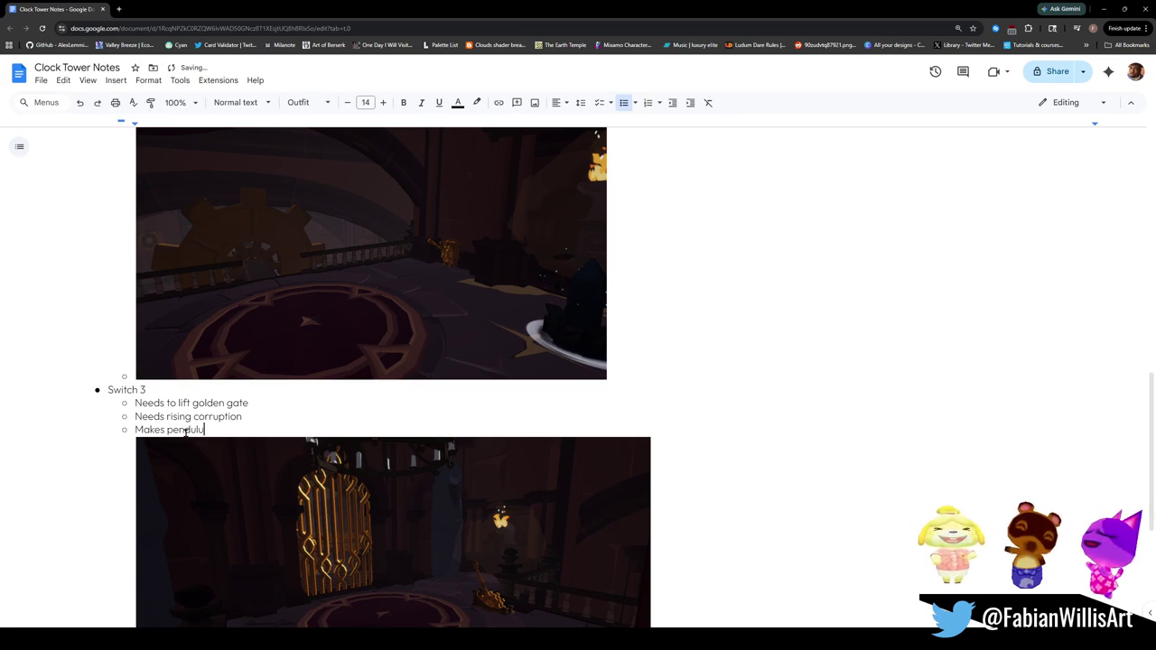
pyautogui.write('m hazards ')
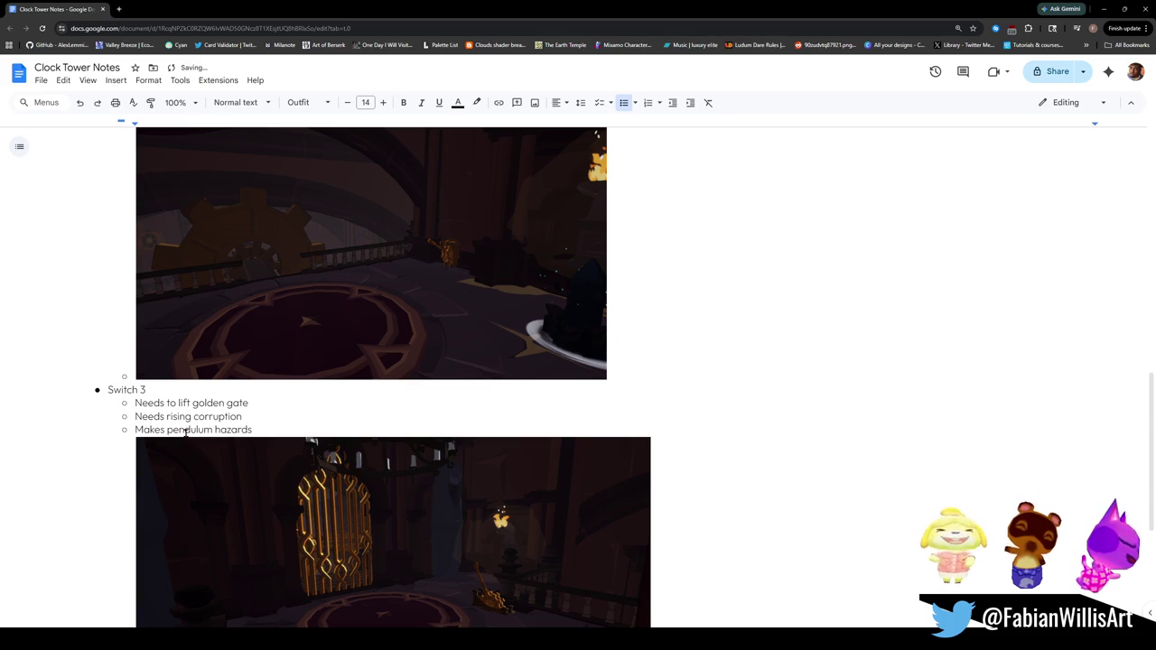
pyautogui.write('movew')
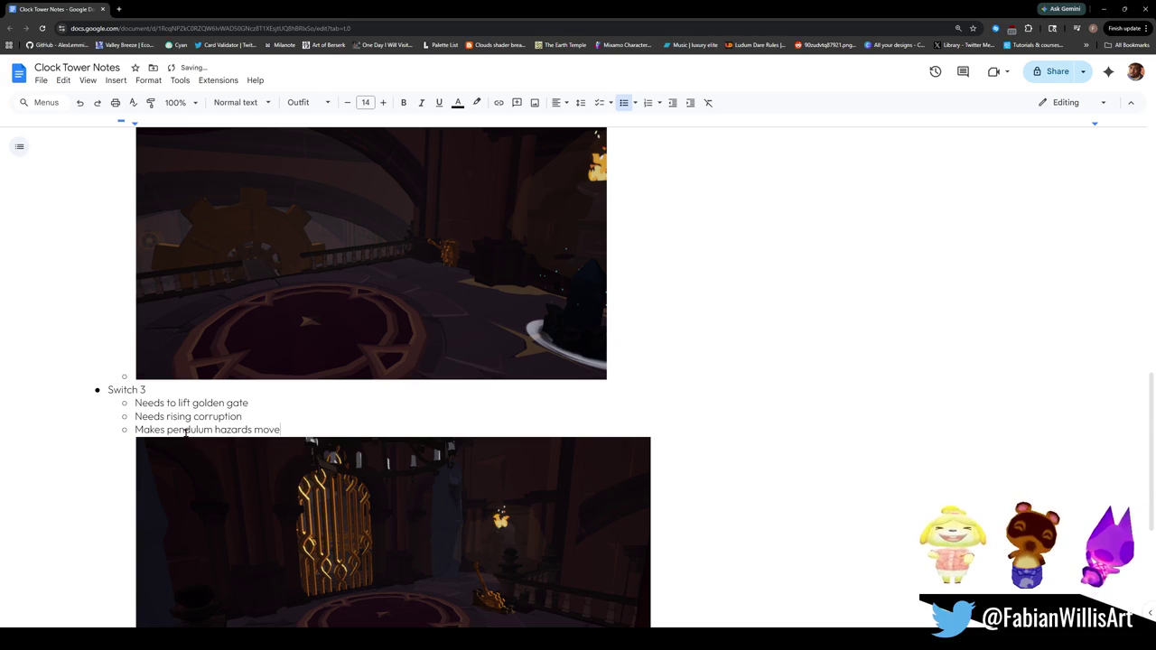
pyautogui.press('BackSpace')
pyautogui.press('BackSpace')
pyautogui.press('BackSpace')
pyautogui.write('b')
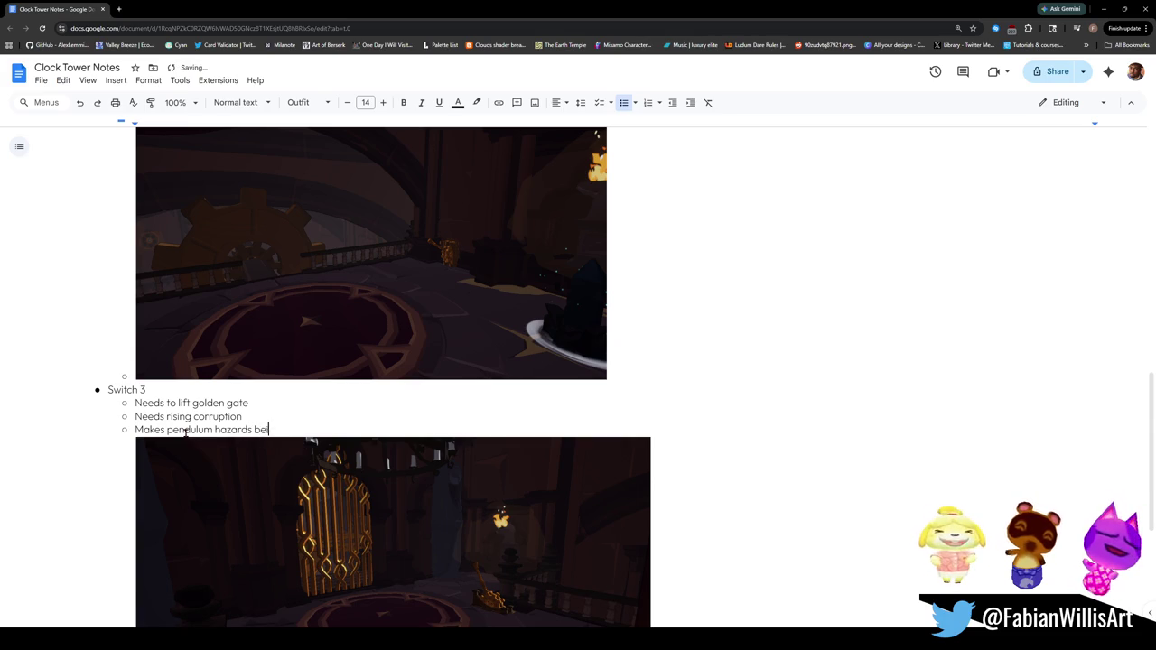
pyautogui.write('gin to sw')
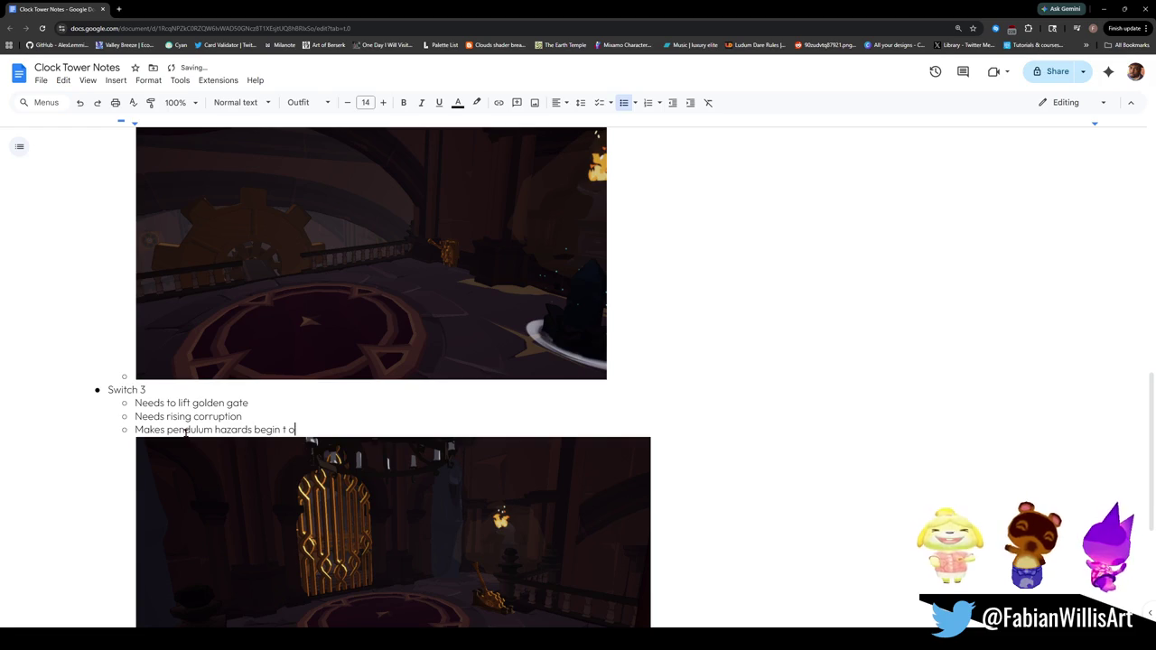
pyautogui.press('BackSpace')
pyautogui.press('BackSpace')
pyautogui.write('swing')
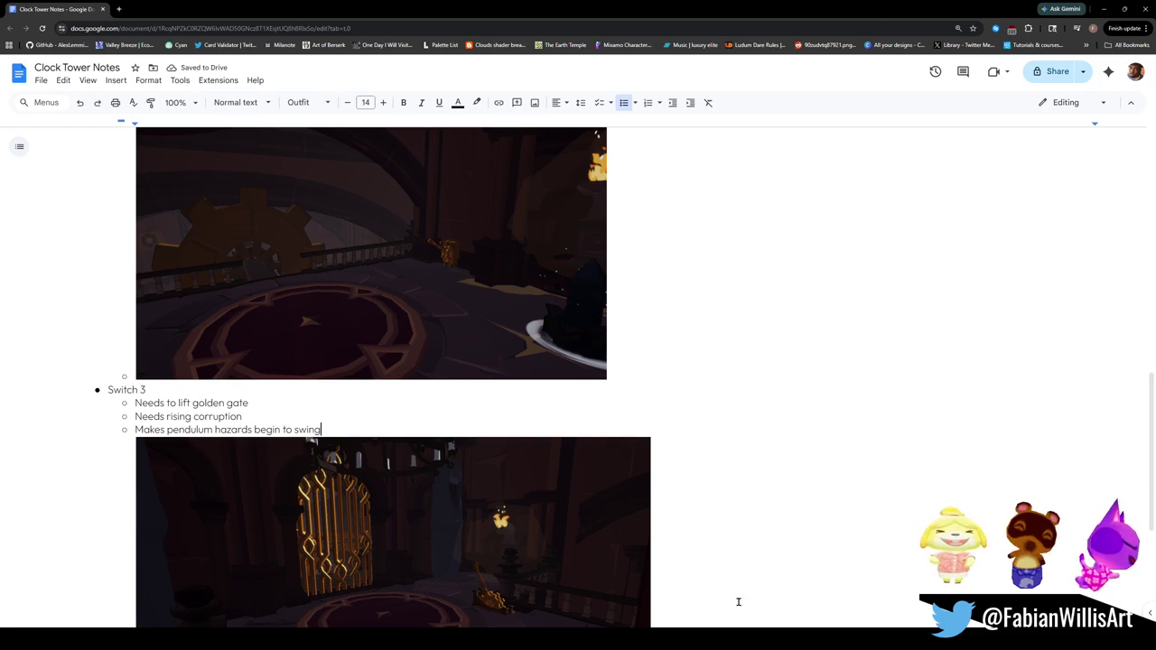
pyautogui.moveTo(717, 641)
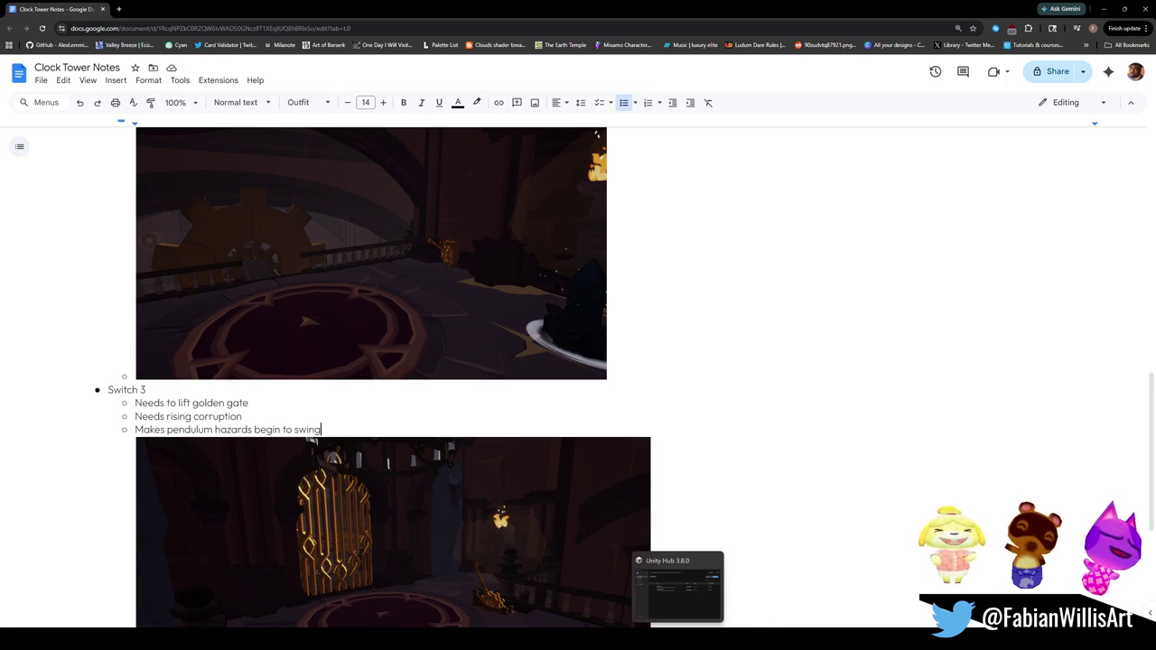
pyautogui.moveTo(558, 641)
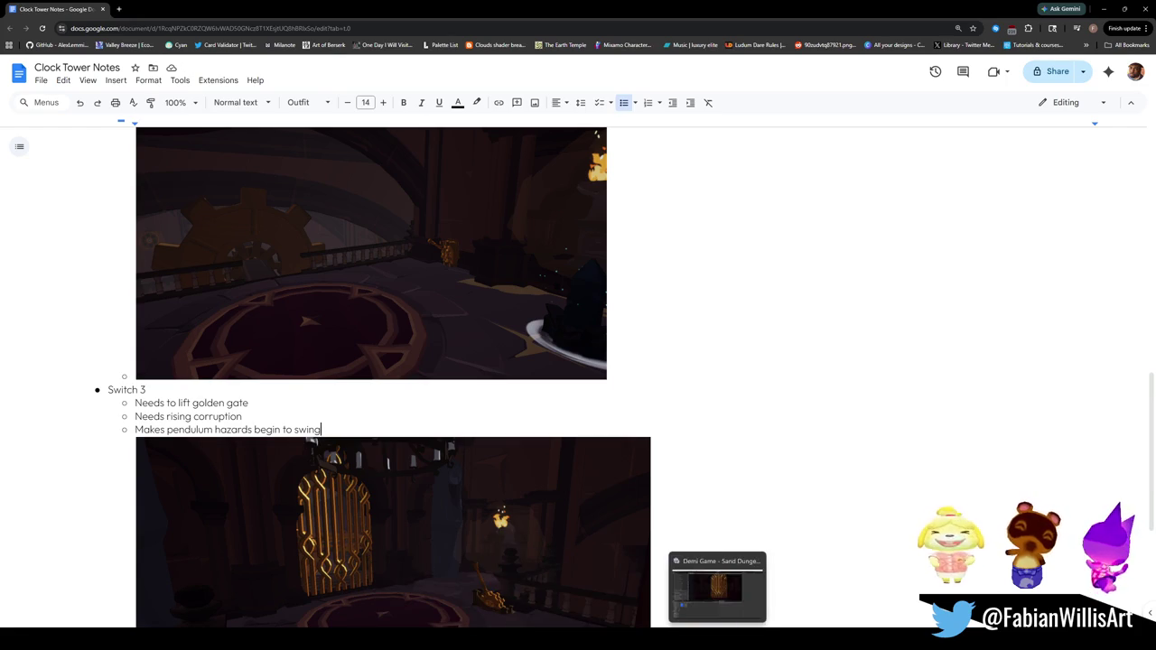
pyautogui.click(717, 587)
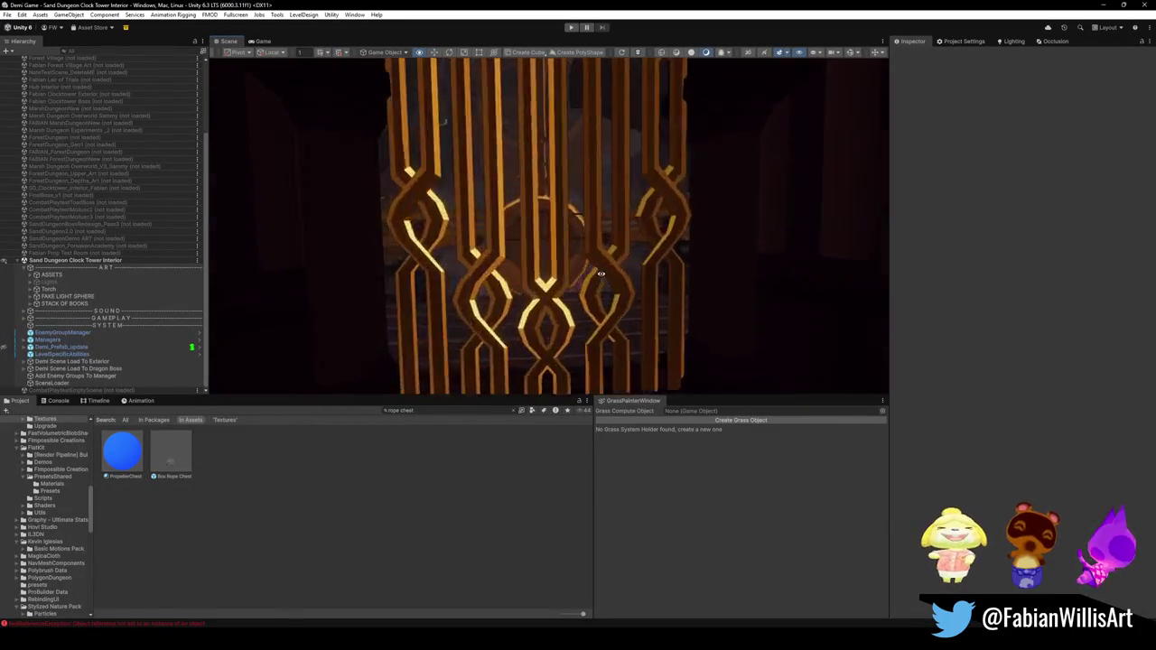
# Step: Orbit to the bookshelves and cart beneath the lit windows and capture that view
pyautogui.moveTo(600, 274)
pyautogui.mouseDown()
pyautogui.moveTo(652, 280)
pyautogui.moveTo(526, 279)
pyautogui.moveTo(550, 271)
pyautogui.moveTo(623, 335)
pyautogui.moveTo(660, 292)
pyautogui.moveTo(656, 320)
pyautogui.moveTo(677, 348)
pyautogui.moveTo(663, 333)
pyautogui.moveTo(675, 333)
pyautogui.mouseUp()
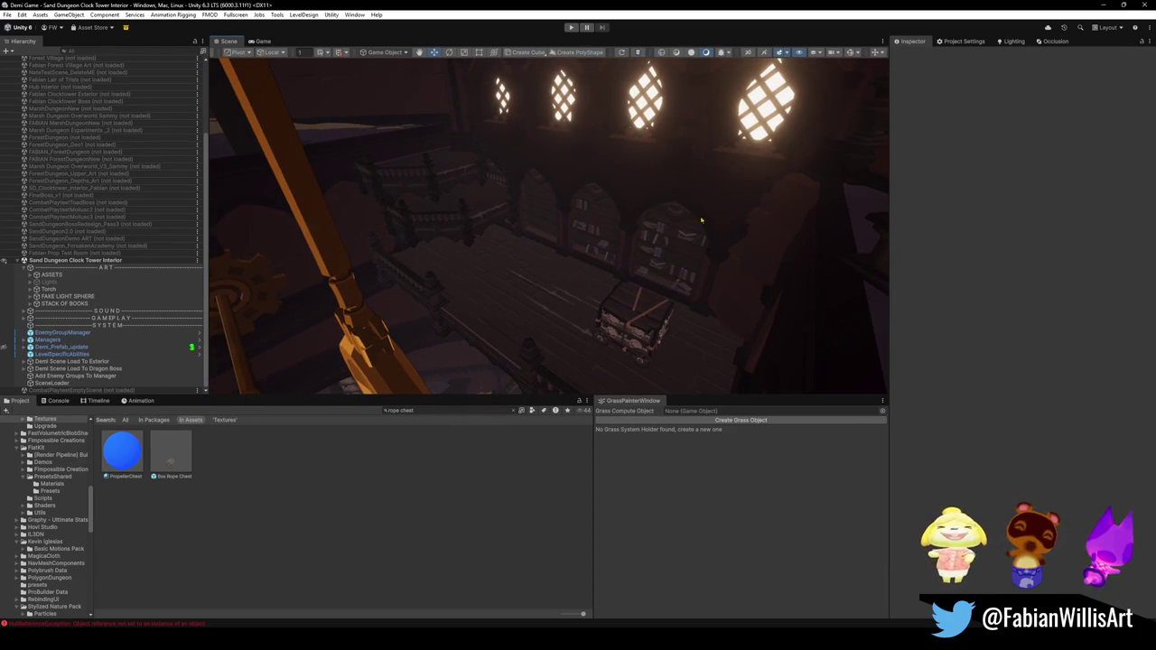
pyautogui.moveTo(632, 400)
pyautogui.mouseDown()
pyautogui.moveTo(377, 129)
pyautogui.moveTo(542, 226)
pyautogui.moveTo(786, 416)
pyautogui.moveTo(712, 620)
pyautogui.mouseUp()
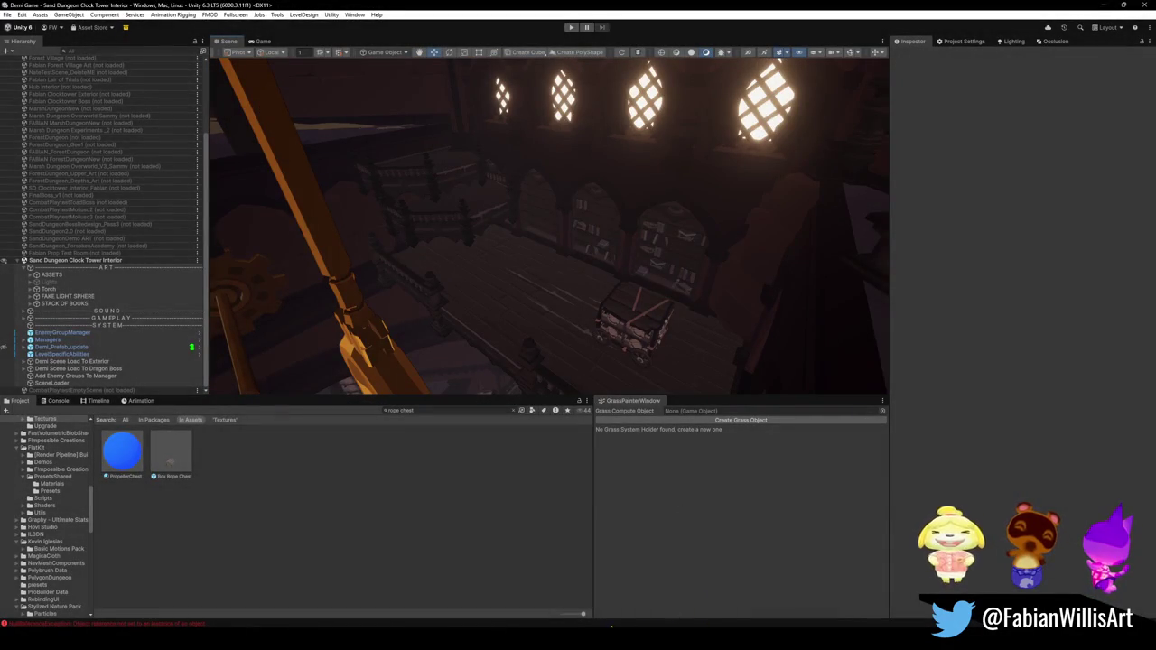
pyautogui.click(564, 597)
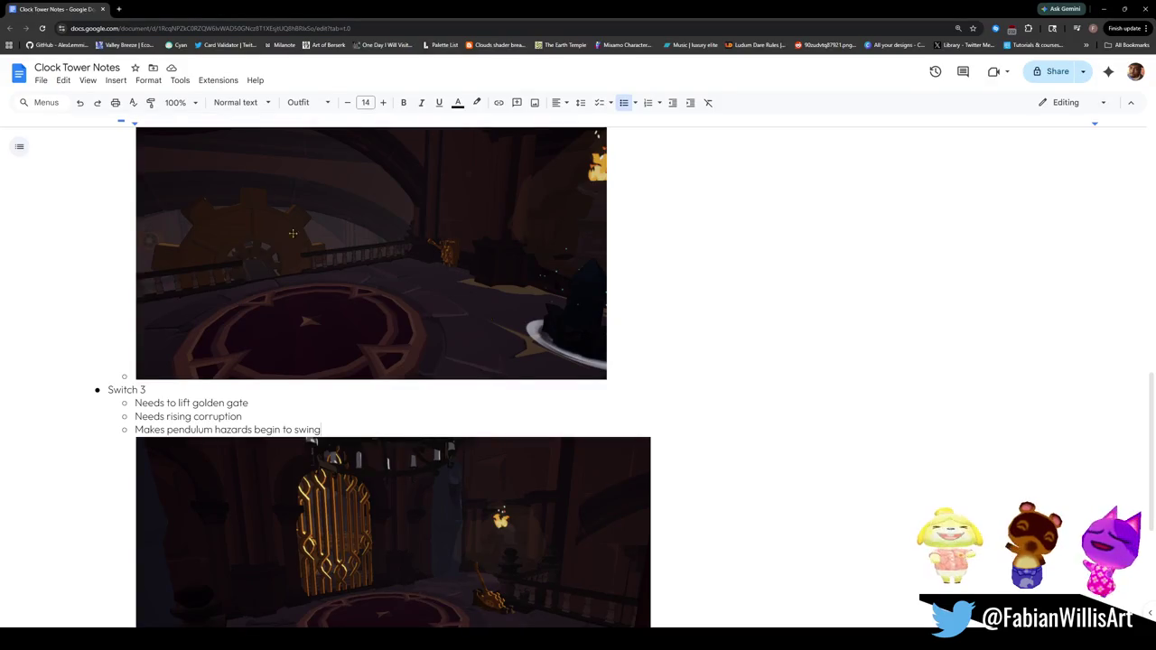
# Step: Paste the bookshelf-and-cart screenshot under the Wind Carts image and shrink it to match
pyautogui.scroll(7, 275, 407)
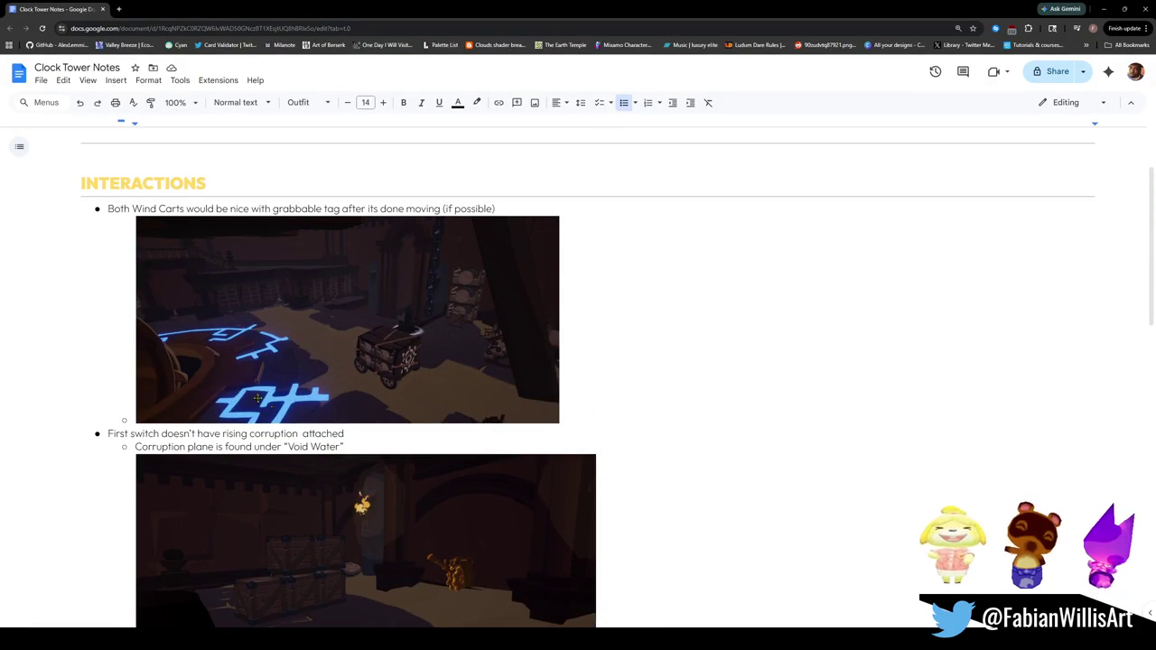
pyautogui.click(686, 426)
pyautogui.hotkey('ctrl', 'v')
pyautogui.click(598, 376)
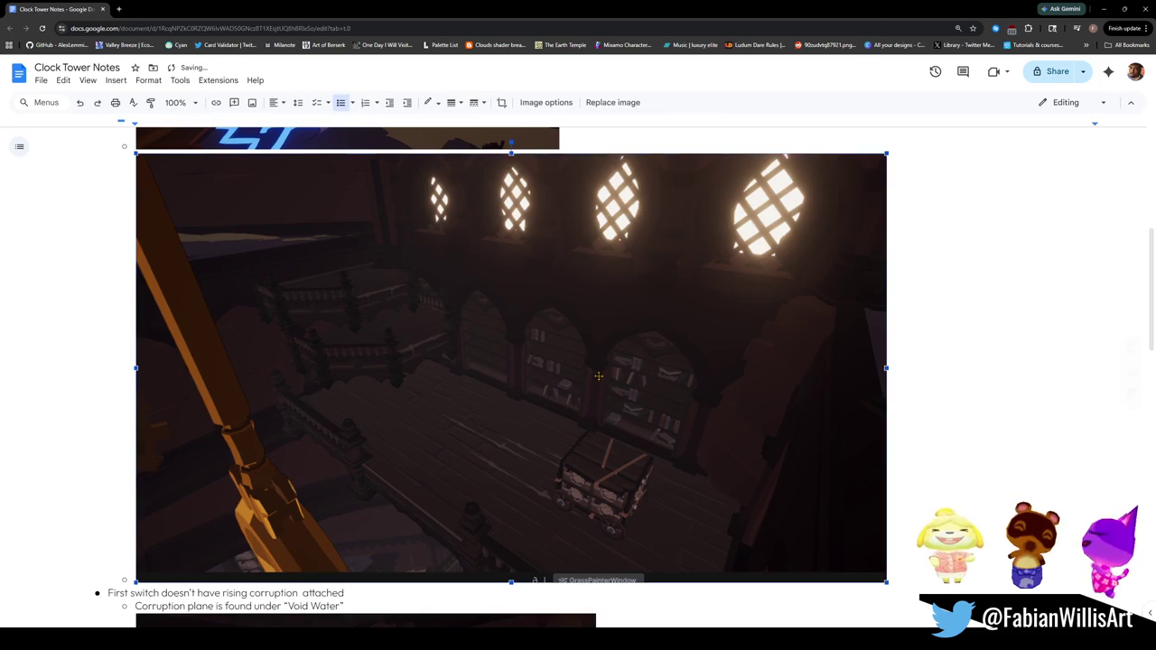
pyautogui.moveTo(881, 583)
pyautogui.mouseDown()
pyautogui.moveTo(572, 402)
pyautogui.moveTo(560, 359)
pyautogui.mouseUp()
pyautogui.scroll(3, 623, 390)
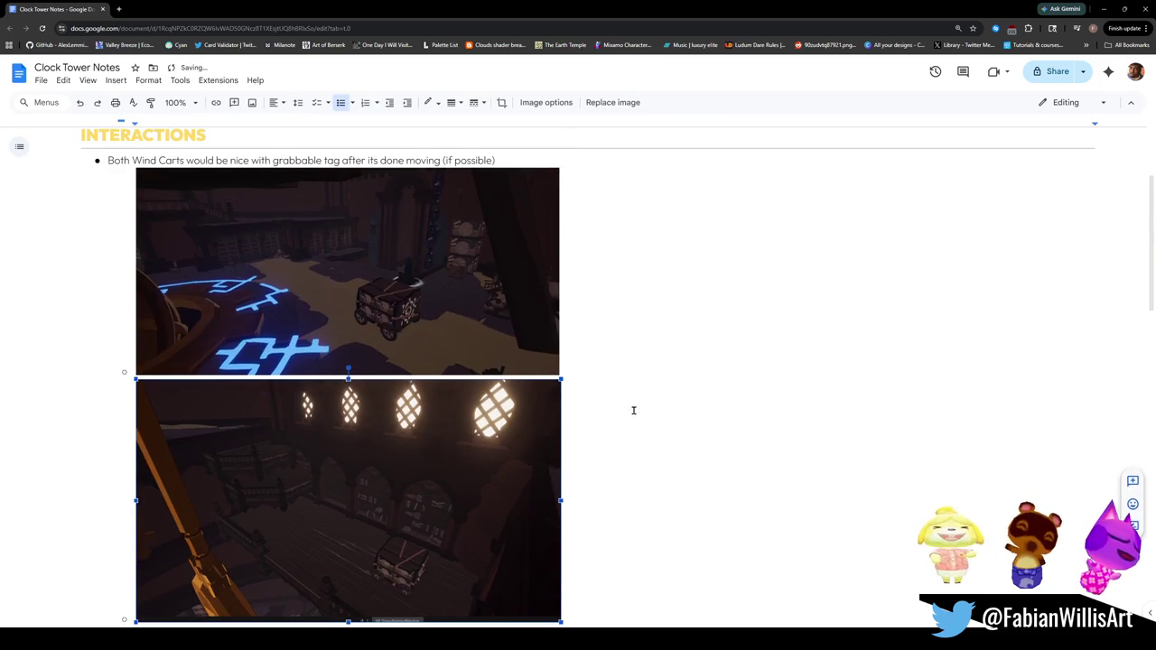
pyautogui.click(631, 346)
# Step: Select the INTERACTIONS heading for copying and move to the empty last line
pyautogui.scroll(3, 719, 356)
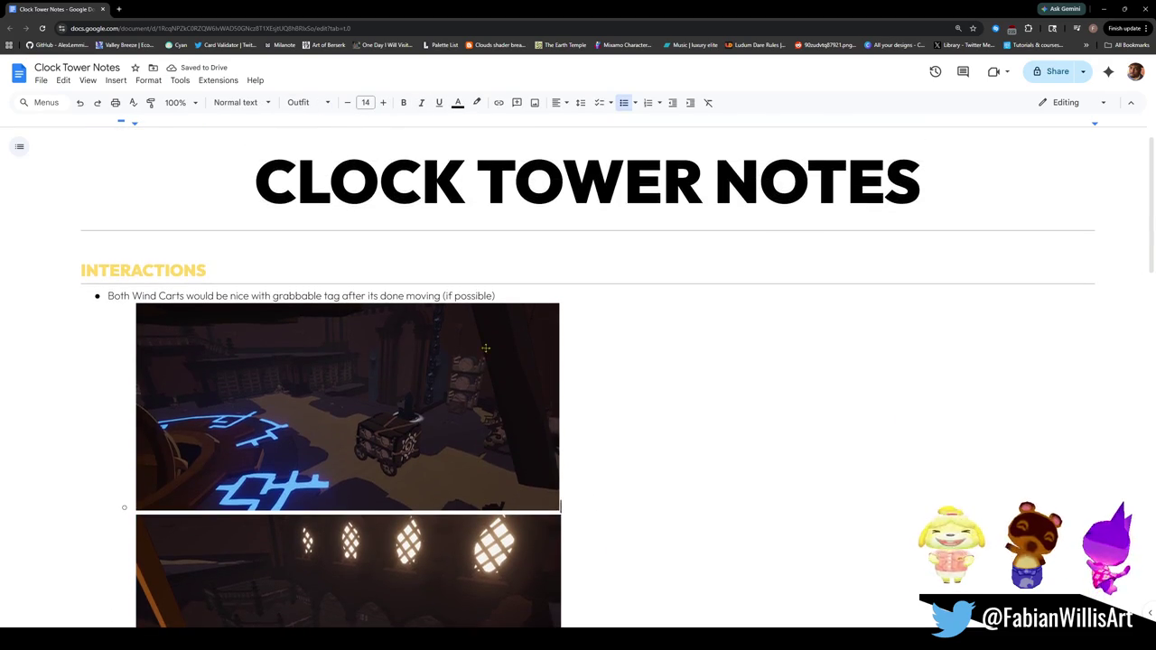
pyautogui.scroll(-5, 491, 385)
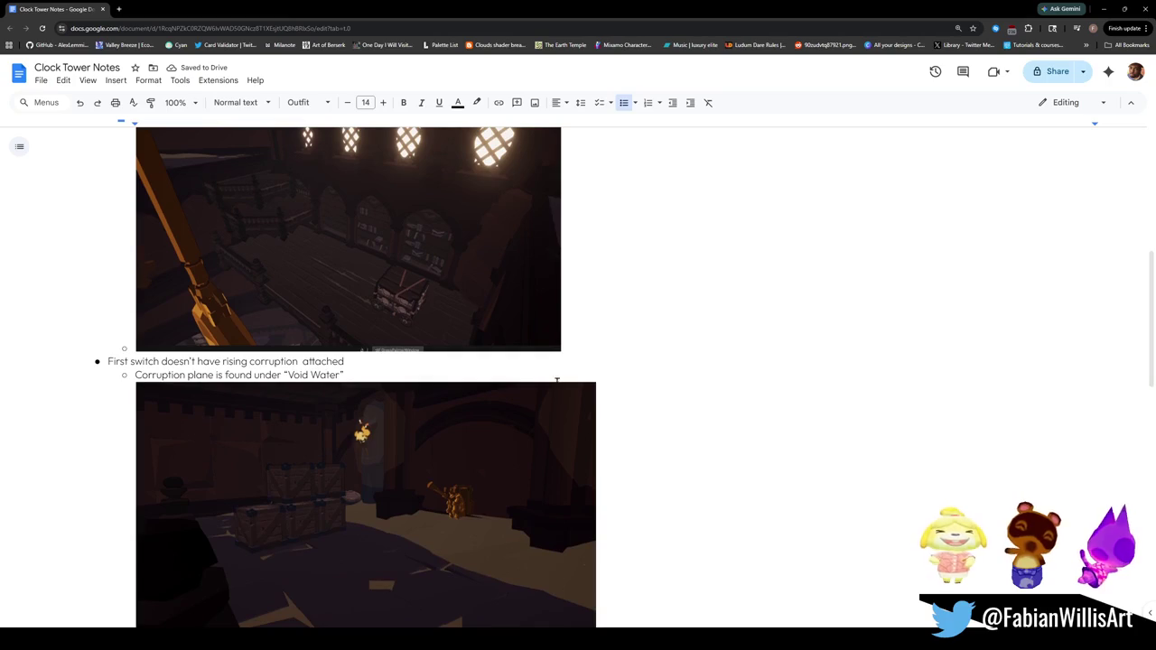
pyautogui.scroll(-3, 577, 380)
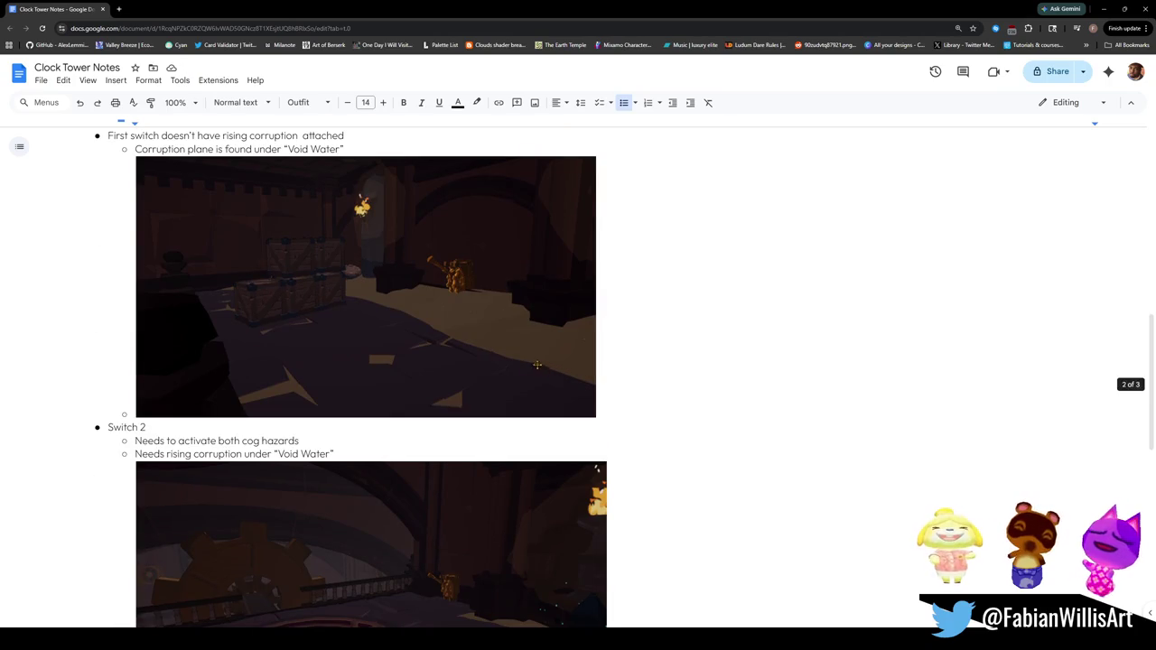
pyautogui.scroll(6, 569, 361)
pyautogui.scroll(-3, 571, 360)
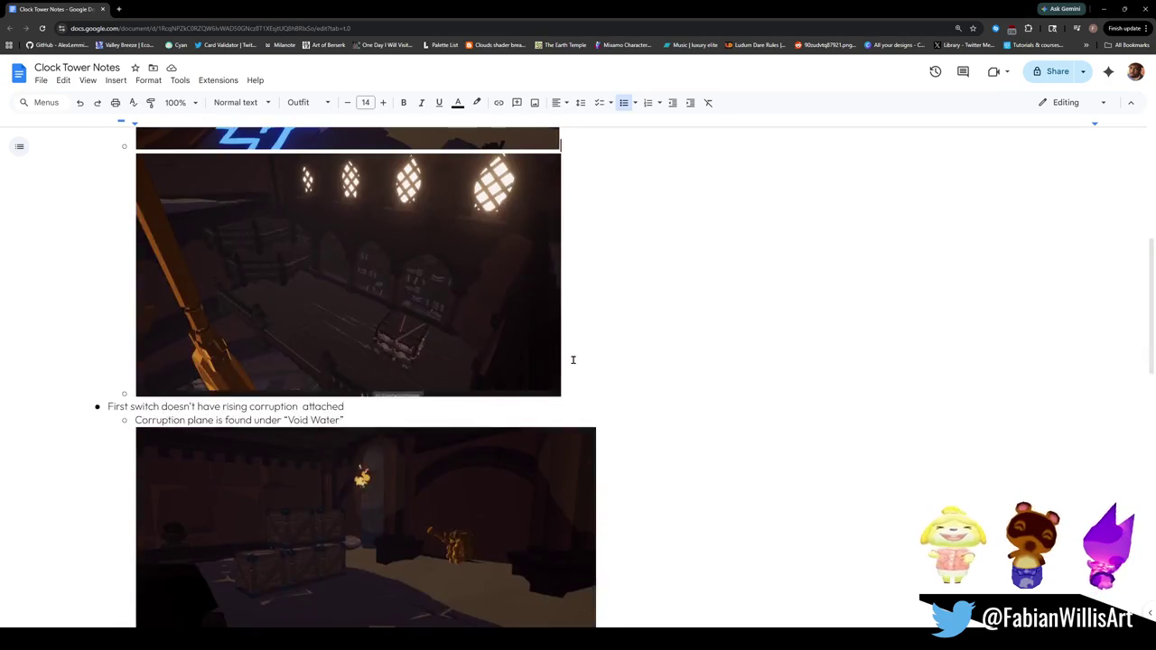
pyautogui.scroll(3, 569, 361)
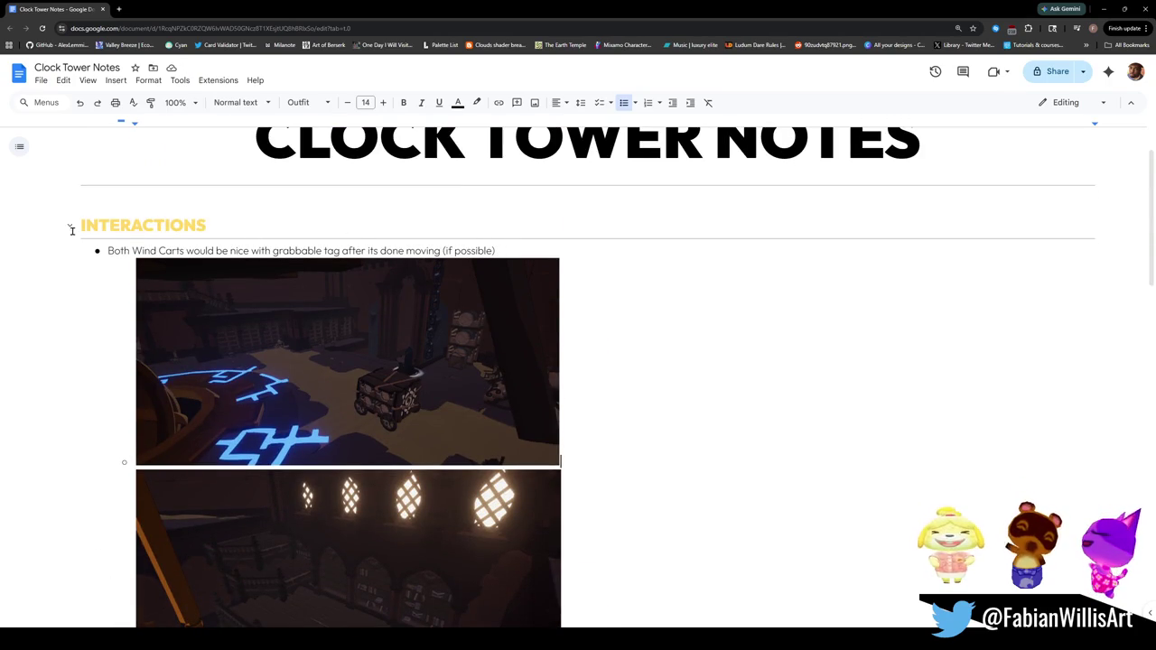
pyautogui.scroll(-7, 496, 415)
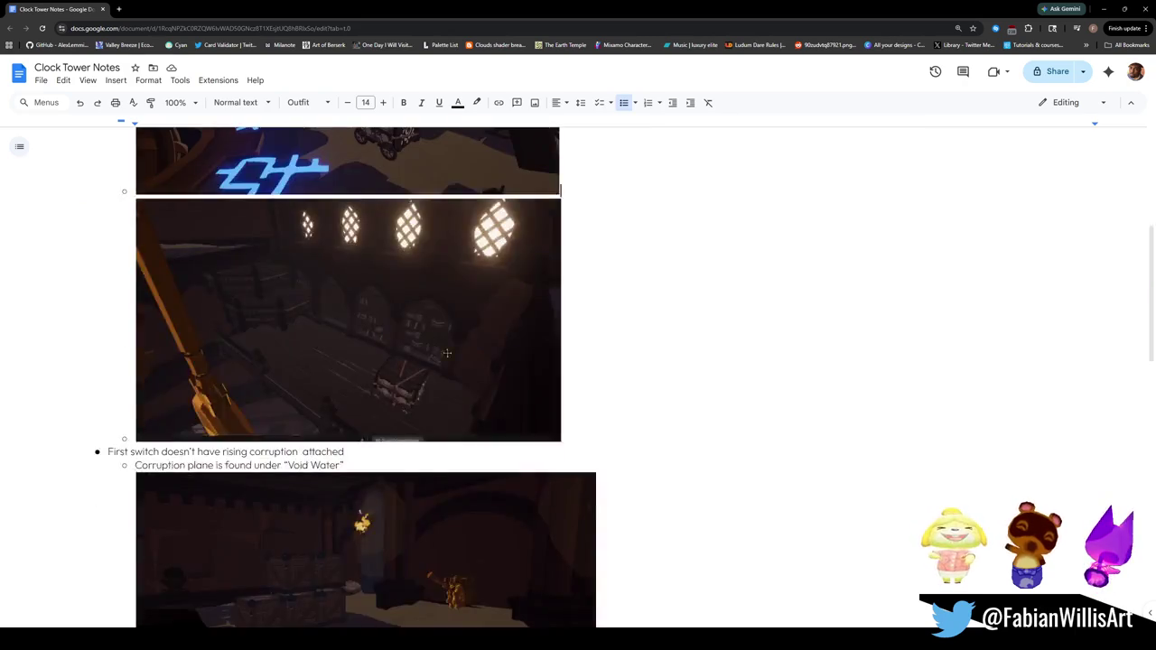
pyautogui.scroll(4, 399, 192)
pyautogui.scroll(3, 399, 192)
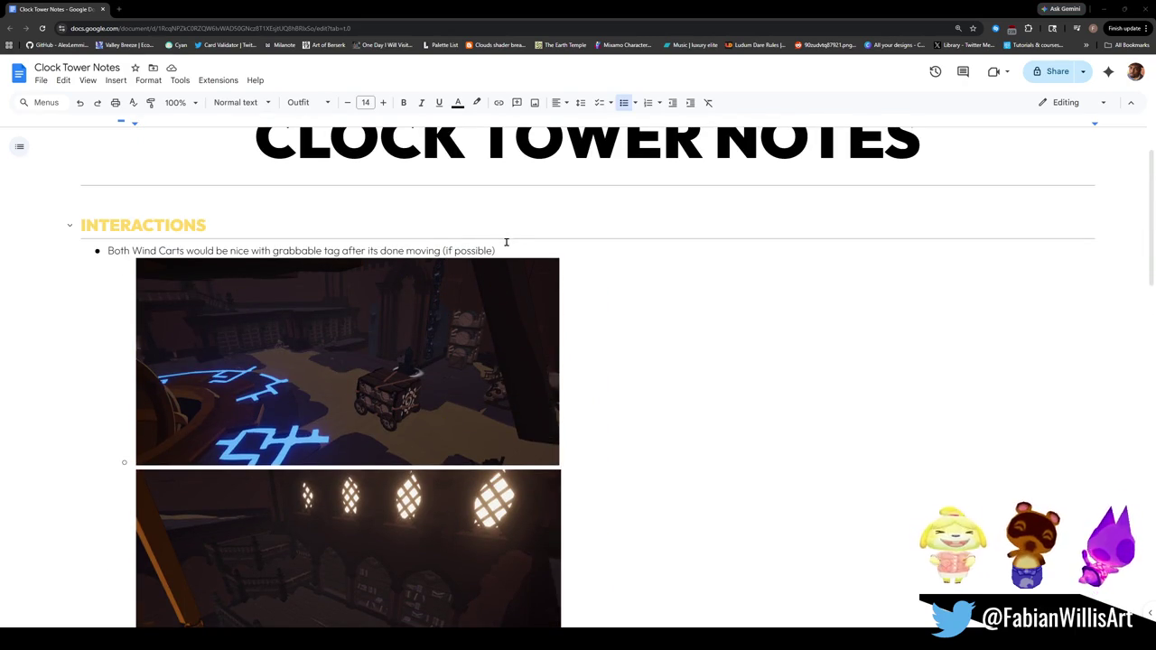
pyautogui.moveTo(506, 244); pyautogui.dragTo(45, 227)
pyautogui.hotkey('ctrl', 'c')
pyautogui.scroll(-4, 460, 370)
pyautogui.scroll(-10, 460, 370)
pyautogui.click(523, 443)
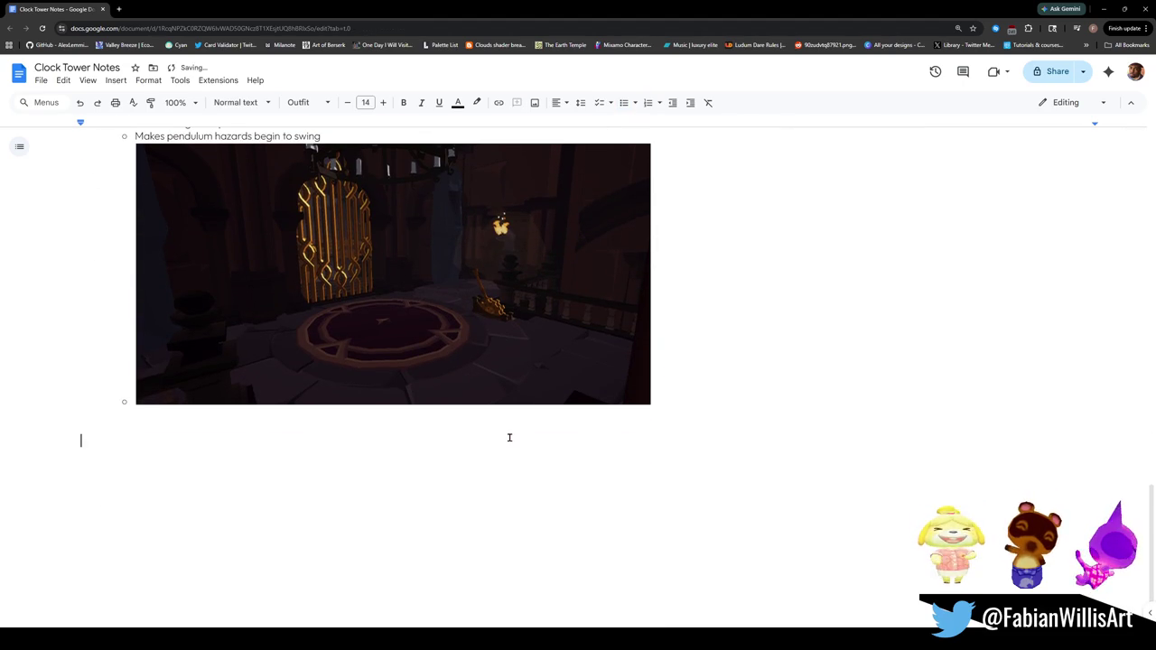
# Step: Paste the copied heading, rename it 'General', and change its bullet to 'Rising corruption needs death trigger'
pyautogui.hotkey('ctrl', 'v')
pyautogui.doubleClick(158, 454)
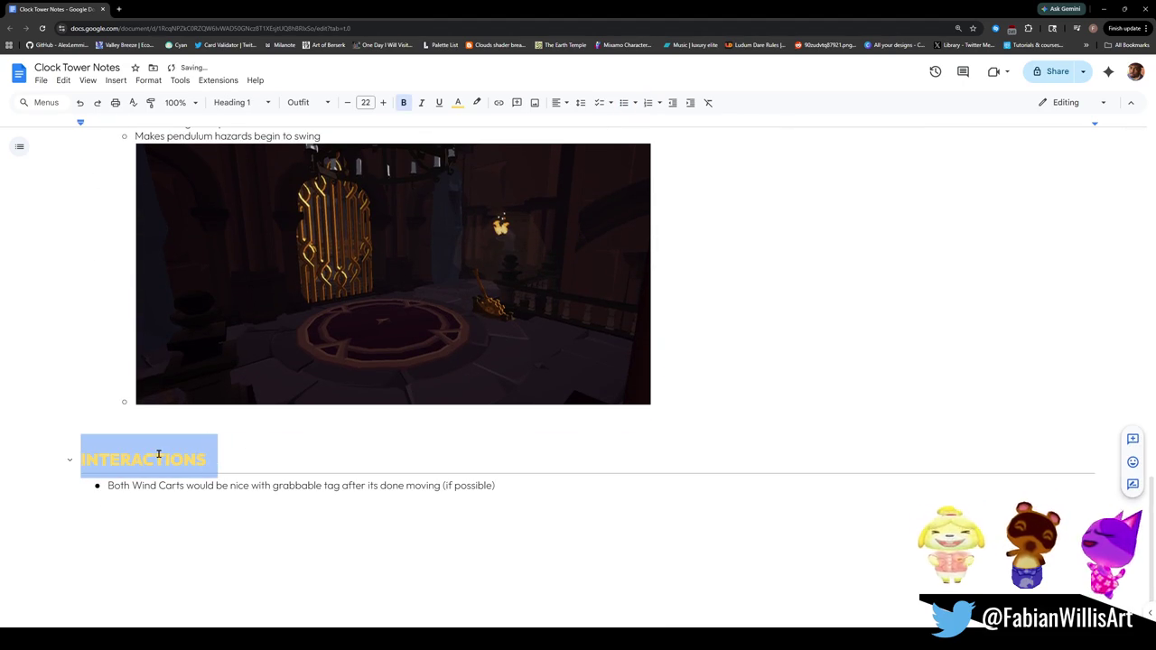
pyautogui.doubleClick(158, 456)
pyautogui.write('General')
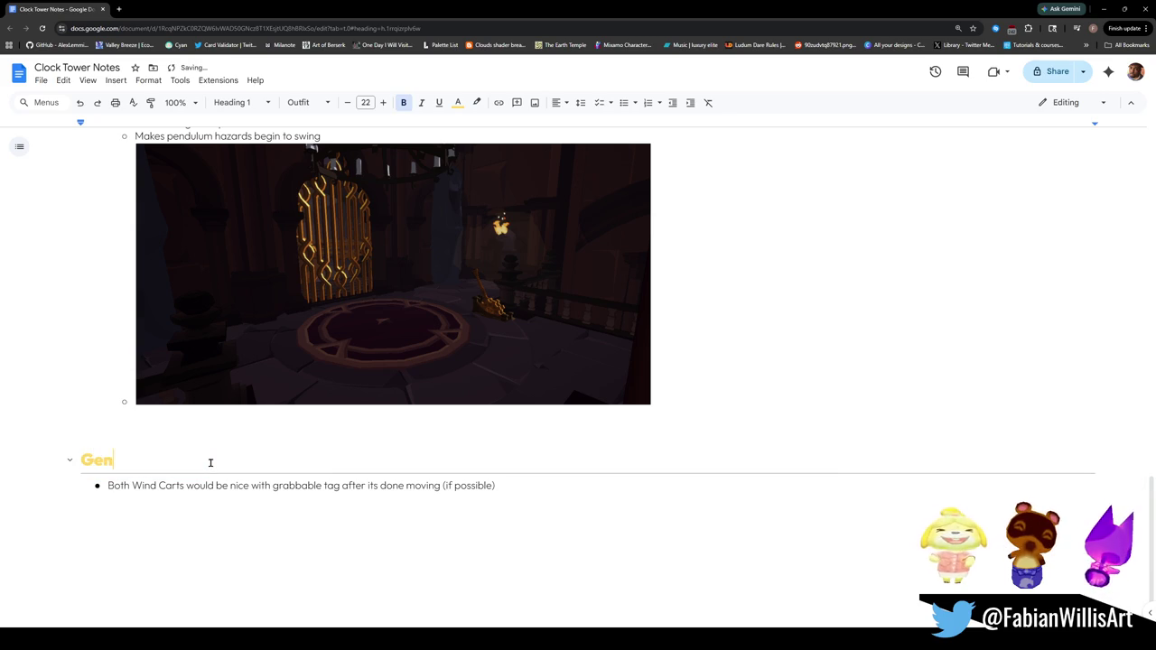
pyautogui.tripleClick(232, 485)
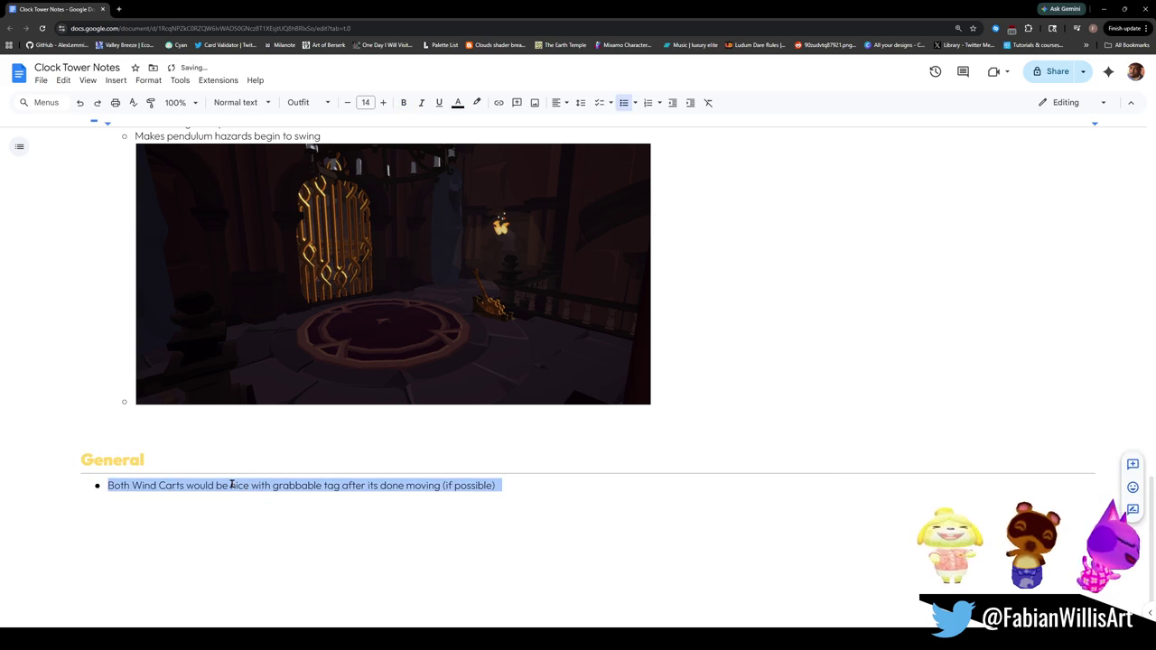
pyautogui.write('Risi')
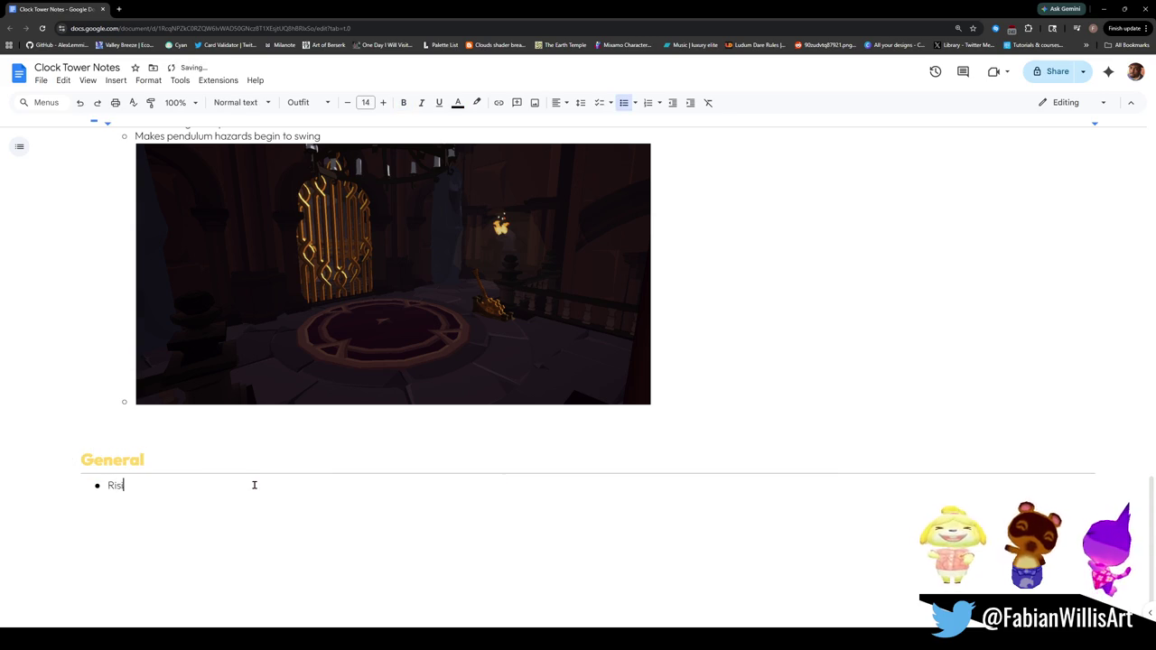
pyautogui.write('ng corruption ne')
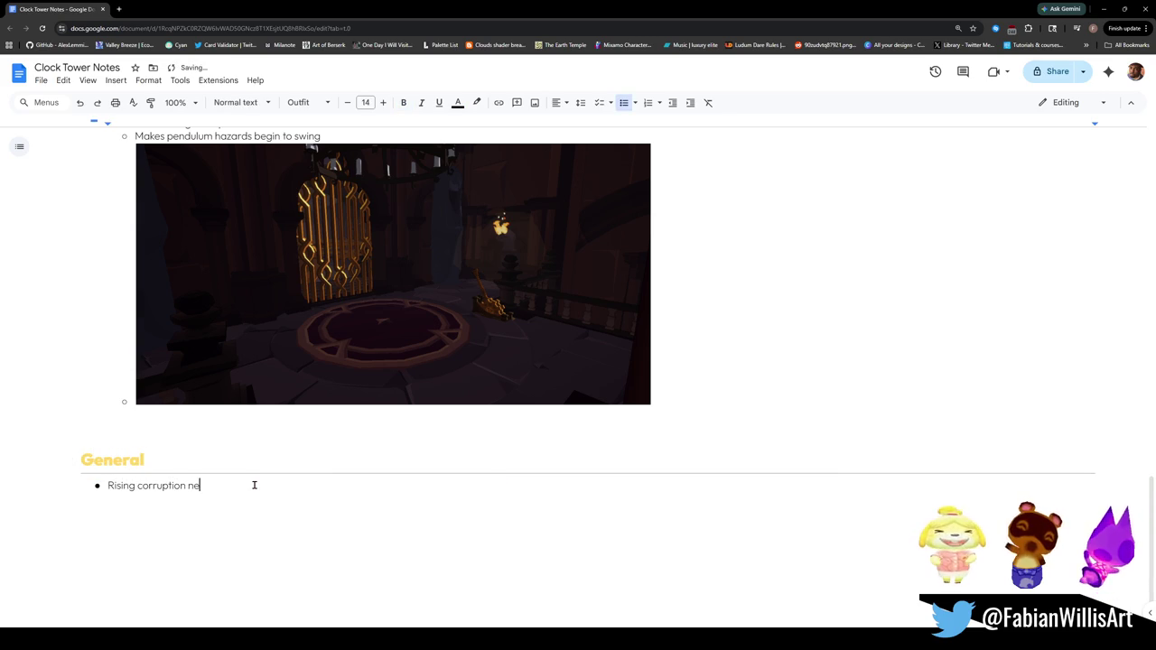
pyautogui.write('eds death trigger')
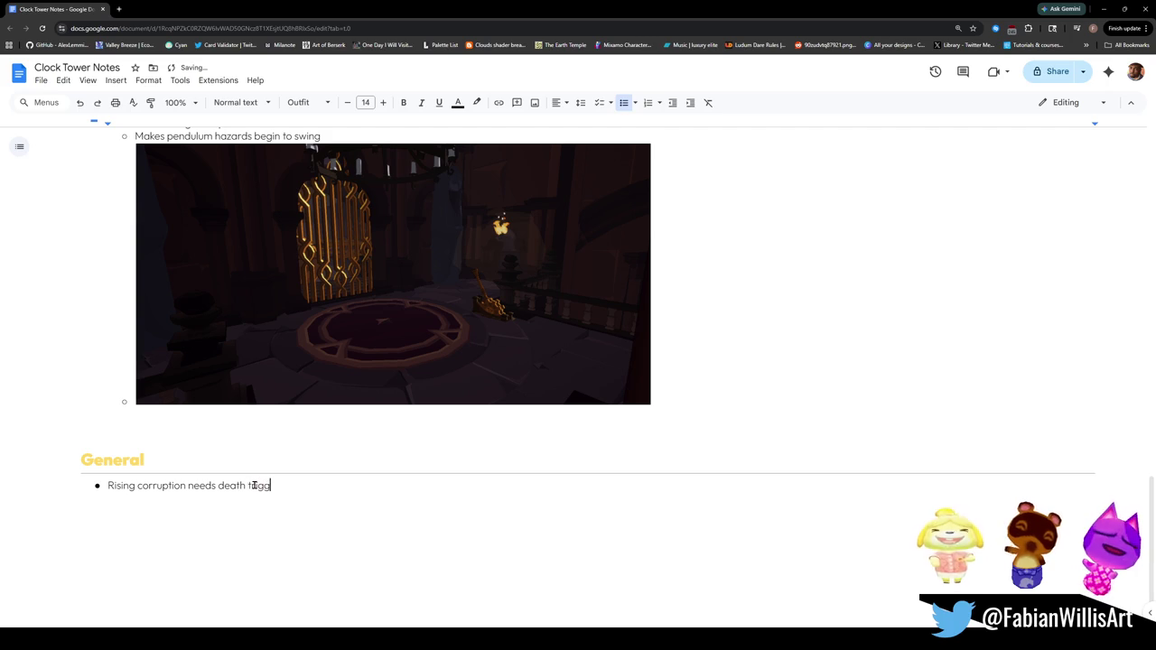
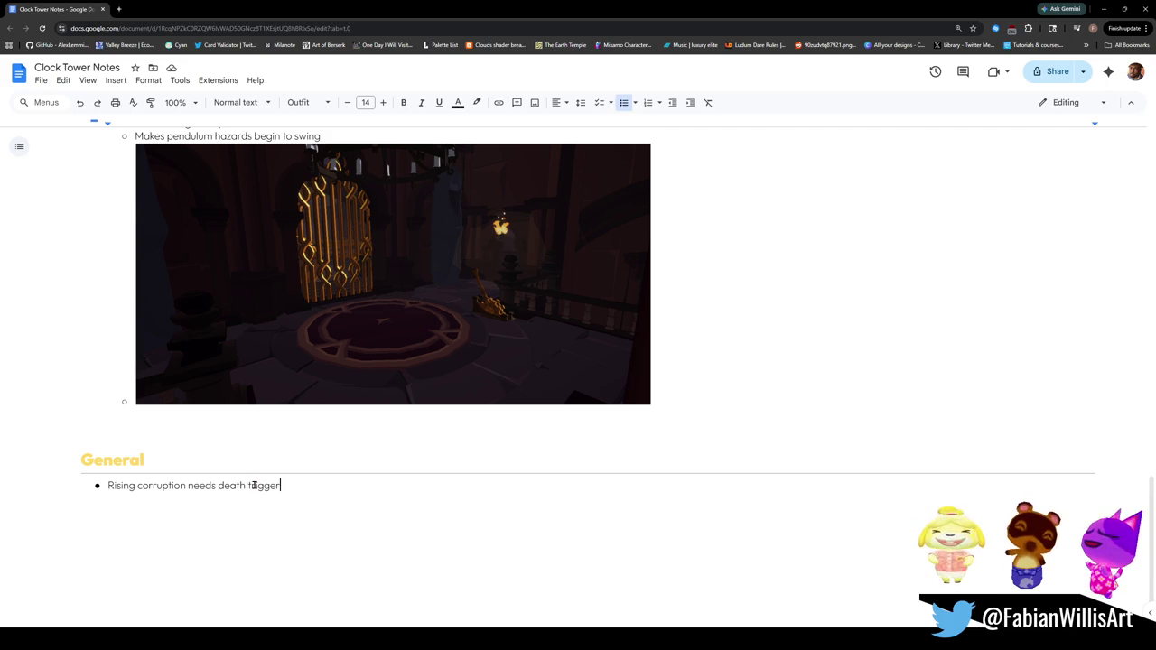
# Step: Switch from the notes to Unity and fly the scene camera into the clock tower room
pyautogui.press('Return')
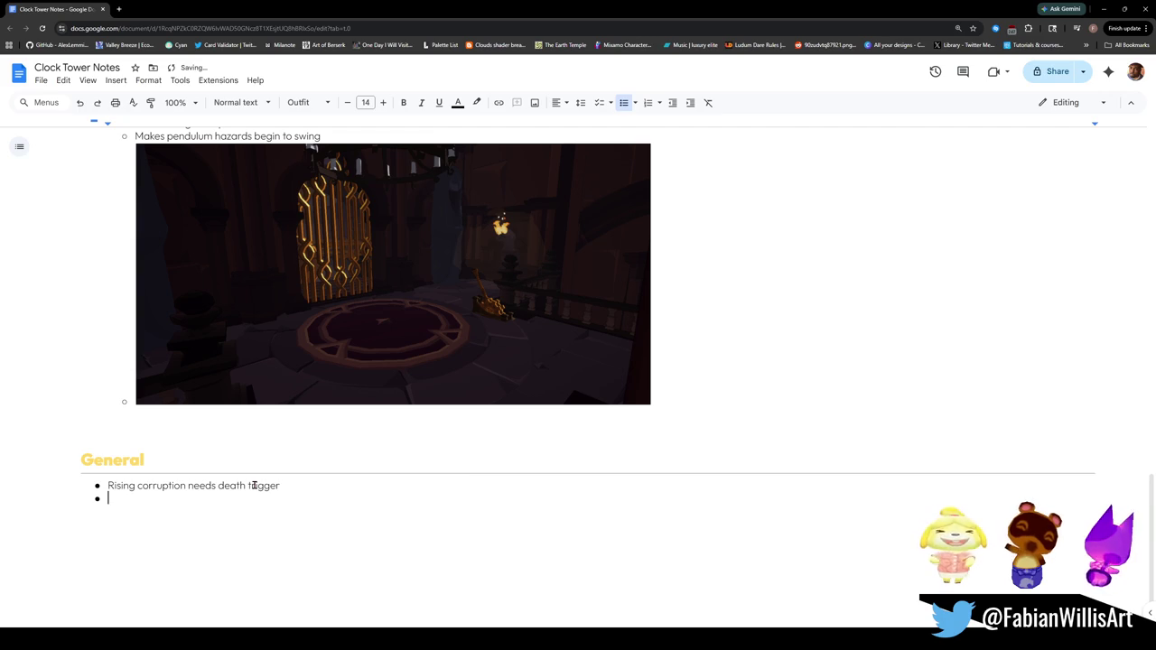
pyautogui.press('BackSpace')
pyautogui.press('BackSpace')
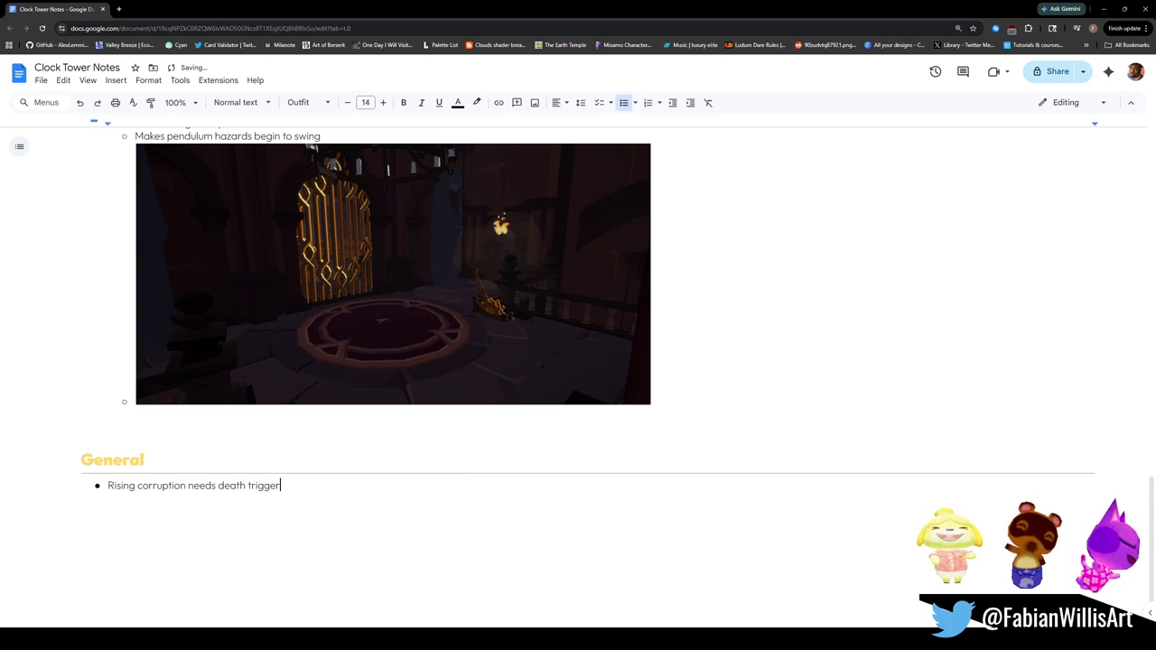
pyautogui.moveTo(719, 638)
pyautogui.click(717, 596)
pyautogui.moveTo(632, 270)
pyautogui.mouseDown()
pyautogui.moveTo(547, 235)
pyautogui.moveTo(684, 299)
pyautogui.moveTo(568, 312)
pyautogui.moveTo(665, 307)
pyautogui.moveTo(671, 319)
pyautogui.mouseUp()
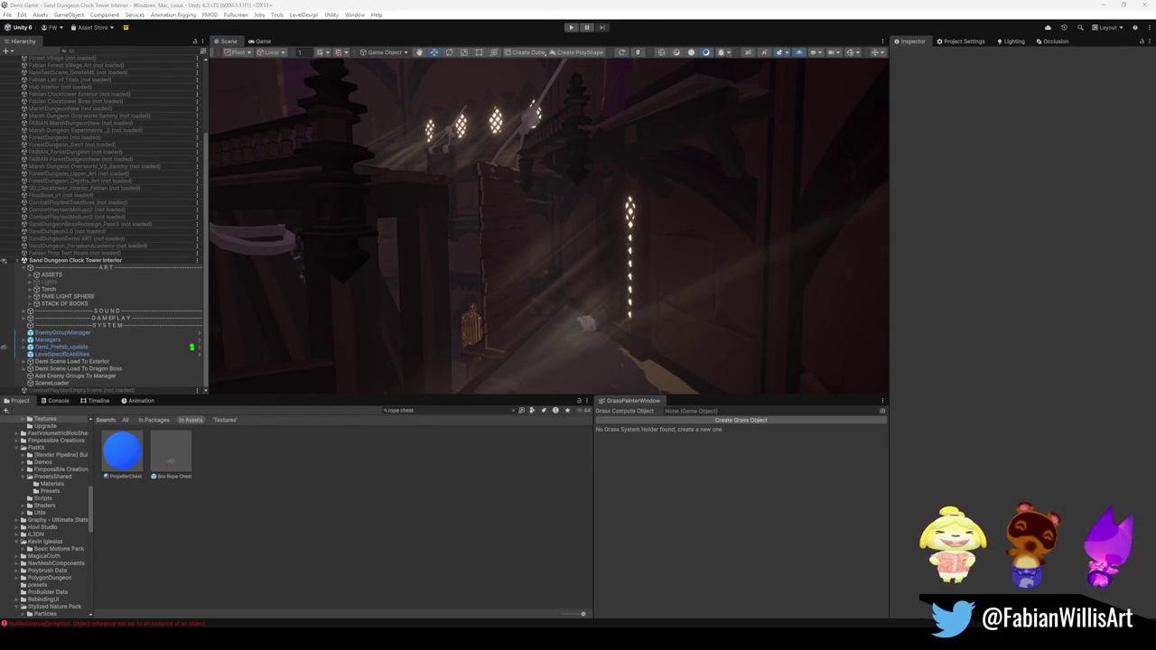
# Step: Snip the clock tower room from the Scene view and minimize Unity
pyautogui.press('super+shift+s')
pyautogui.moveTo(409, 65)
pyautogui.mouseDown()
pyautogui.moveTo(753, 408)
pyautogui.moveTo(758, 393)
pyautogui.mouseUp()
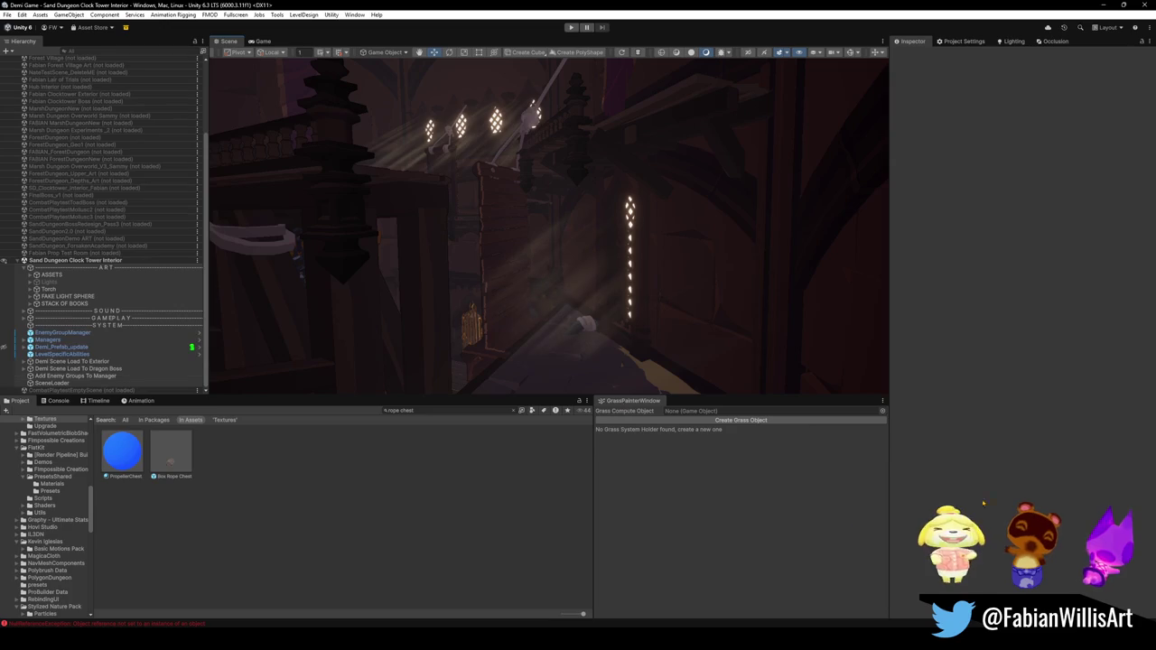
pyautogui.click(1104, 5)
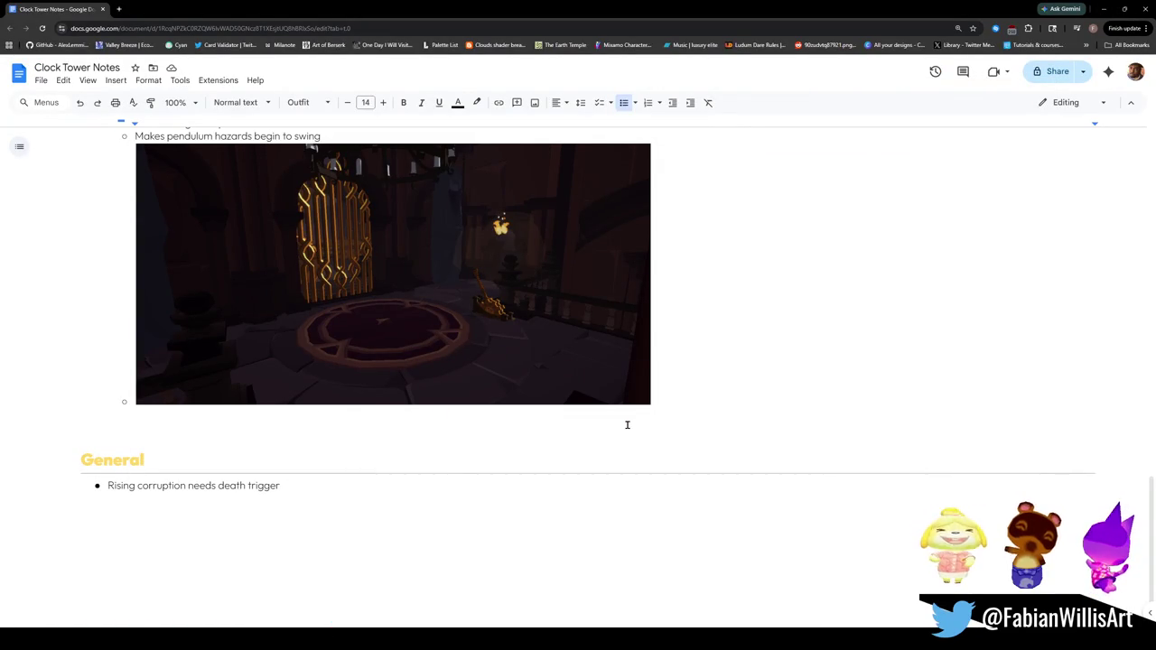
# Step: Paste the room screenshot under 'Rising corruption needs death trigger' and shrink it
pyautogui.scroll(10, 619, 412)
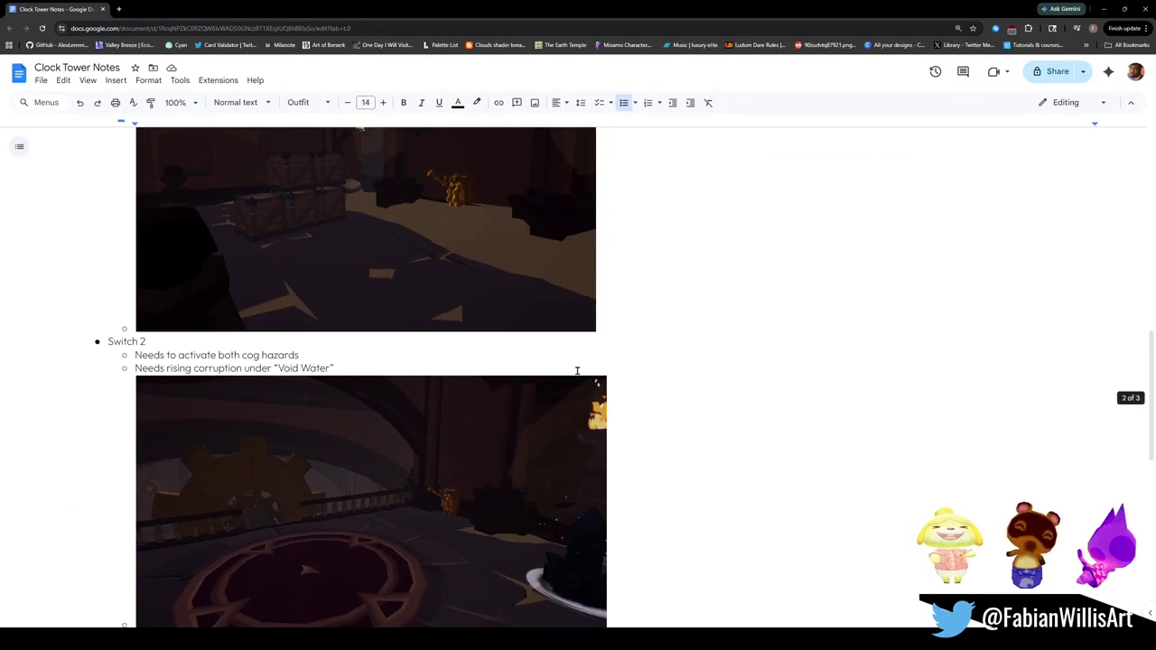
pyautogui.scroll(4, 555, 368)
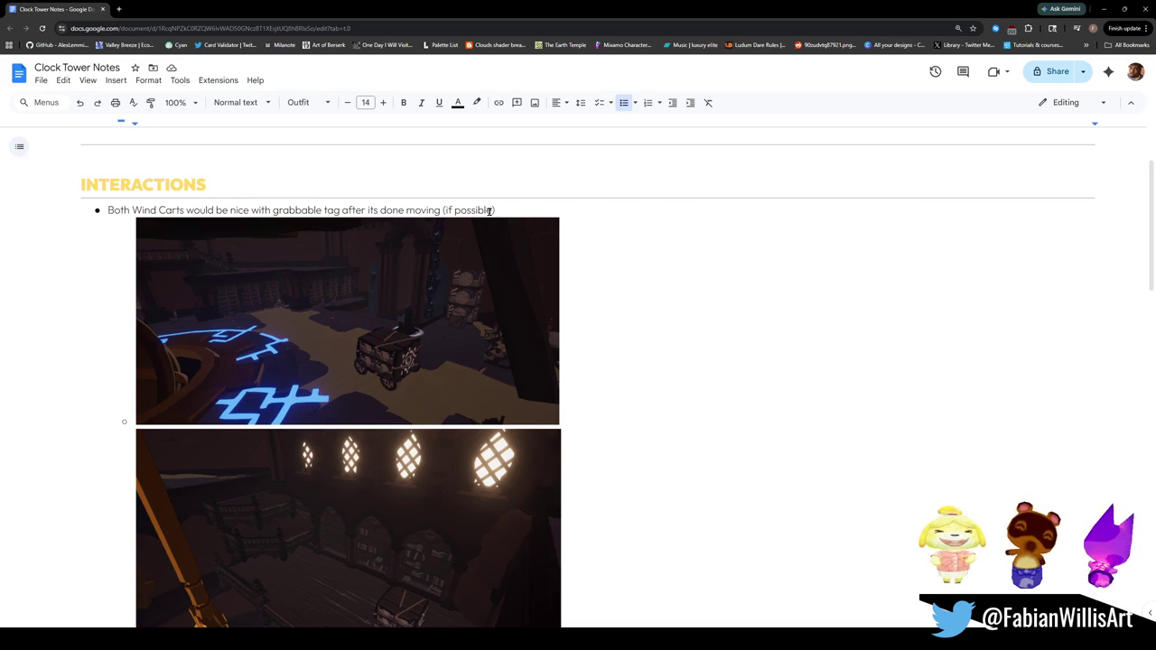
pyautogui.scroll(-14, 503, 209)
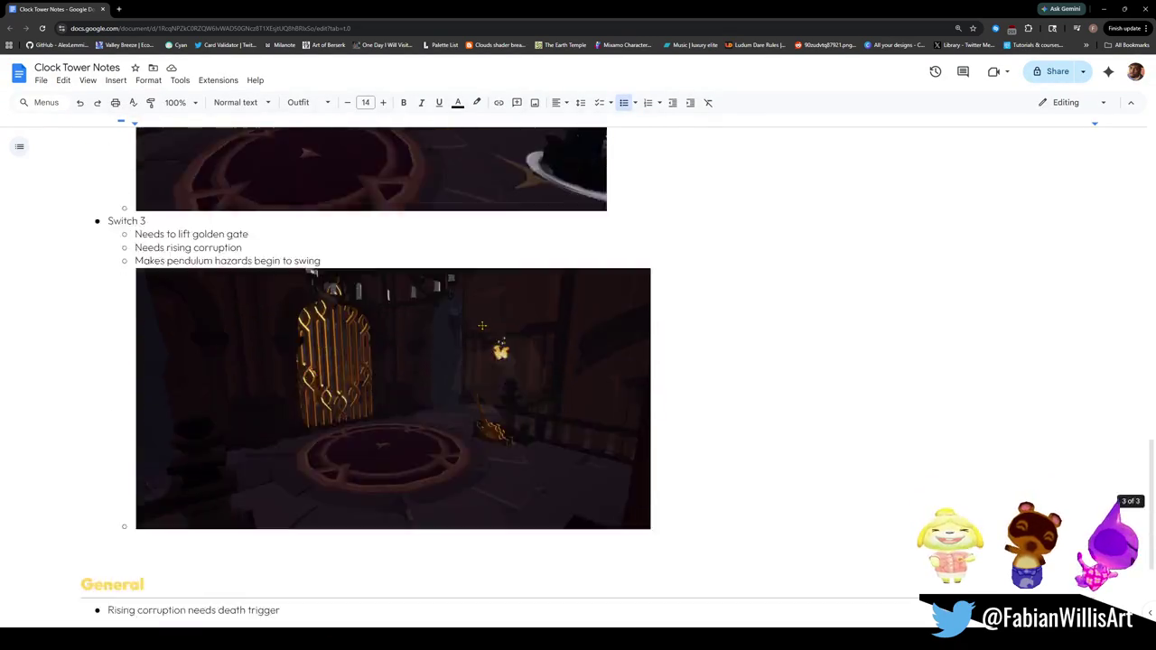
pyautogui.press('Return')
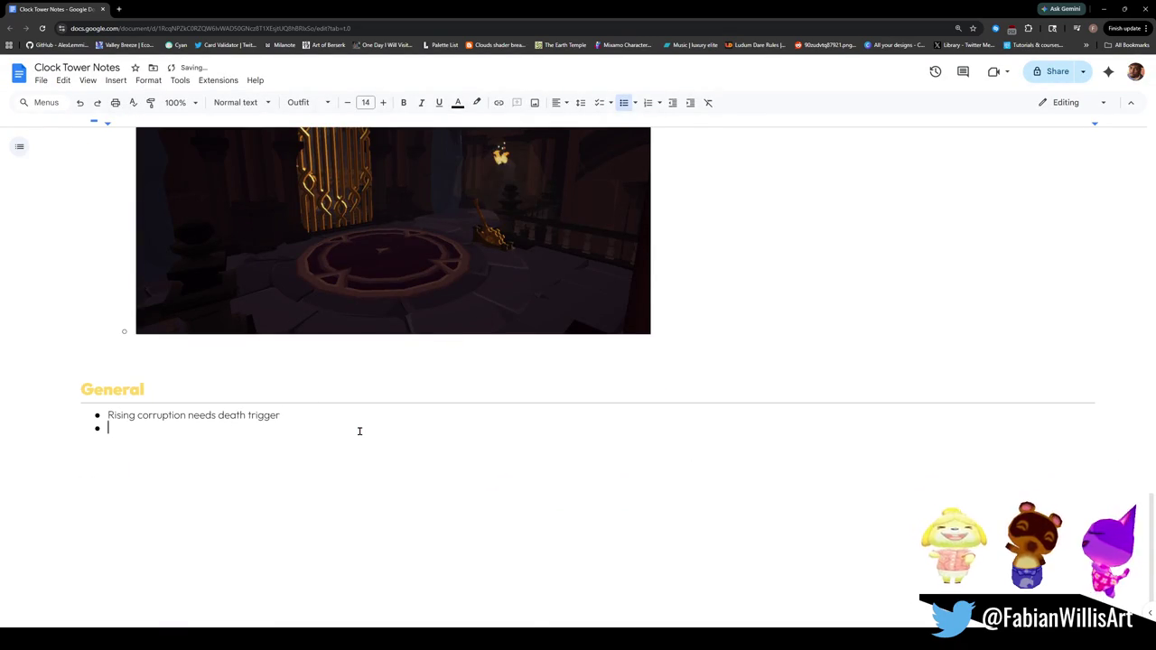
pyautogui.hotkey('ctrl', 'v')
pyautogui.click(525, 574)
pyautogui.moveTo(539, 582)
pyautogui.mouseDown()
pyautogui.moveTo(377, 431)
pyautogui.moveTo(446, 496)
pyautogui.mouseUp()
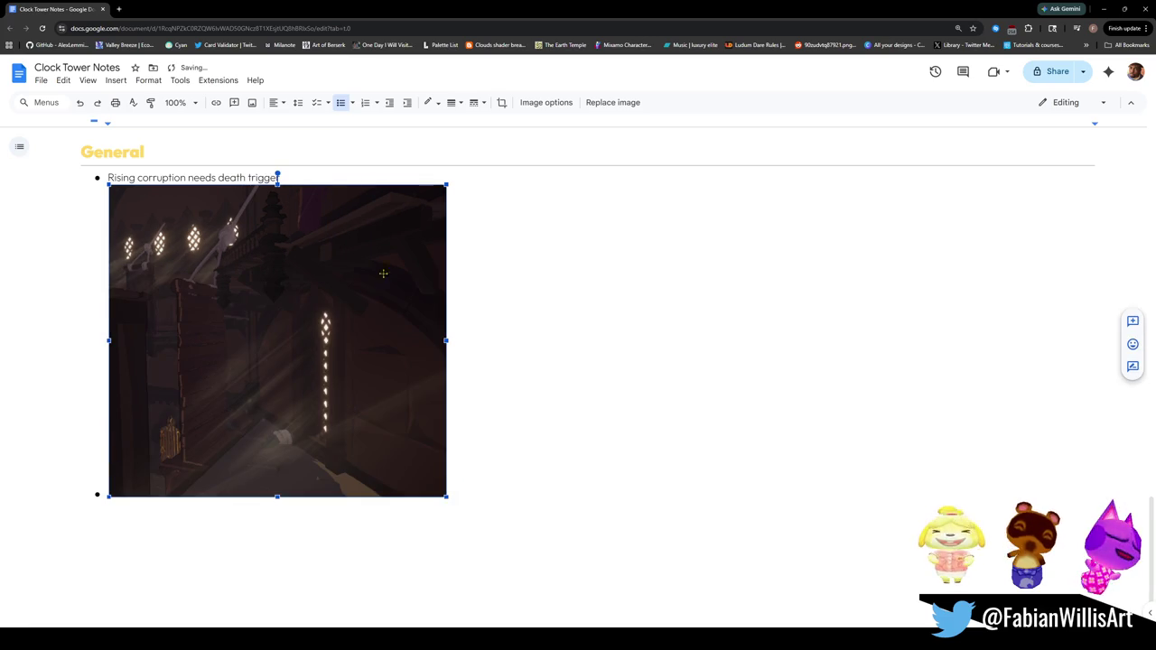
pyautogui.click(496, 404)
# Step: Add a new top-level bullet after the death trigger note
pyautogui.click(292, 180)
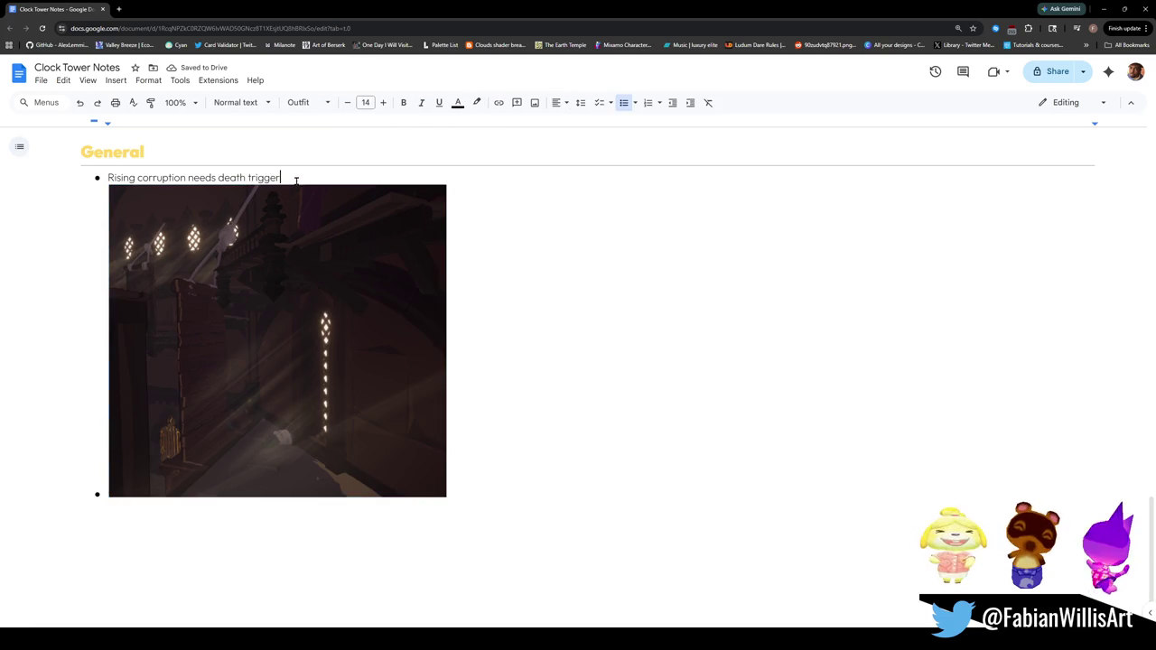
pyautogui.press('Return')
pyautogui.press('Tab')
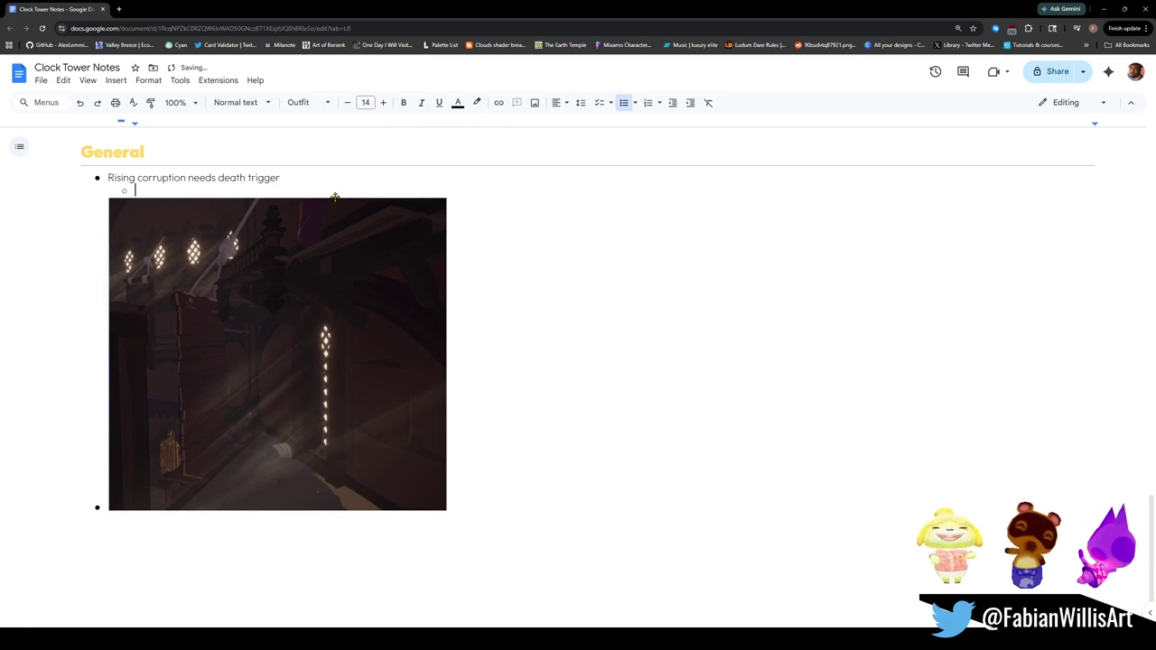
pyautogui.hotkey('shift', 'Tab')
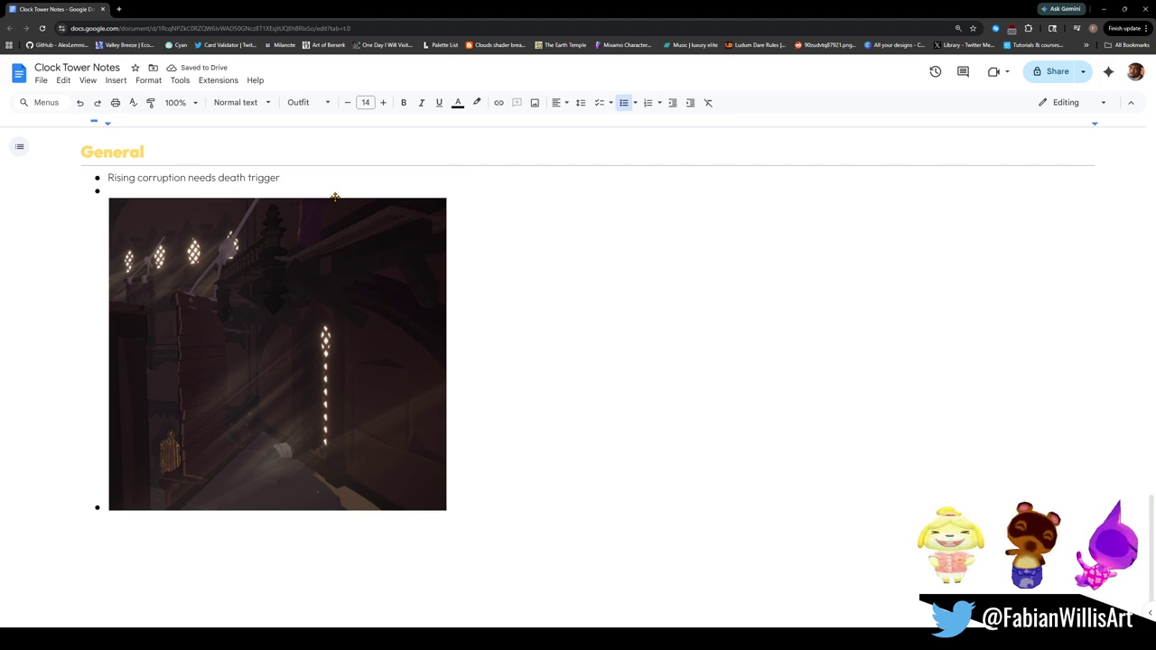
pyautogui.scroll(7, 405, 287)
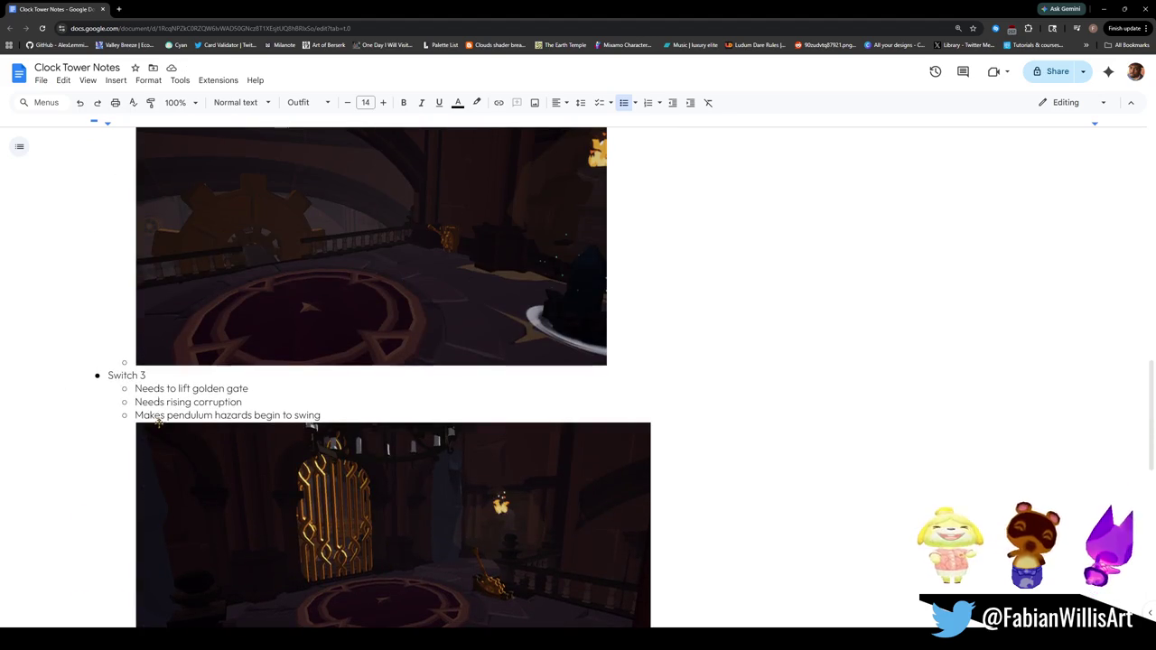
pyautogui.scroll(10, 157, 425)
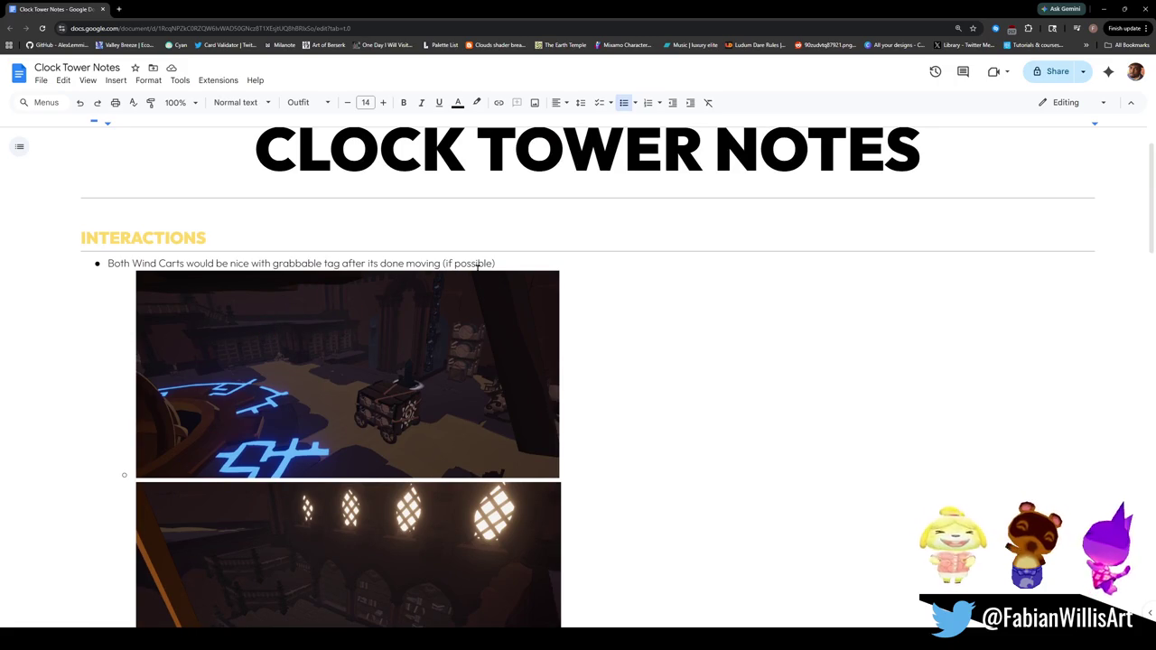
pyautogui.click(105, 264)
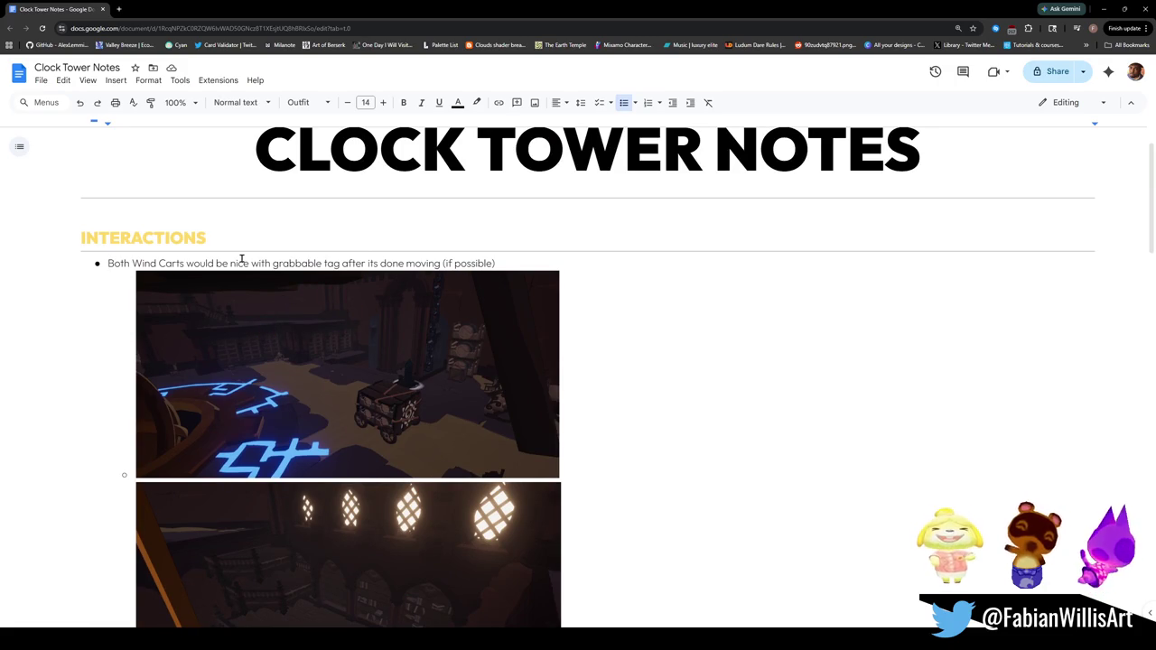
pyautogui.press('Return')
pyautogui.press('Up')
pyautogui.write('Wind')
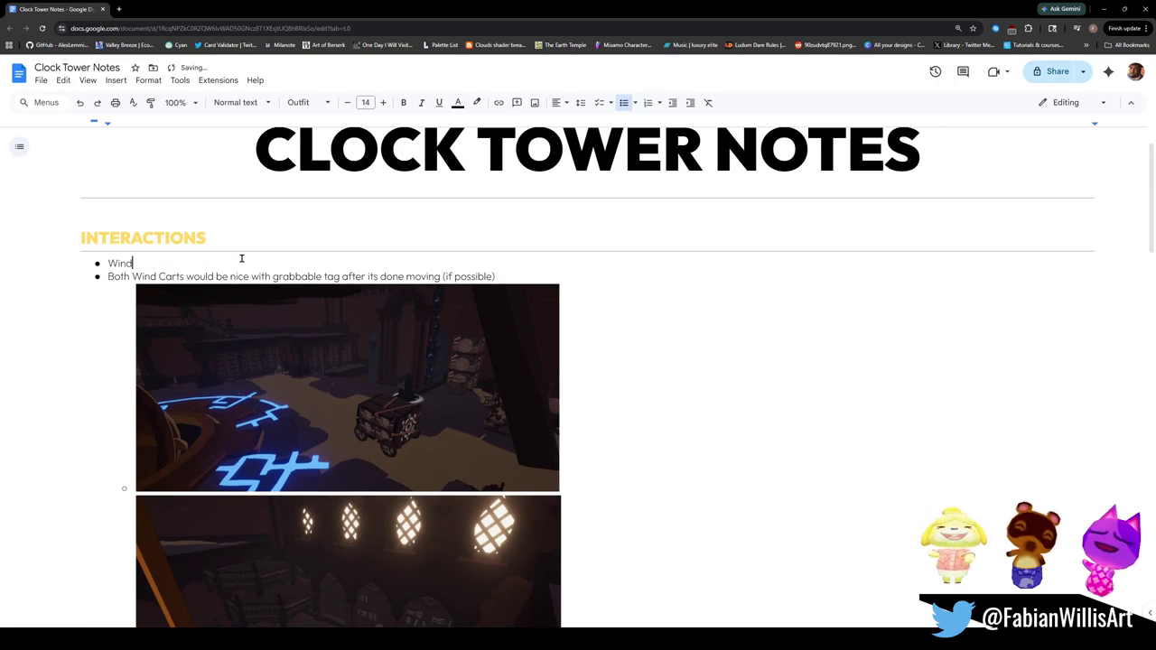
pyautogui.write(' Carts')
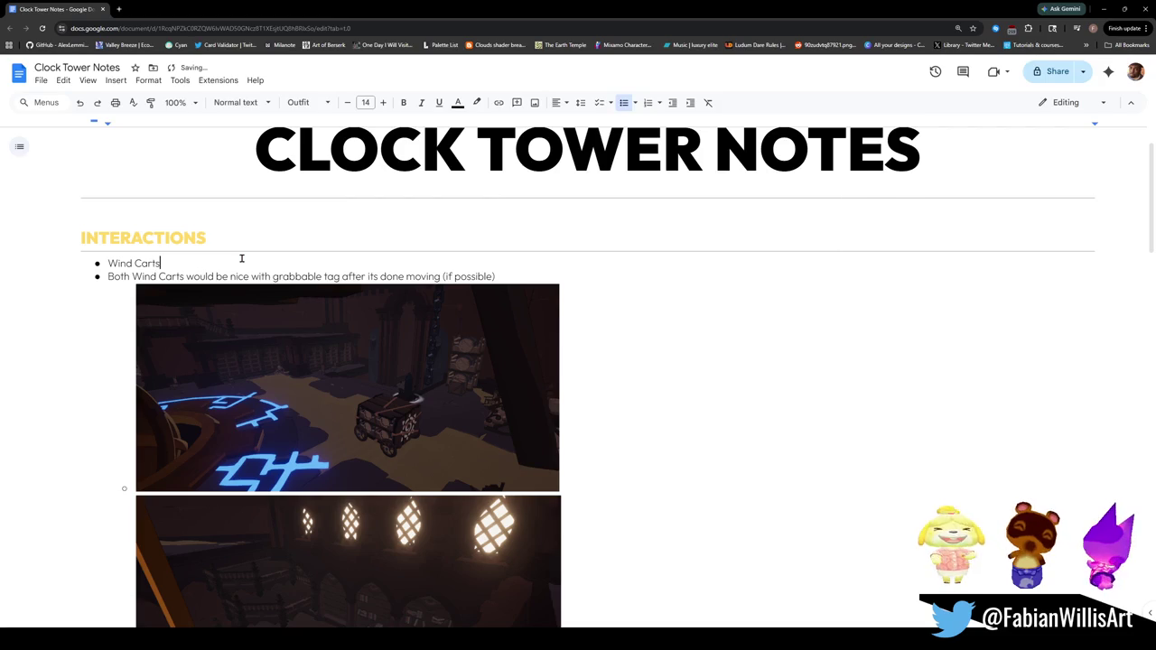
pyautogui.press('Tab')
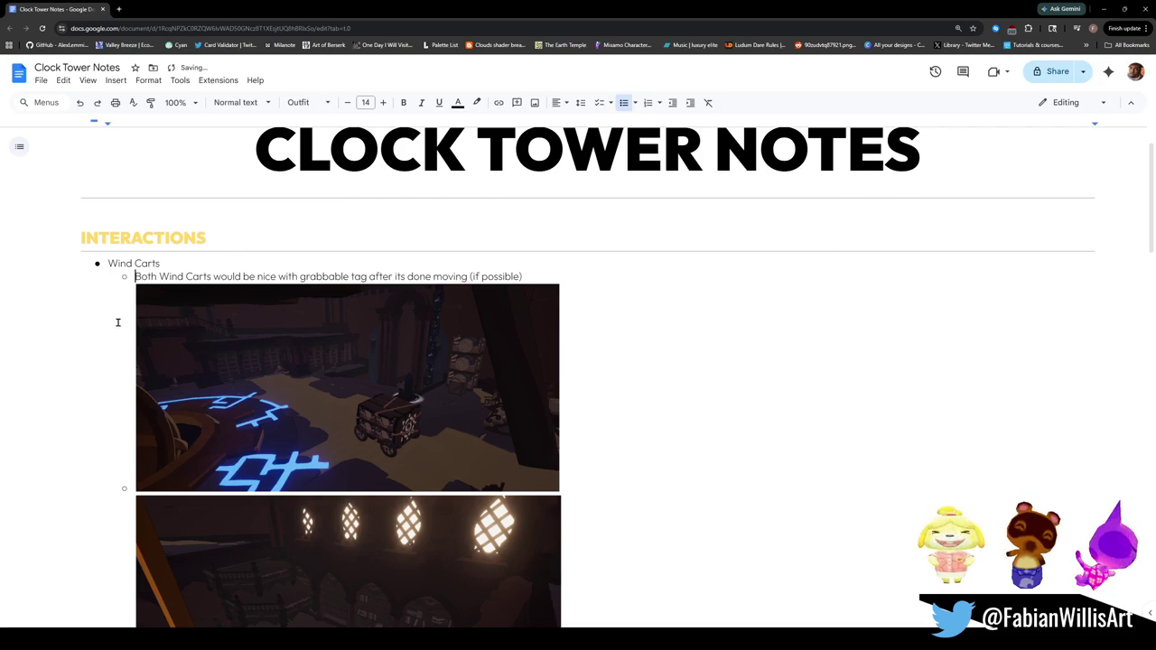
pyautogui.click(161, 366)
pyautogui.click(630, 389)
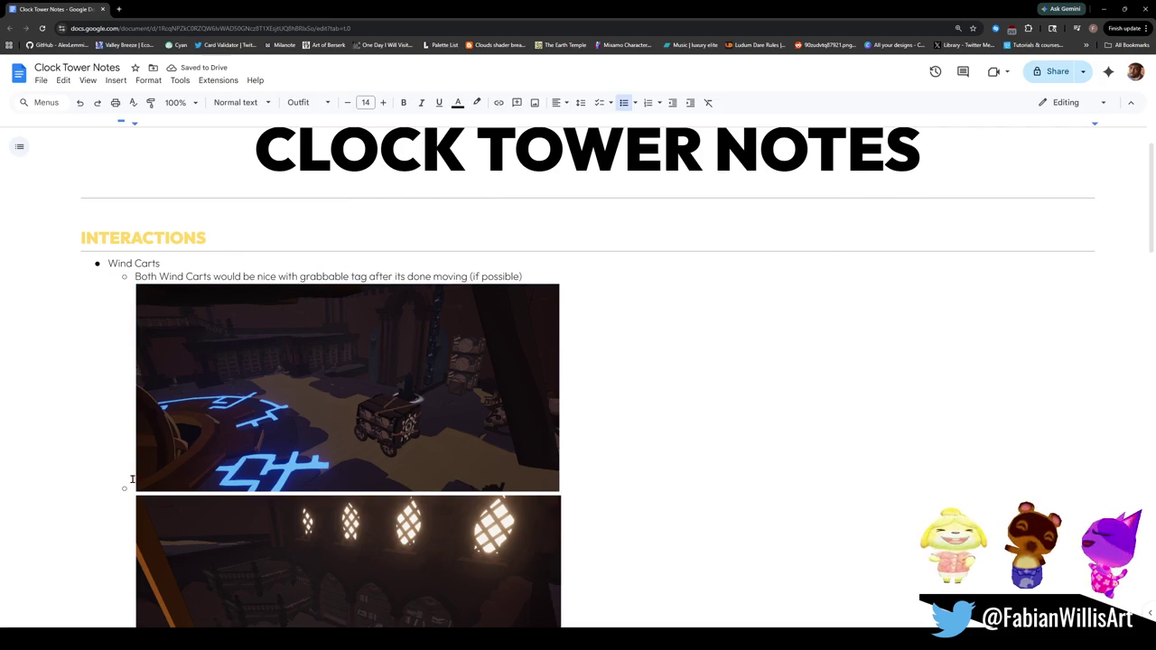
pyautogui.click(143, 475)
pyautogui.press('Tab')
pyautogui.scroll(-3, 149, 451)
pyautogui.click(124, 435)
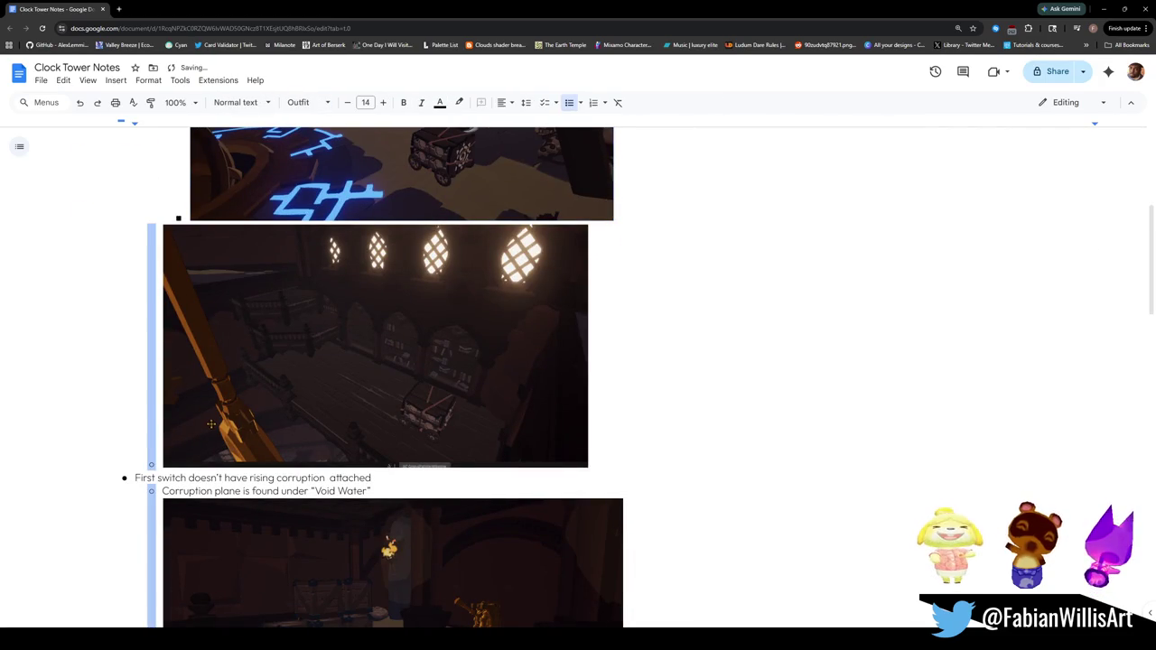
pyautogui.click(137, 448)
pyautogui.press('Tab')
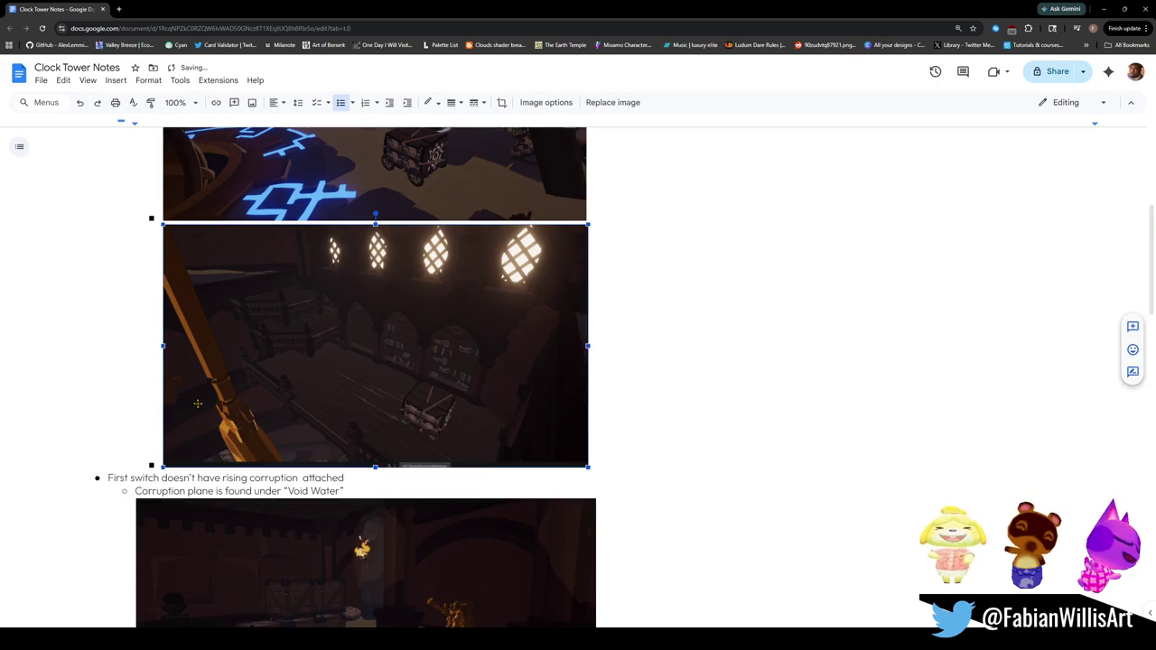
pyautogui.scroll(3, 696, 429)
pyautogui.click(696, 429)
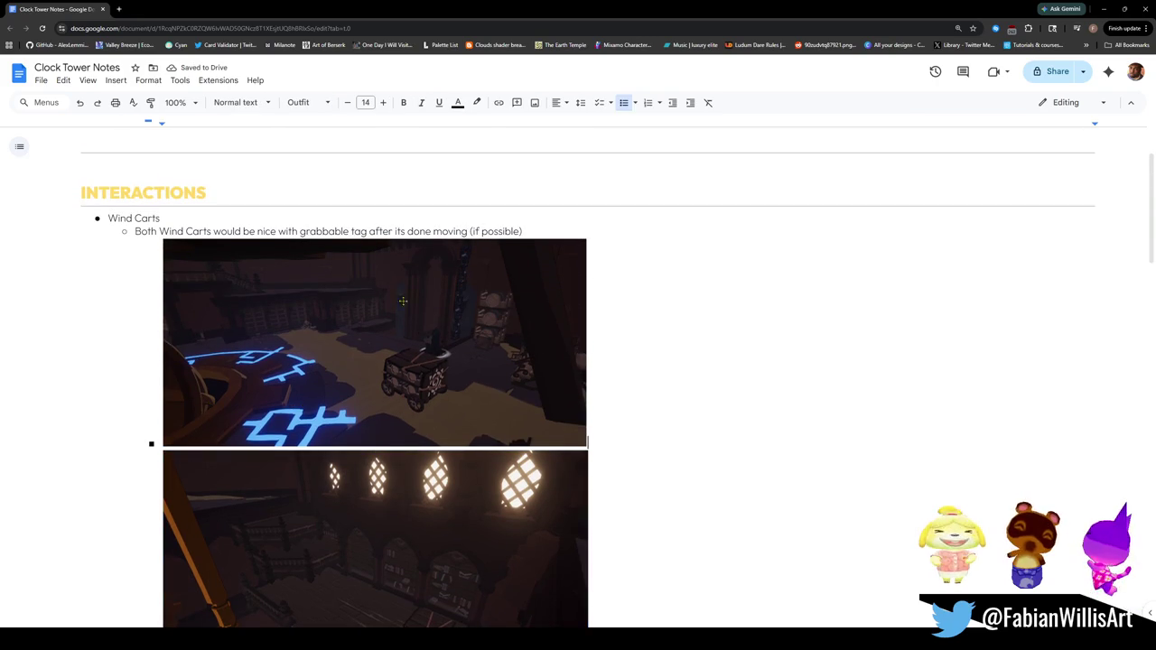
pyautogui.tripleClick(138, 220)
pyautogui.hotkey('ctrl', 'u')
pyautogui.click(355, 232)
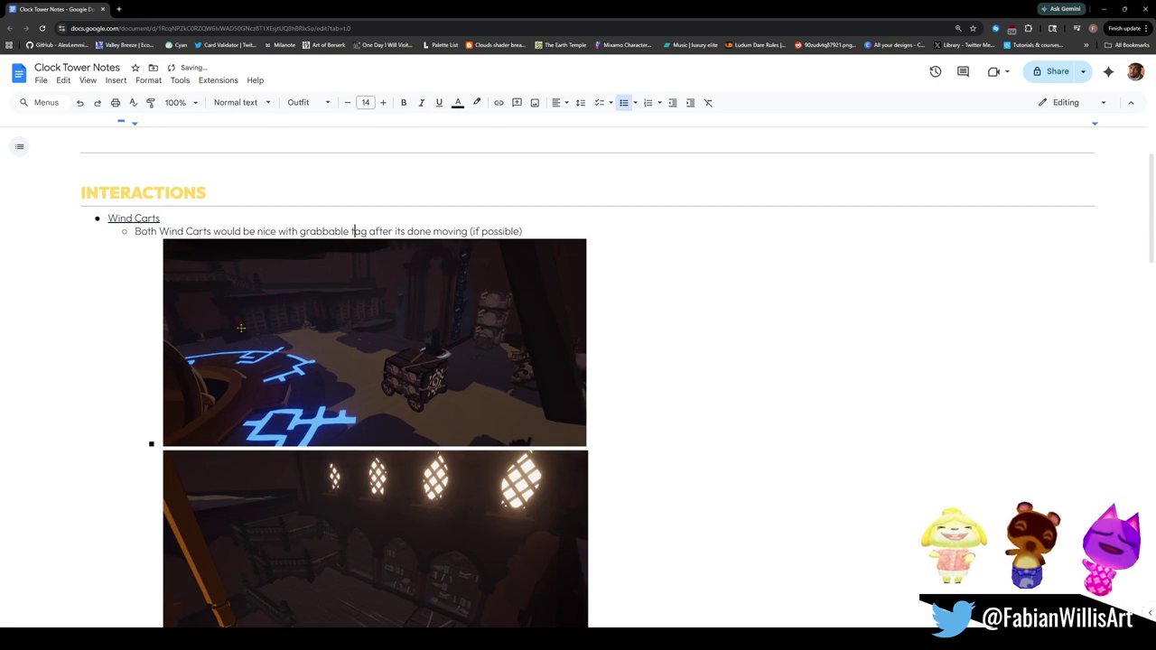
pyautogui.scroll(-4, 354, 232)
pyautogui.click(196, 298)
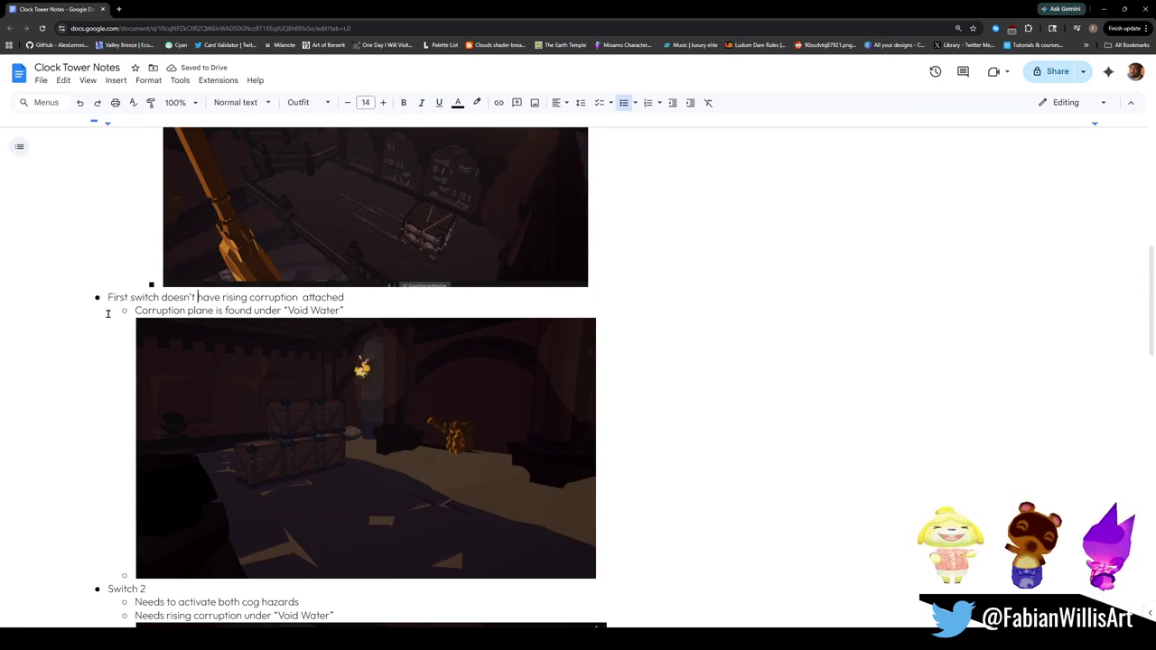
pyautogui.scroll(5, 116, 317)
pyautogui.scroll(-3, 156, 360)
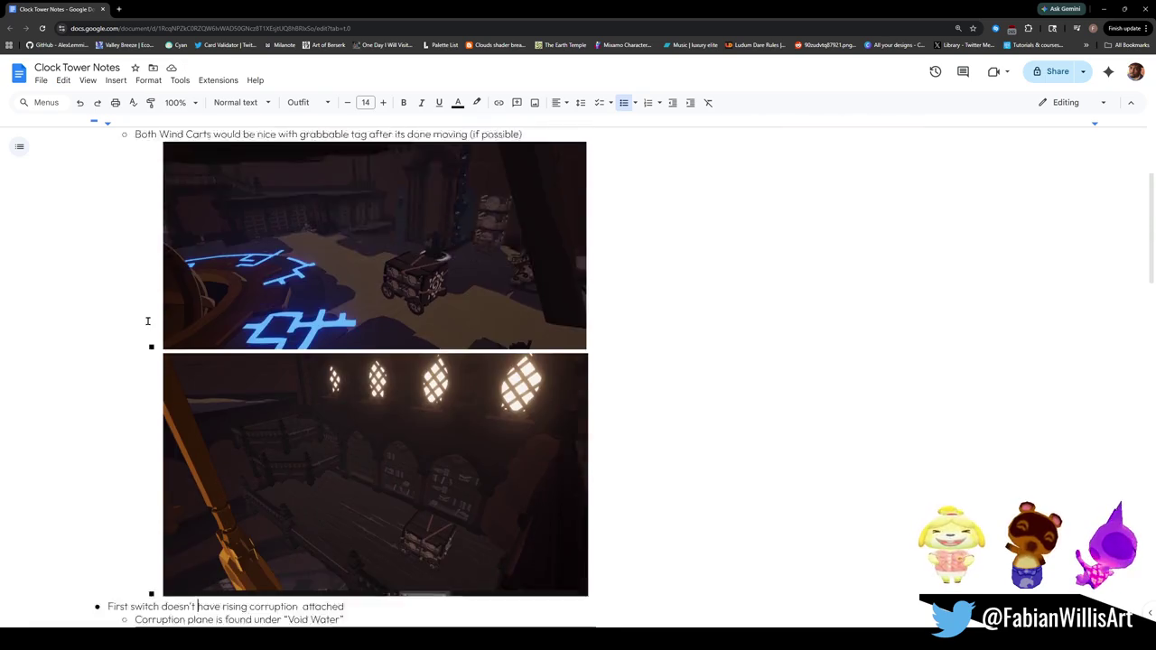
pyautogui.scroll(-2, 153, 356)
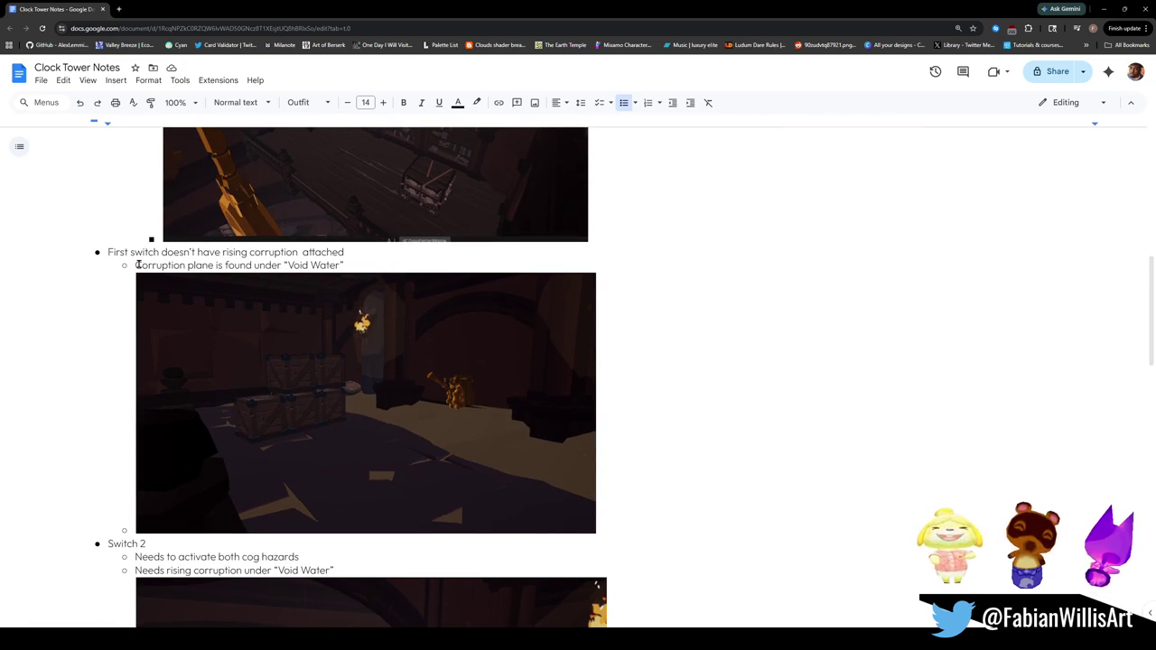
# Step: Add an underlined SWITCHES bullet and indent the First switch notes beneath it
pyautogui.press('Return')
pyautogui.press('Tab')
pyautogui.press('Down')
pyautogui.press('Tab')
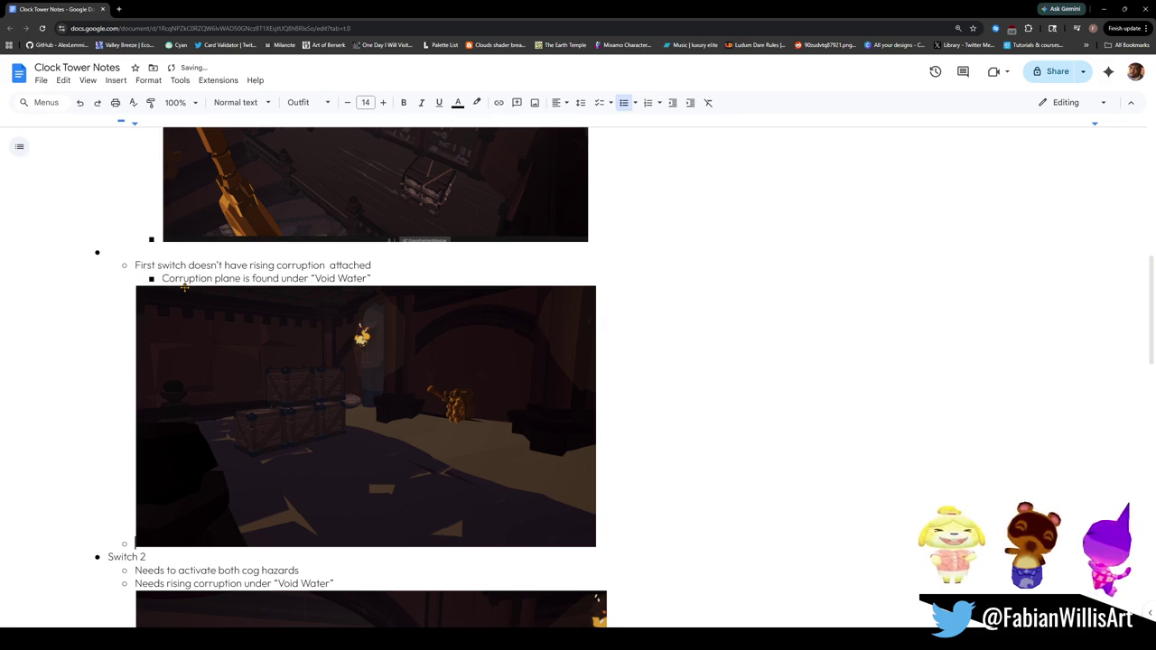
pyautogui.press('Tab')
pyautogui.press('Up')
pyautogui.click(154, 249)
pyautogui.write('SWITCHES')
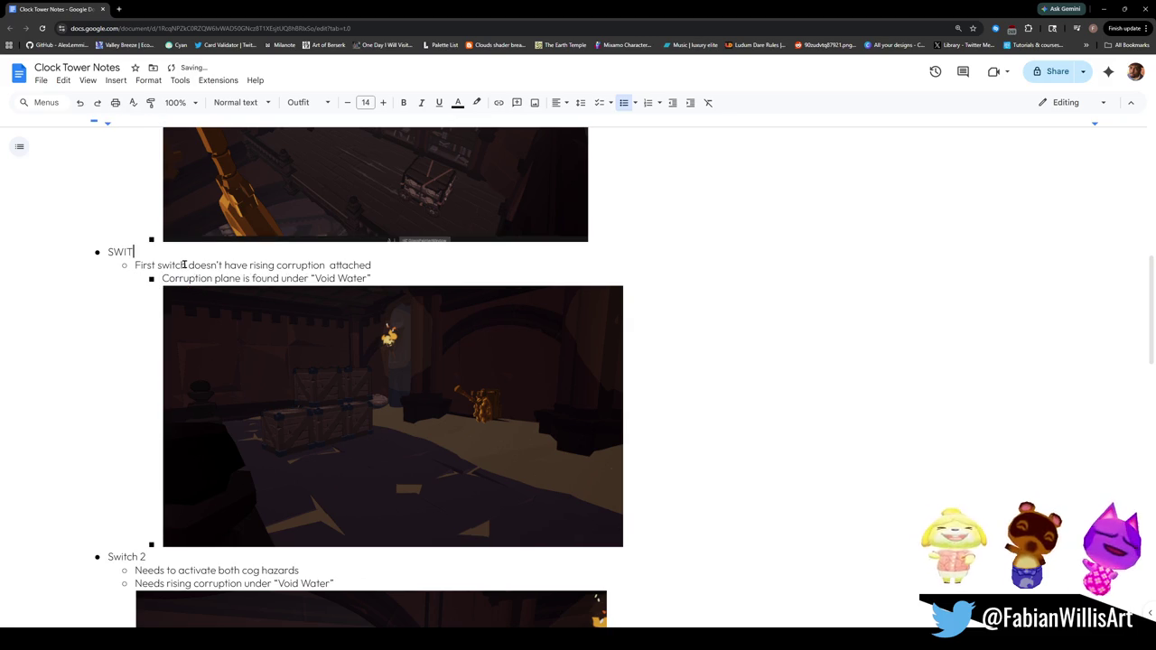
pyautogui.doubleClick(133, 250)
pyautogui.hotkey('ctrl', 'u')
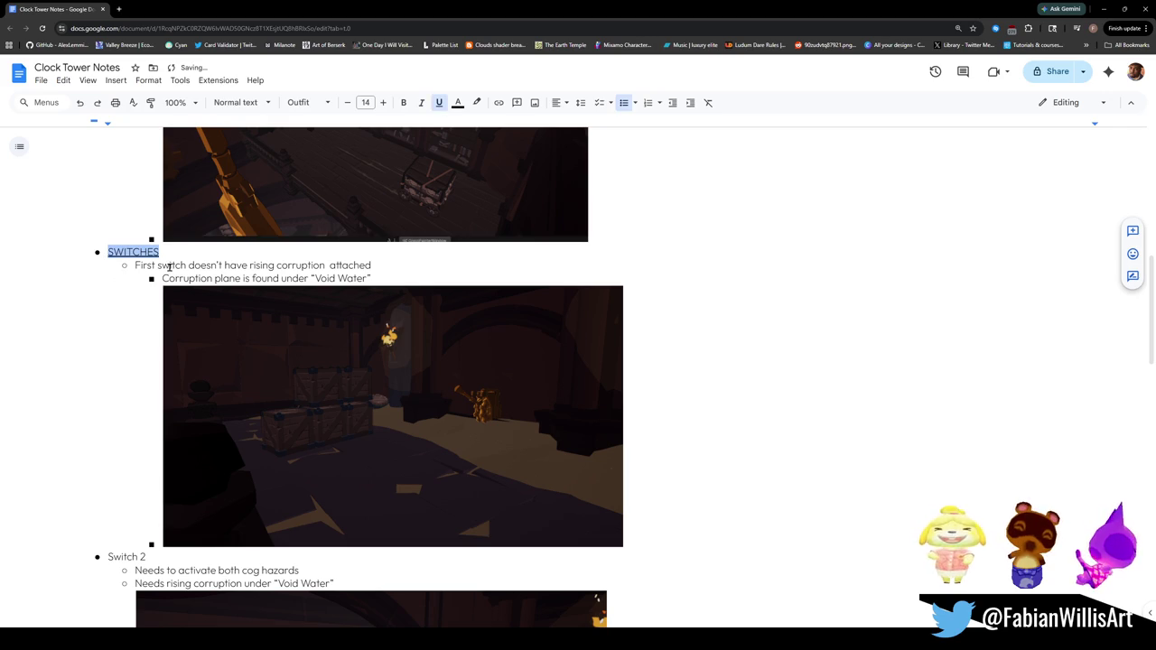
pyautogui.scroll(15, 135, 297)
pyautogui.scroll(-15, 156, 323)
# Step: Add an indented sub-bullet under SWITCHES beginning with 'Swoch'
pyautogui.click(186, 281)
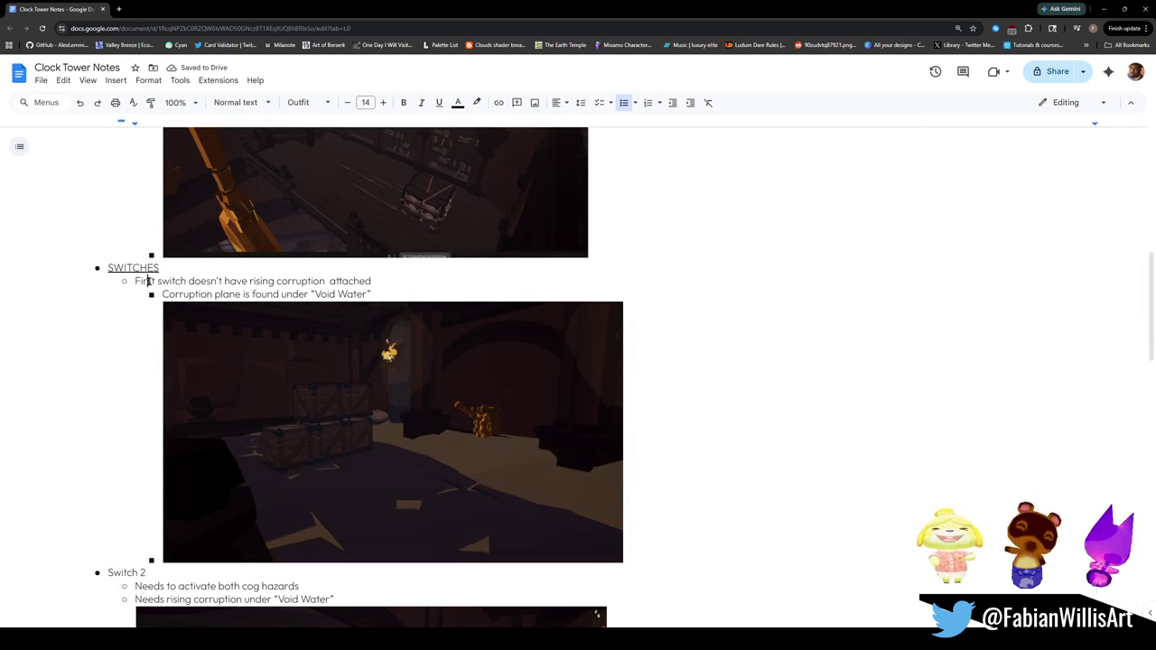
pyautogui.scroll(-3, 129, 370)
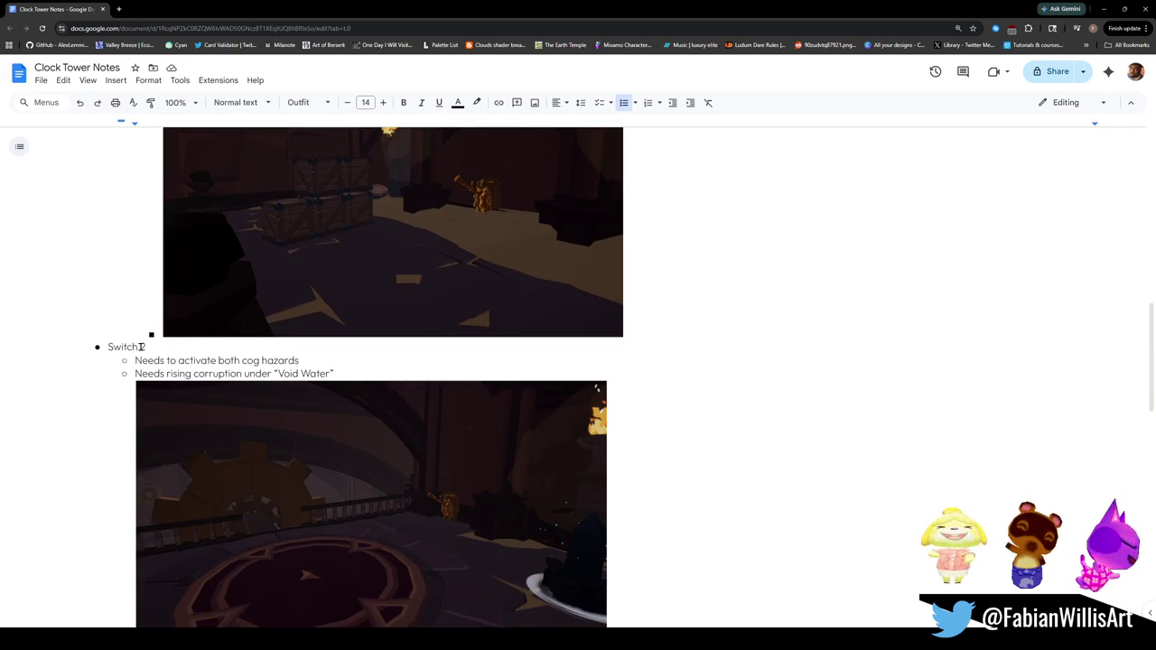
pyautogui.scroll(2, 131, 347)
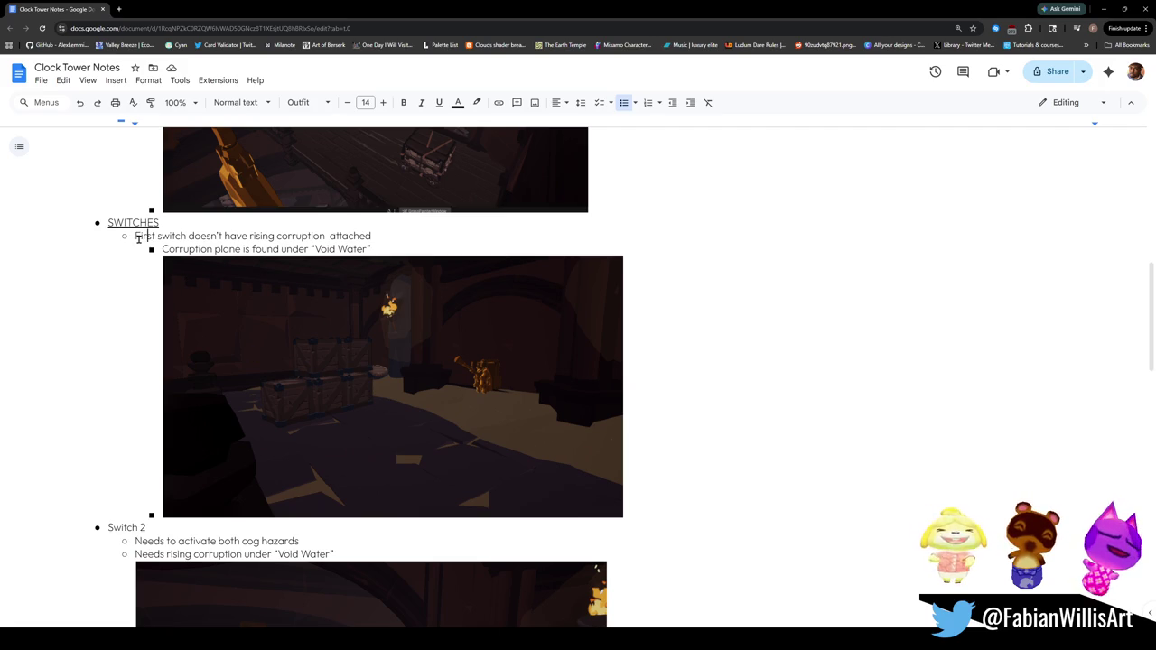
pyautogui.press('Return')
pyautogui.press('Tab')
pyautogui.write('Swo')
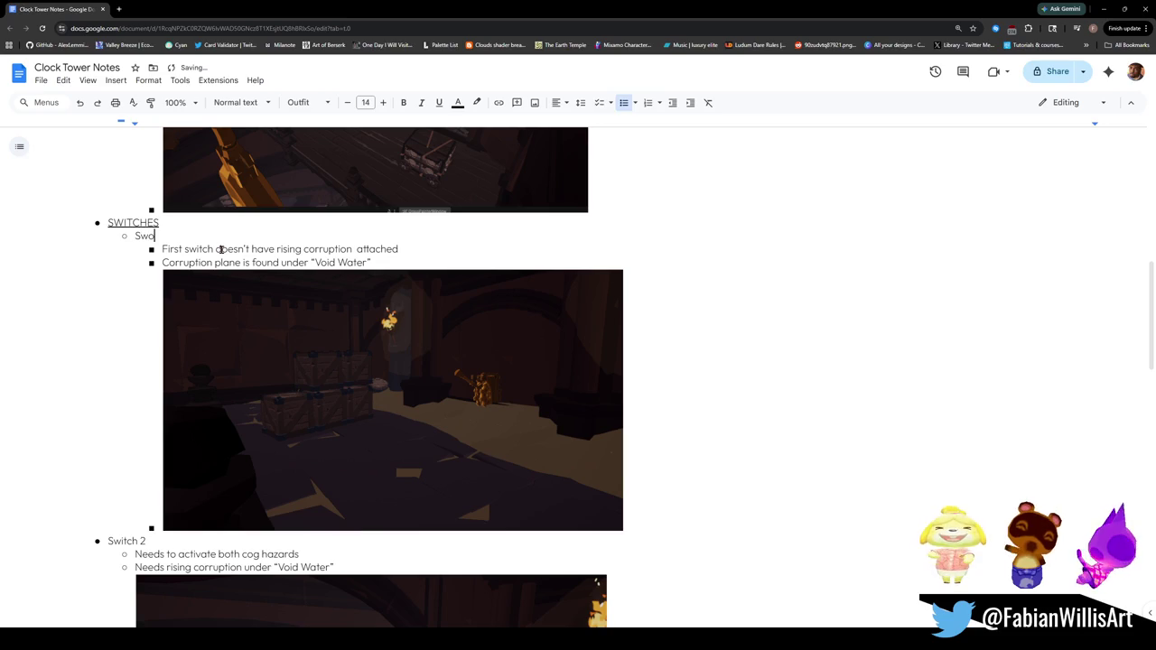
pyautogui.write('ch')
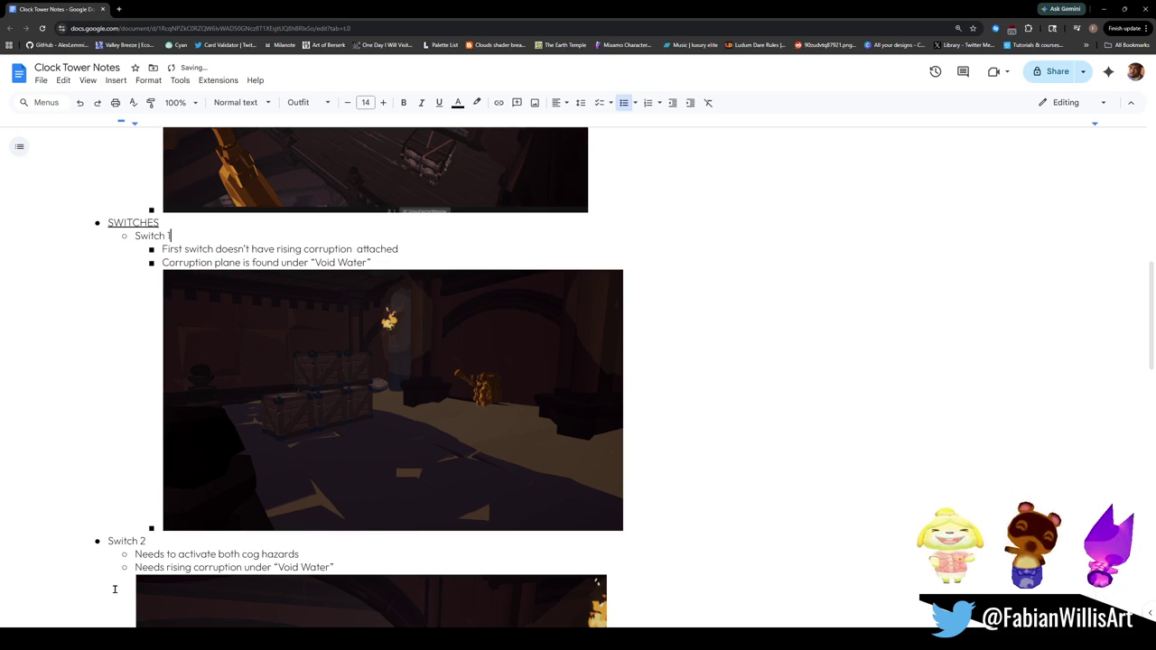
pyautogui.scroll(-2, 107, 586)
pyautogui.scroll(2, 144, 289)
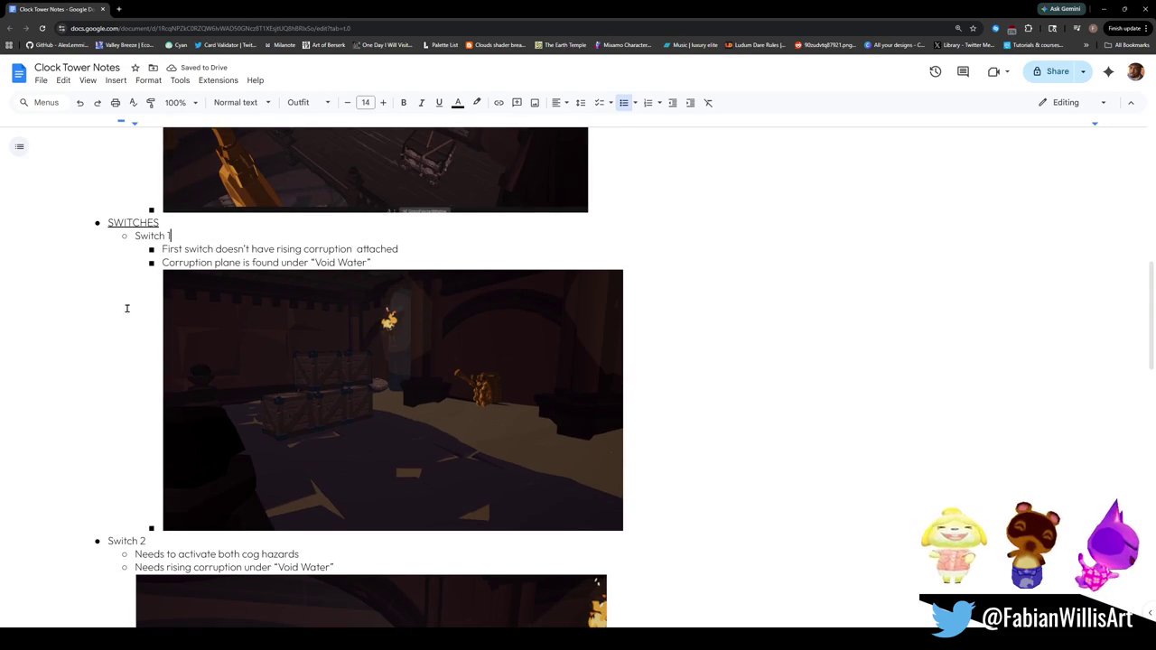
# Step: Indent Switch 2, its cog hazards and Void Water lines, and its screenshot one level
pyautogui.press('Tab')
pyautogui.click(134, 553)
pyautogui.press('Tab')
pyautogui.click(134, 567)
pyautogui.press('Tab')
pyautogui.scroll(-2, 165, 519)
pyautogui.scroll(-2, 164, 520)
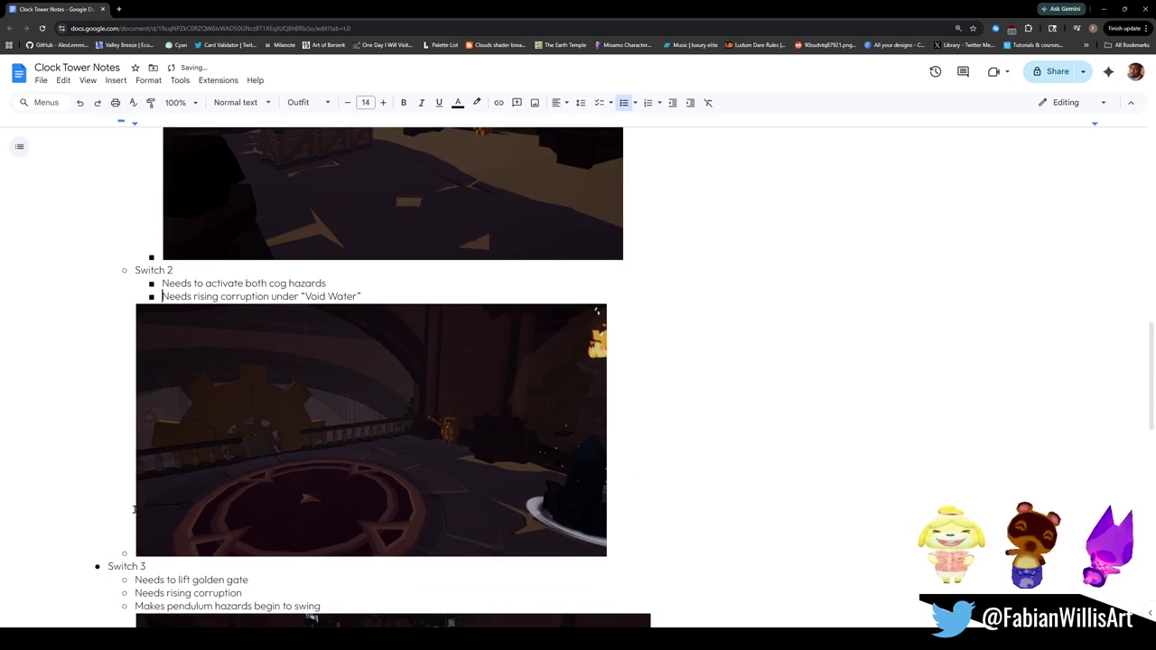
pyautogui.click(164, 519)
pyautogui.press('Tab')
pyautogui.scroll(-2, 106, 456)
pyautogui.scroll(-5, 106, 456)
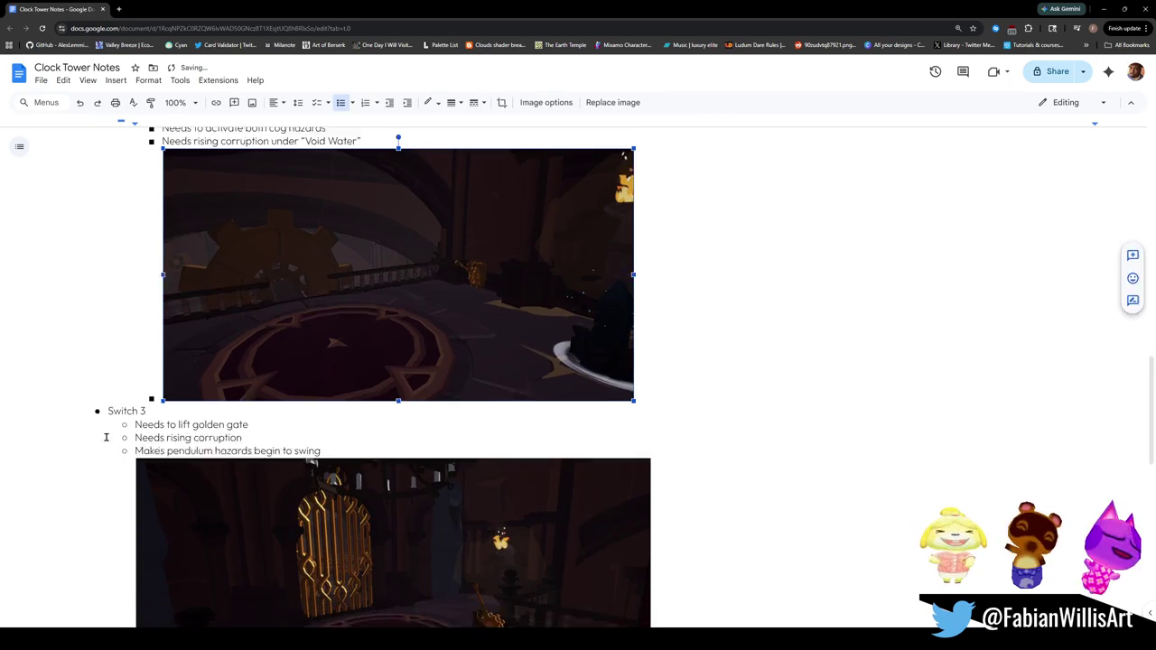
# Step: Try indenting the whole Switch 3 block at once, then undo it
pyautogui.moveTo(435, 539)
pyautogui.mouseDown()
pyautogui.moveTo(103, 353)
pyautogui.moveTo(96, 219)
pyautogui.mouseUp()
pyautogui.scroll(4, 98, 198)
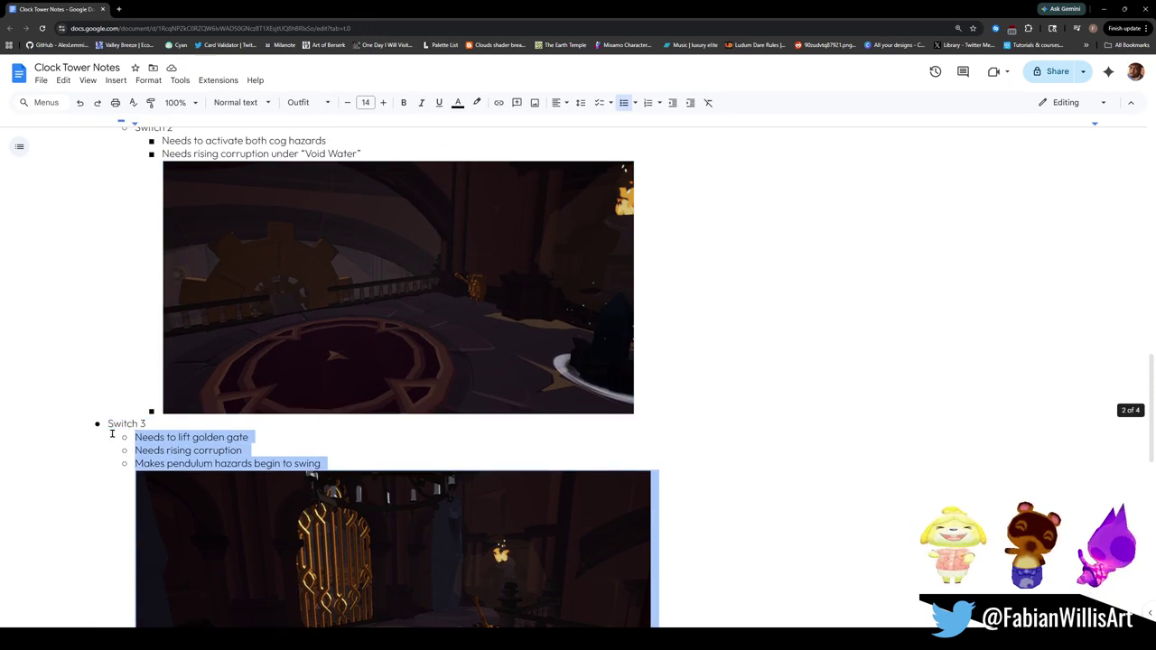
pyautogui.press('Tab')
pyautogui.click(162, 462)
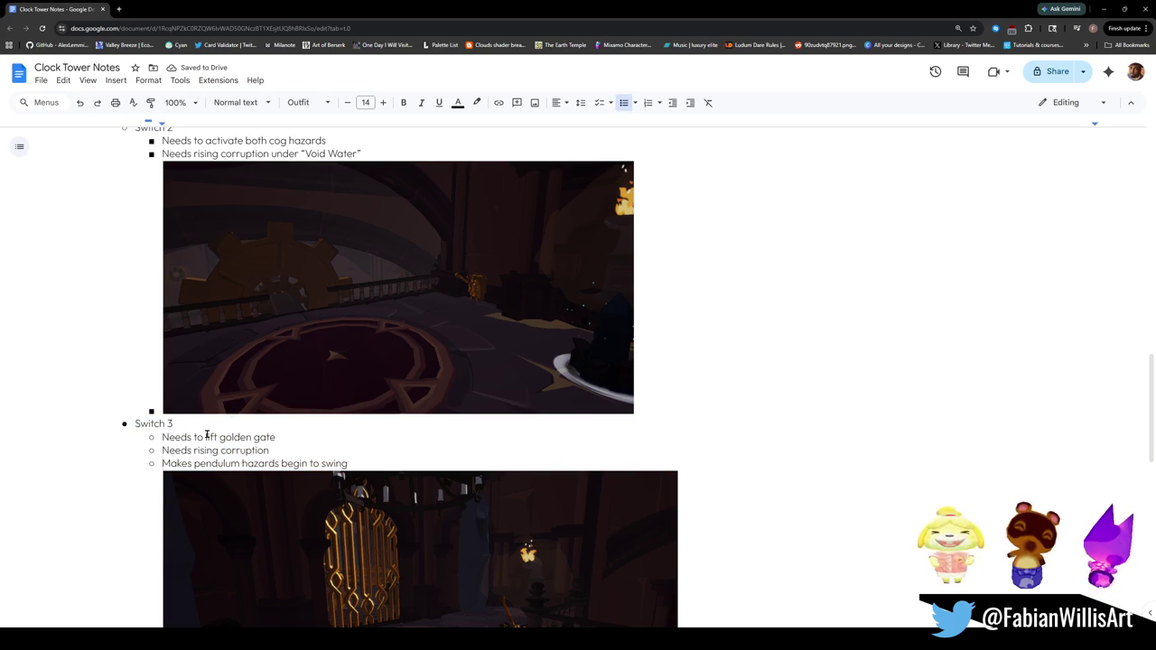
pyautogui.hotkey('ctrl', 'z')
# Step: Indent Switch 3's golden gate, rising corruption and pendulum hazards lines and its screenshot
pyautogui.click(133, 441)
pyautogui.press('Tab')
pyautogui.click(134, 450)
pyautogui.press('Tab')
pyautogui.click(133, 463)
pyautogui.press('Tab')
pyautogui.click(137, 488)
pyautogui.press('Tab')
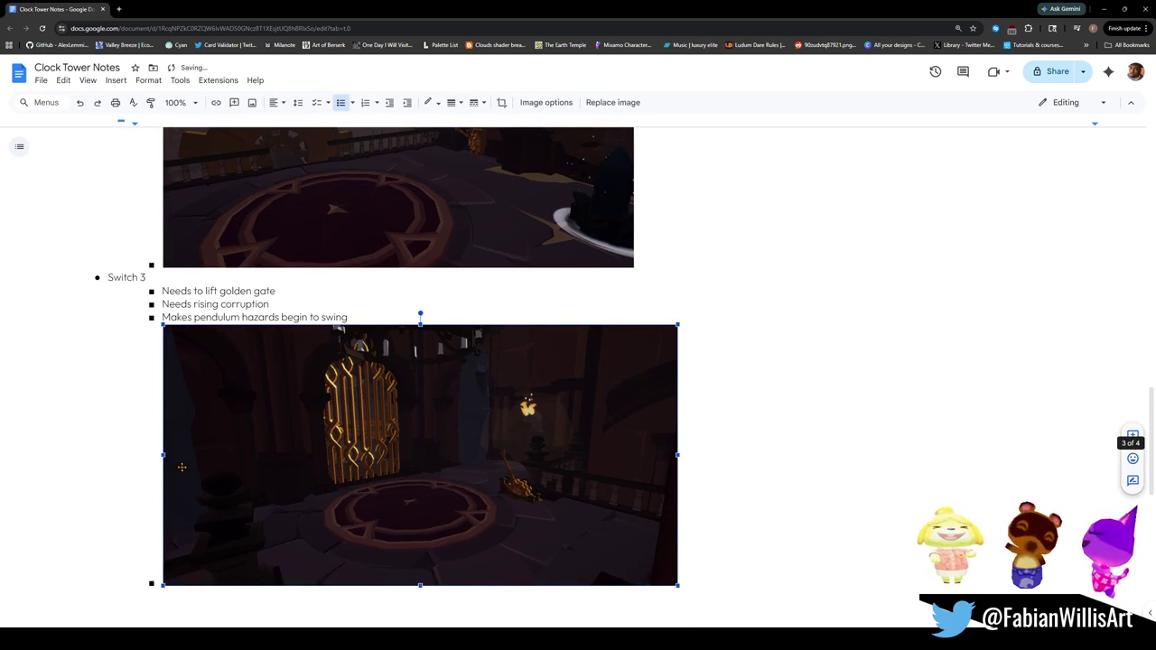
pyautogui.click(106, 277)
# Step: Bold the Switch 1 label and review the Switch 2 and Switch 3 notes
pyautogui.scroll(10, 185, 360)
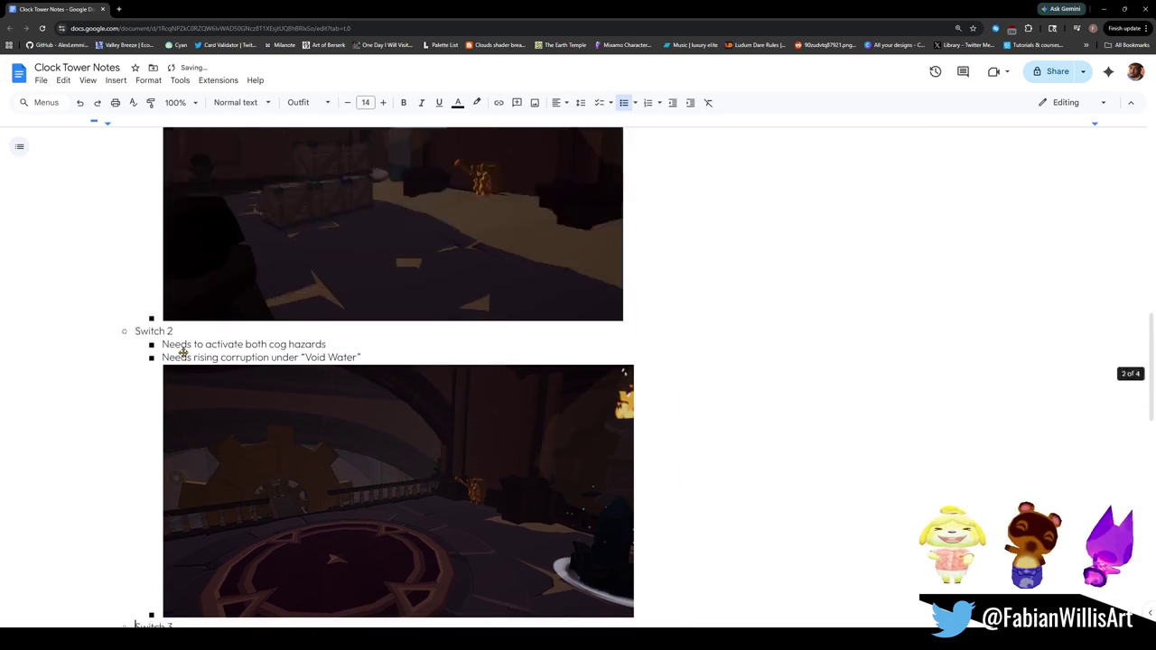
pyautogui.scroll(-3, 189, 358)
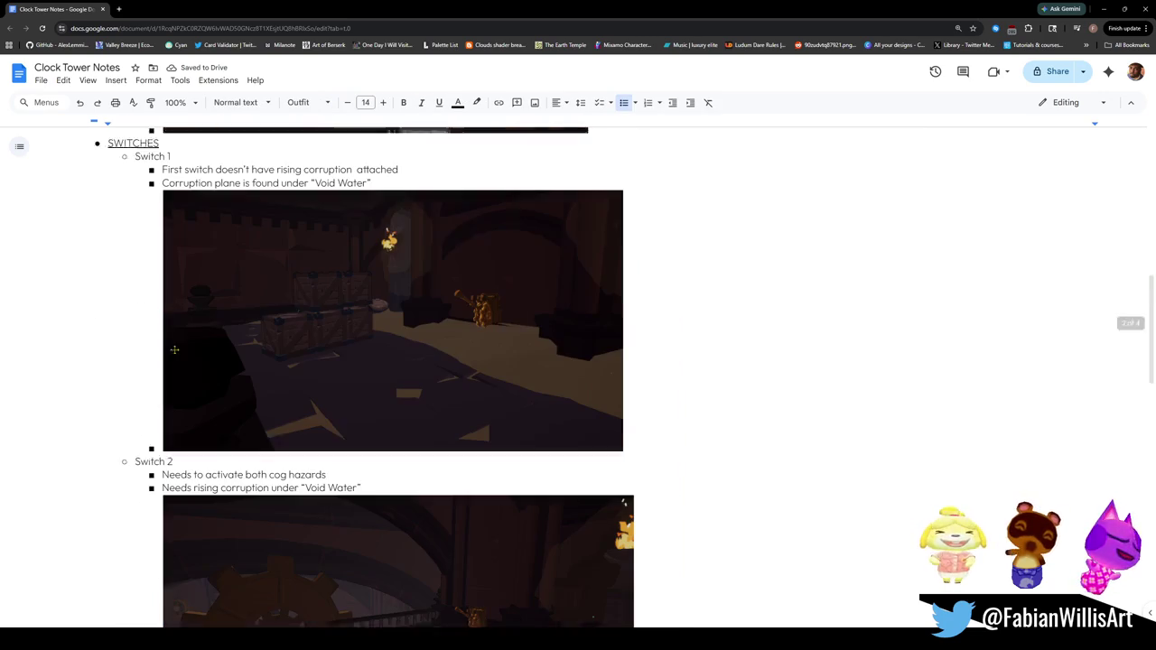
pyautogui.scroll(-9, 219, 493)
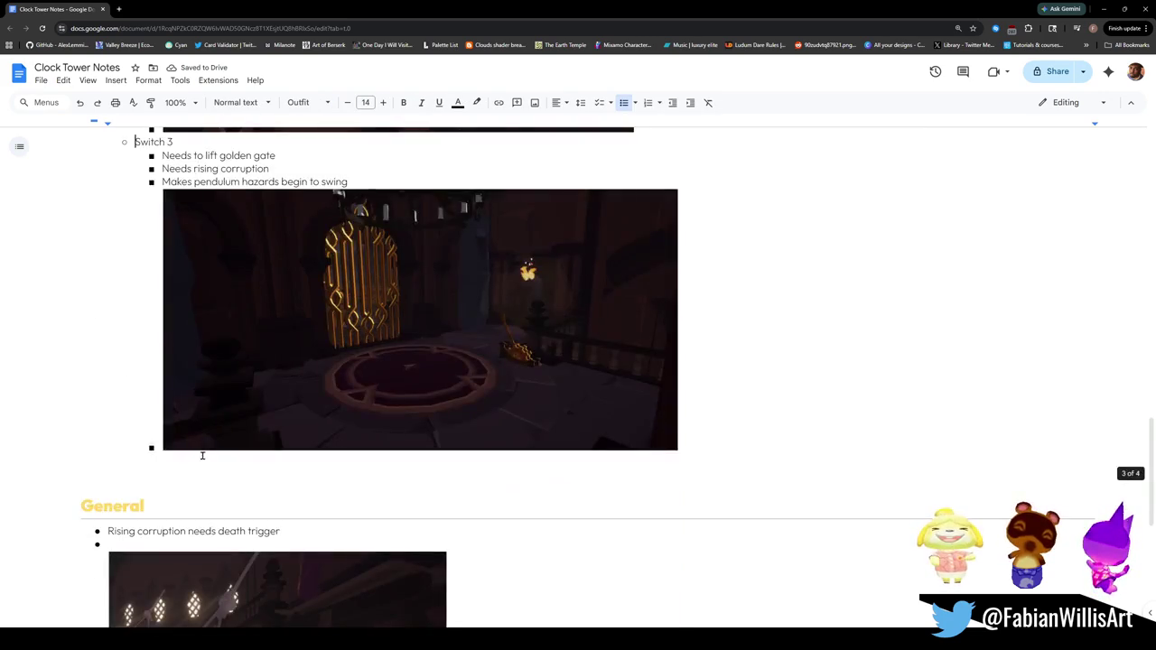
pyautogui.scroll(15, 282, 421)
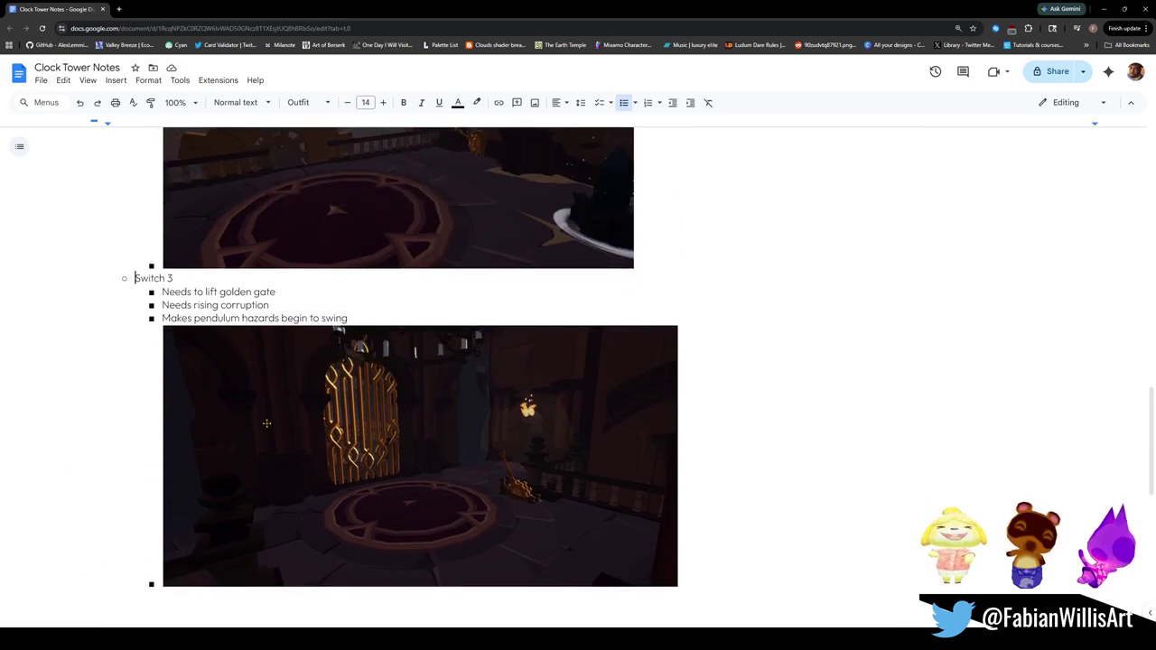
pyautogui.scroll(3, 255, 412)
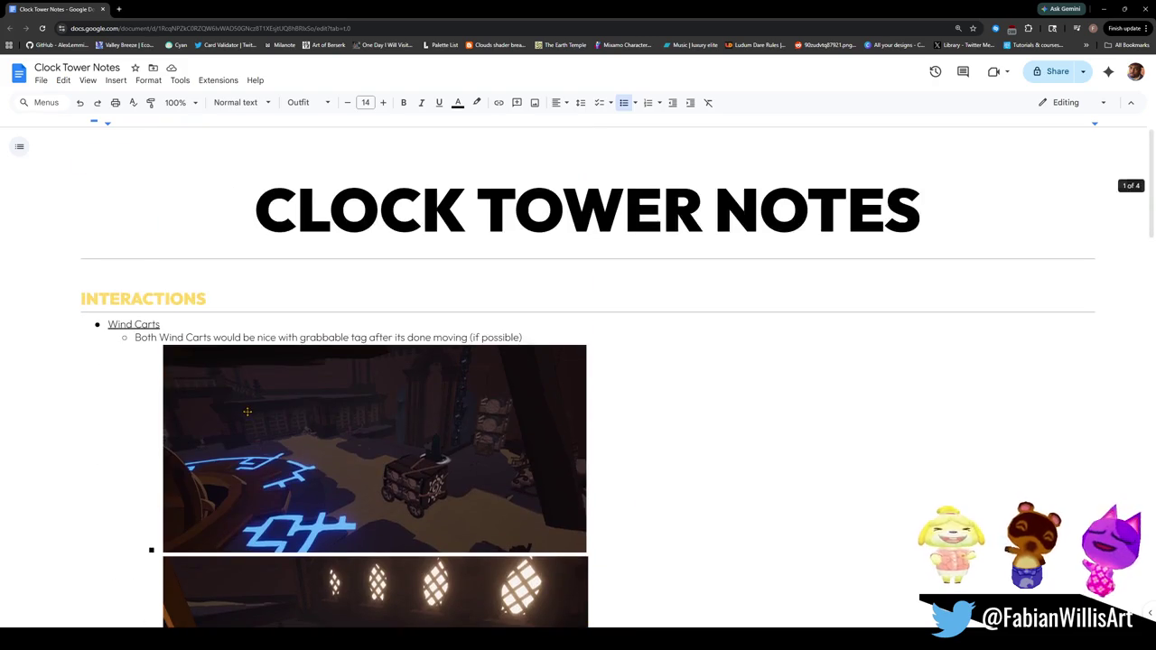
pyautogui.scroll(-10, 239, 417)
pyautogui.scroll(-3, 236, 420)
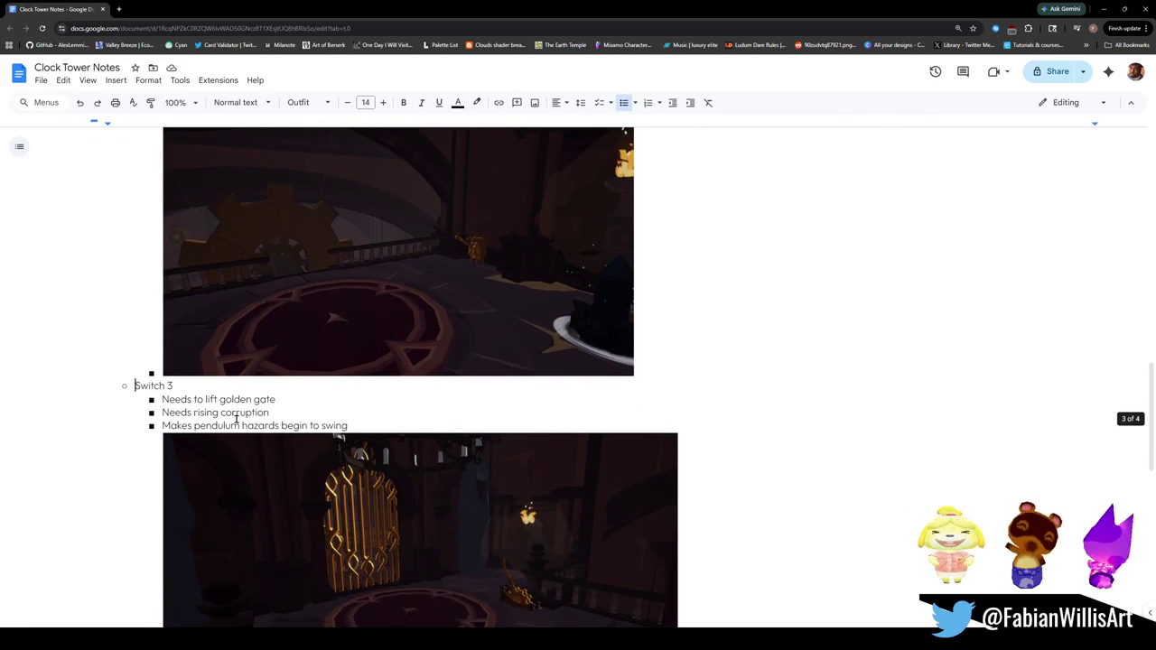
pyautogui.scroll(10, 230, 417)
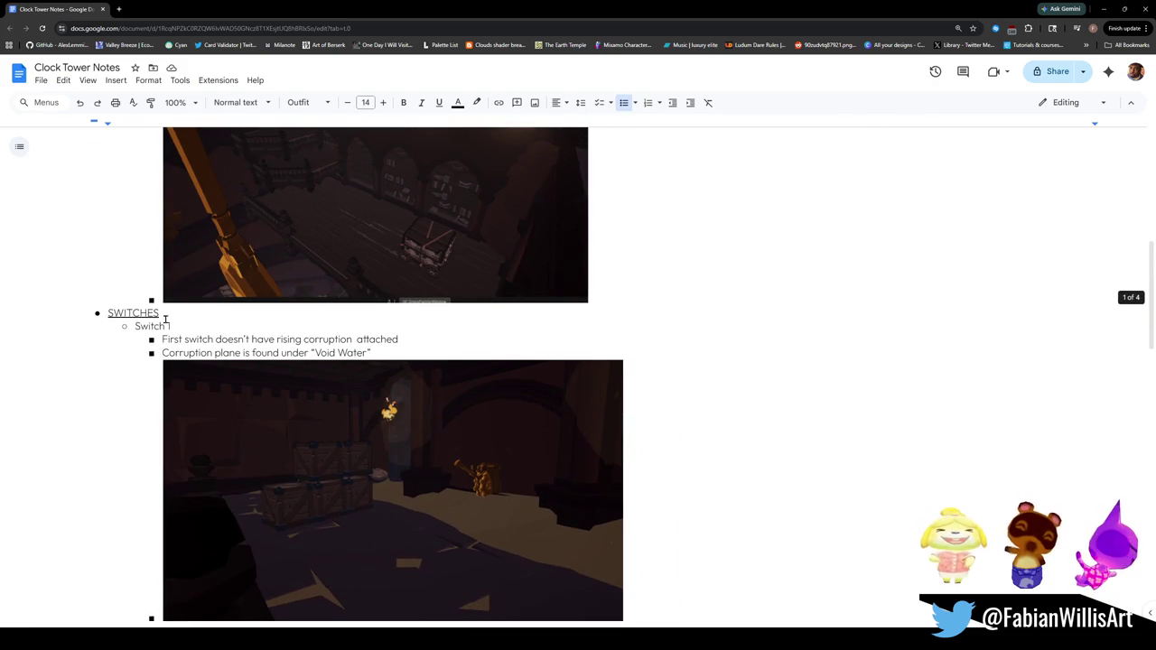
pyautogui.tripleClick(160, 325)
pyautogui.hotkey('ctrl', 'b')
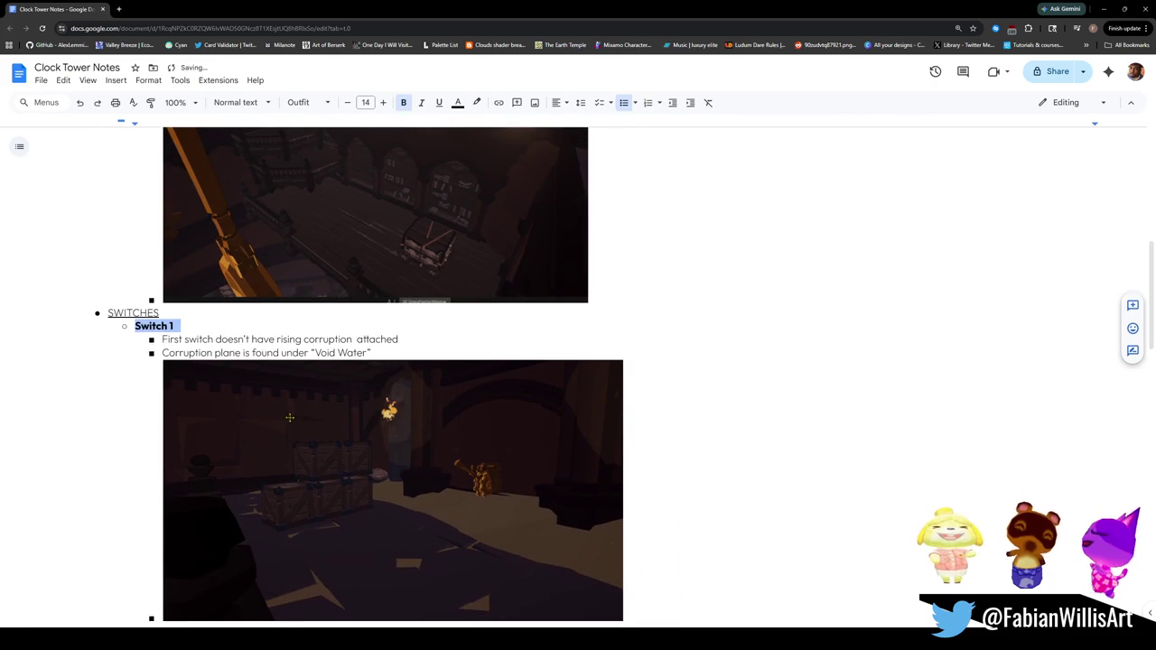
pyautogui.scroll(-1, 271, 409)
pyautogui.click(226, 294)
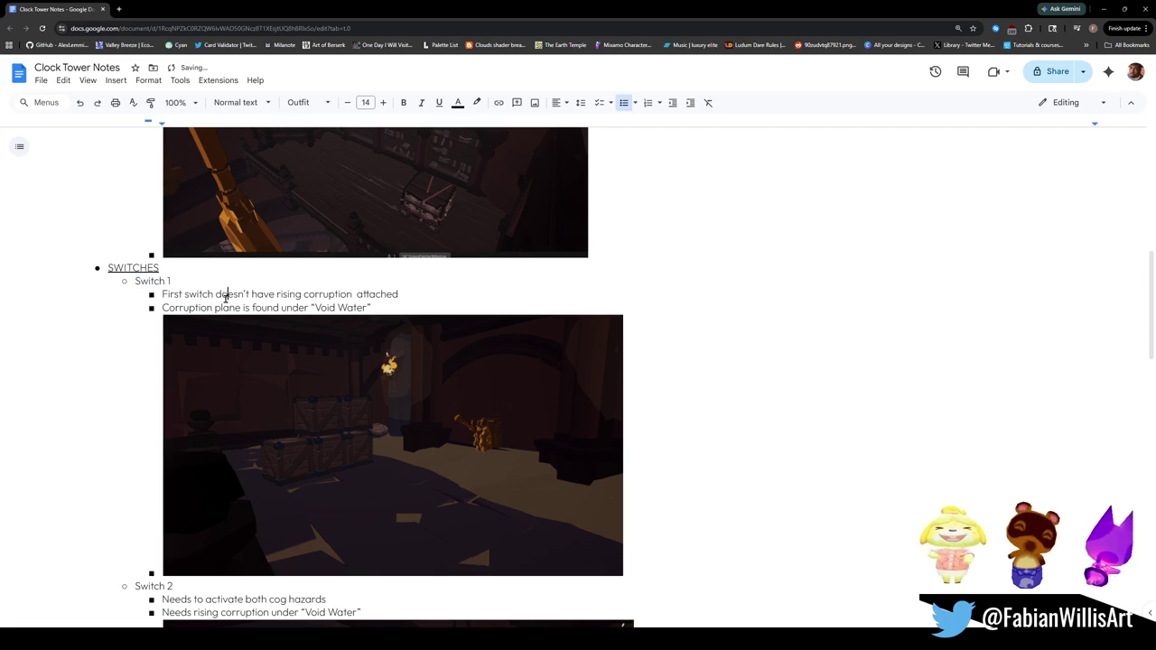
pyautogui.scroll(-3, 230, 307)
pyautogui.scroll(-3, 217, 423)
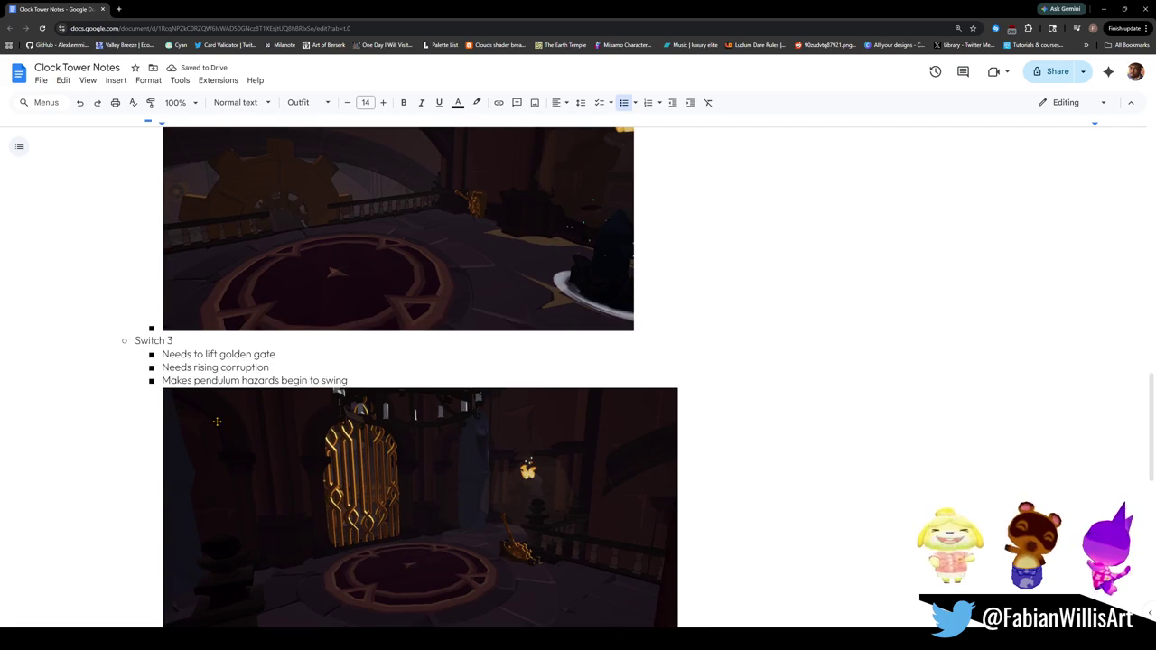
pyautogui.scroll(-2, 217, 421)
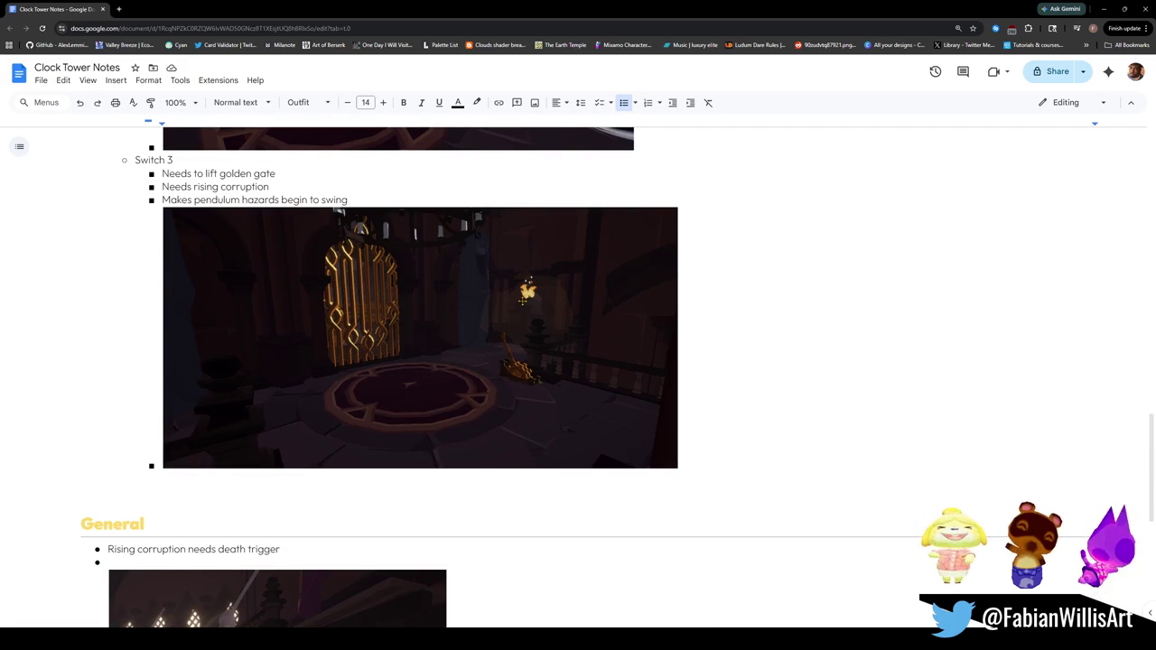
pyautogui.scroll(1, 235, 462)
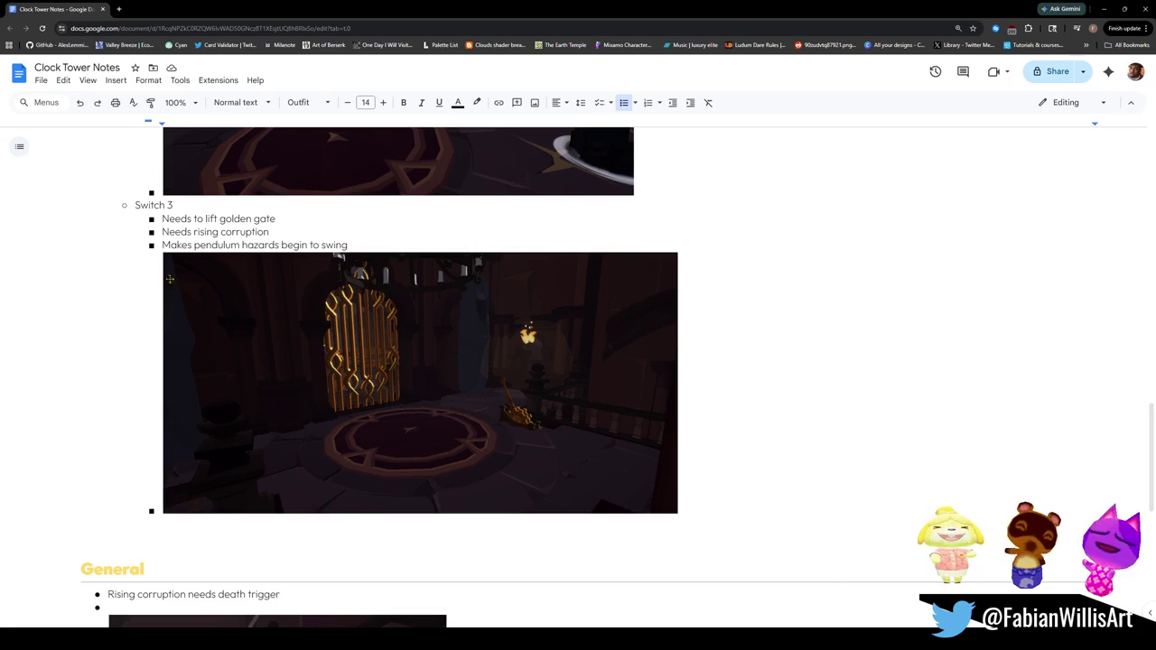
# Step: Indent the Switch 3, Switch 2 and Switch 1 screenshots one level under their notes
pyautogui.click(263, 488)
pyautogui.press('Tab')
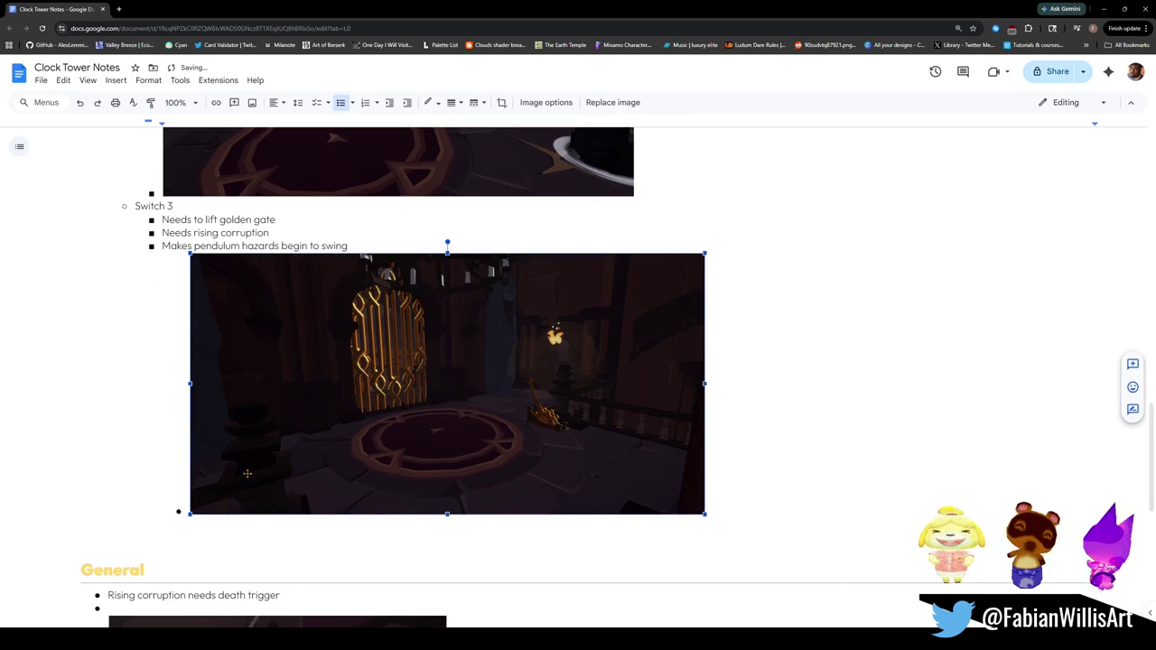
pyautogui.scroll(5, 252, 474)
pyautogui.click(167, 364)
pyautogui.press('Tab')
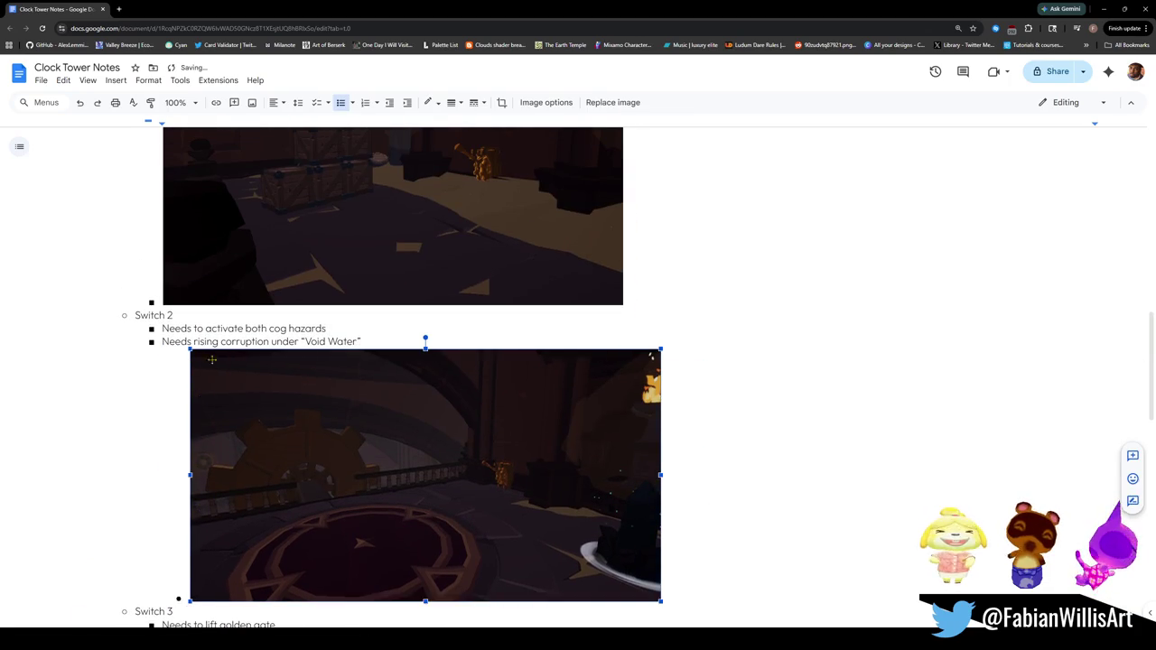
pyautogui.scroll(2, 209, 356)
pyautogui.click(167, 325)
pyautogui.press('Tab')
pyautogui.scroll(3, 160, 324)
pyautogui.click(176, 313)
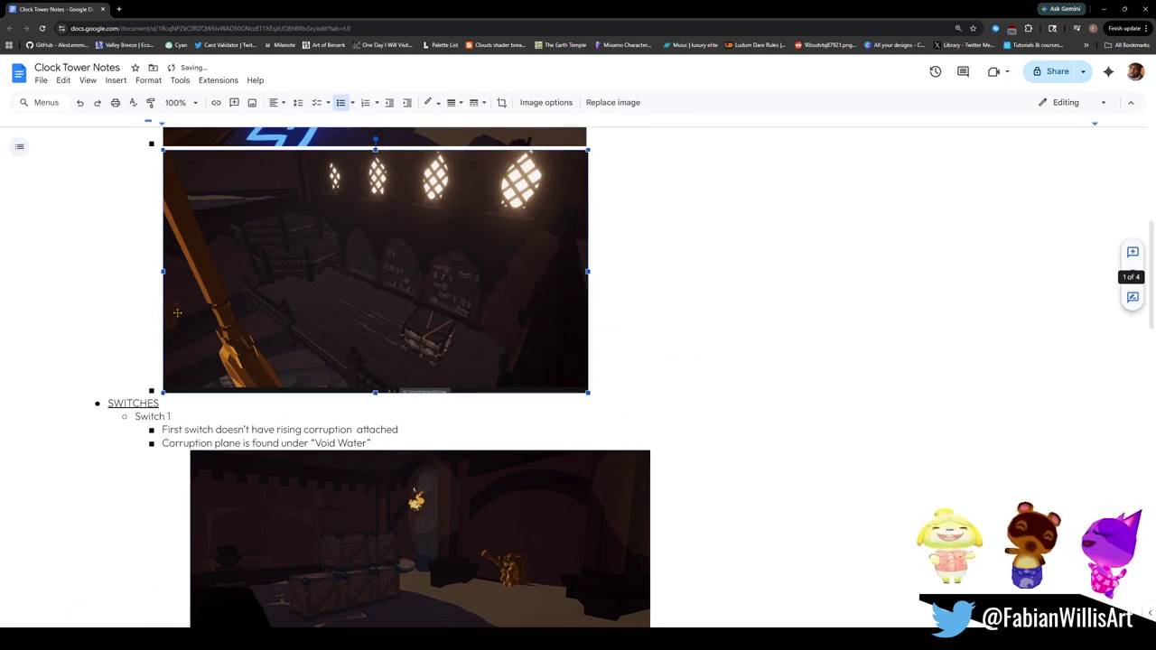
# Step: Select the General heading together with its first bullet
pyautogui.scroll(5, 177, 314)
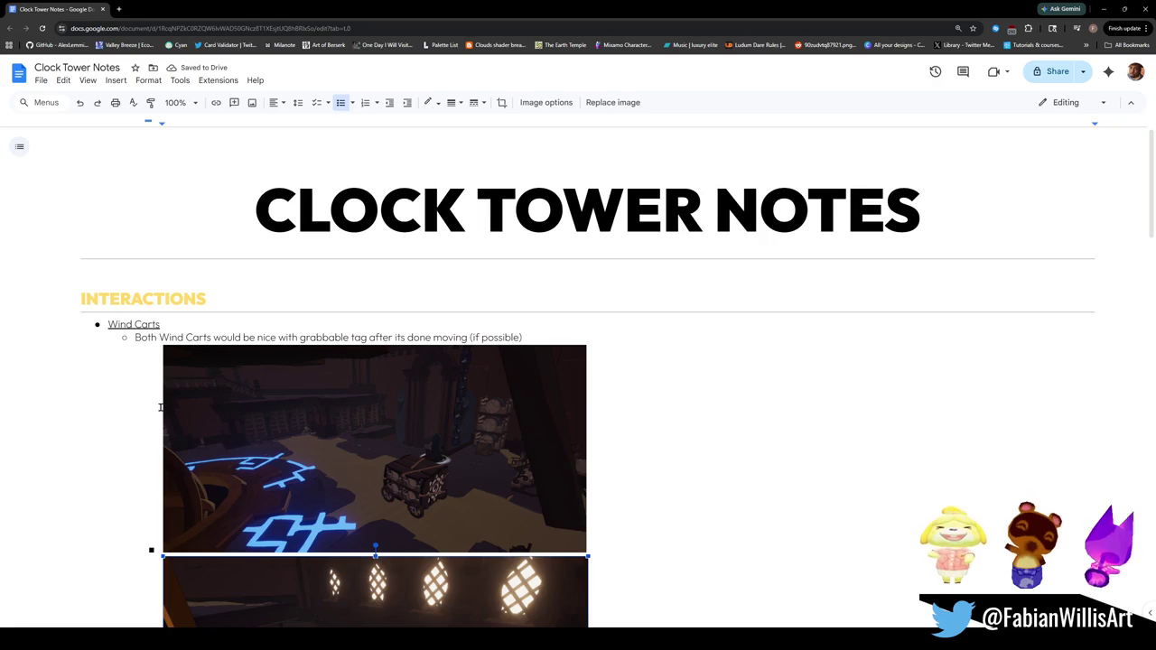
pyautogui.scroll(-12, 155, 468)
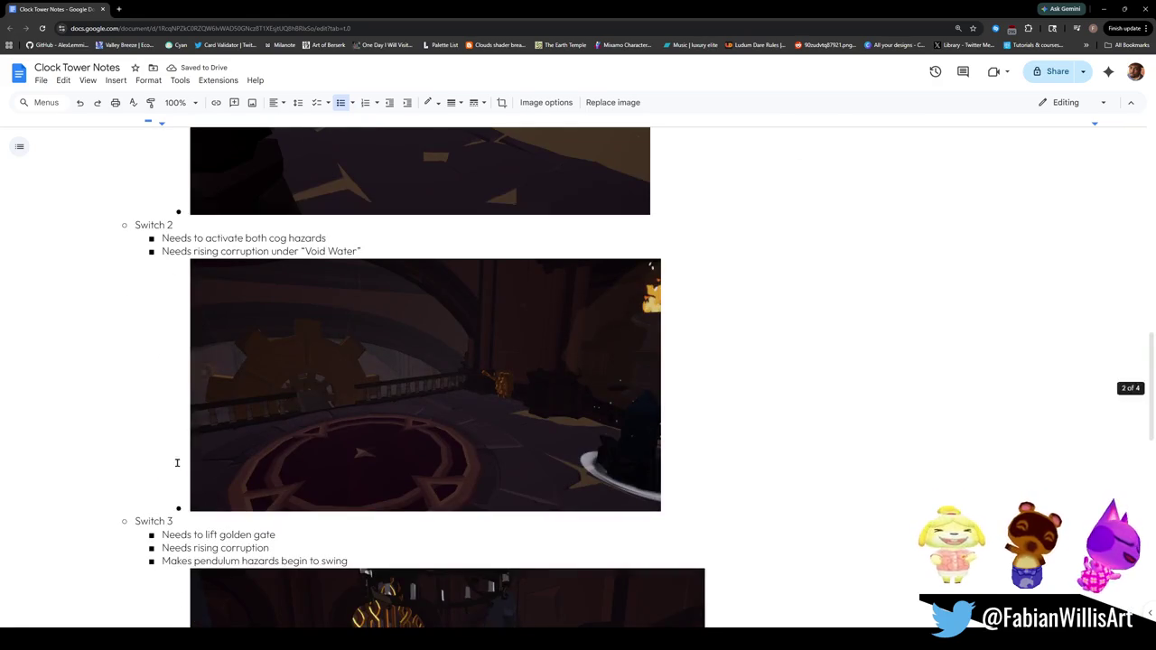
pyautogui.scroll(-6, 254, 459)
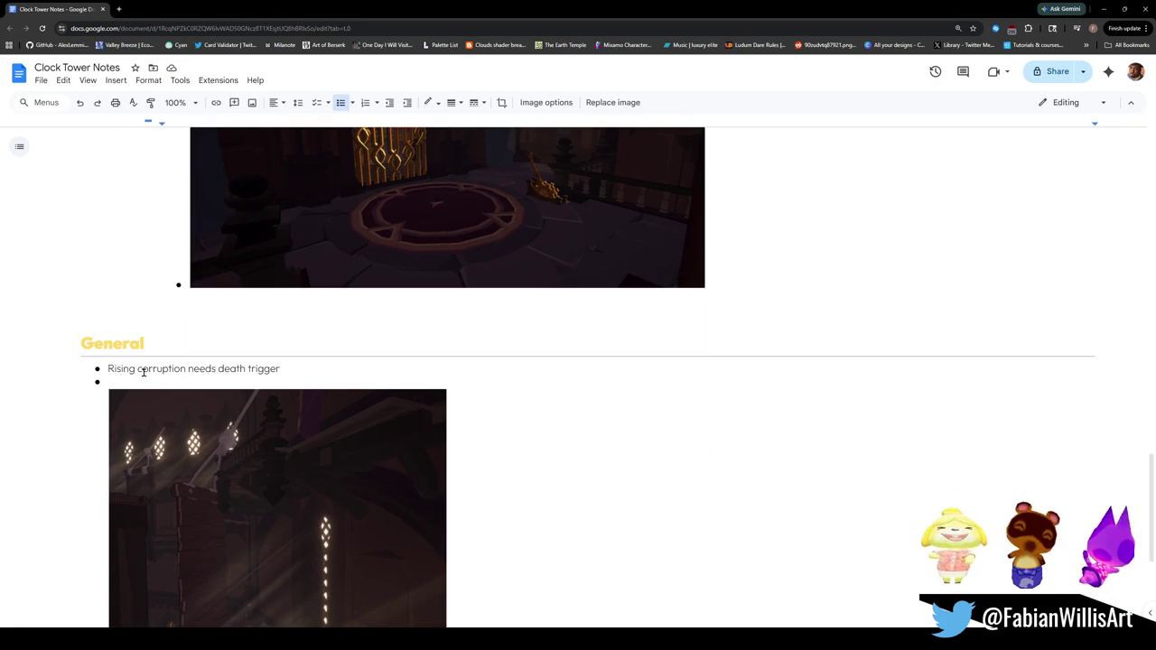
pyautogui.scroll(3, 190, 456)
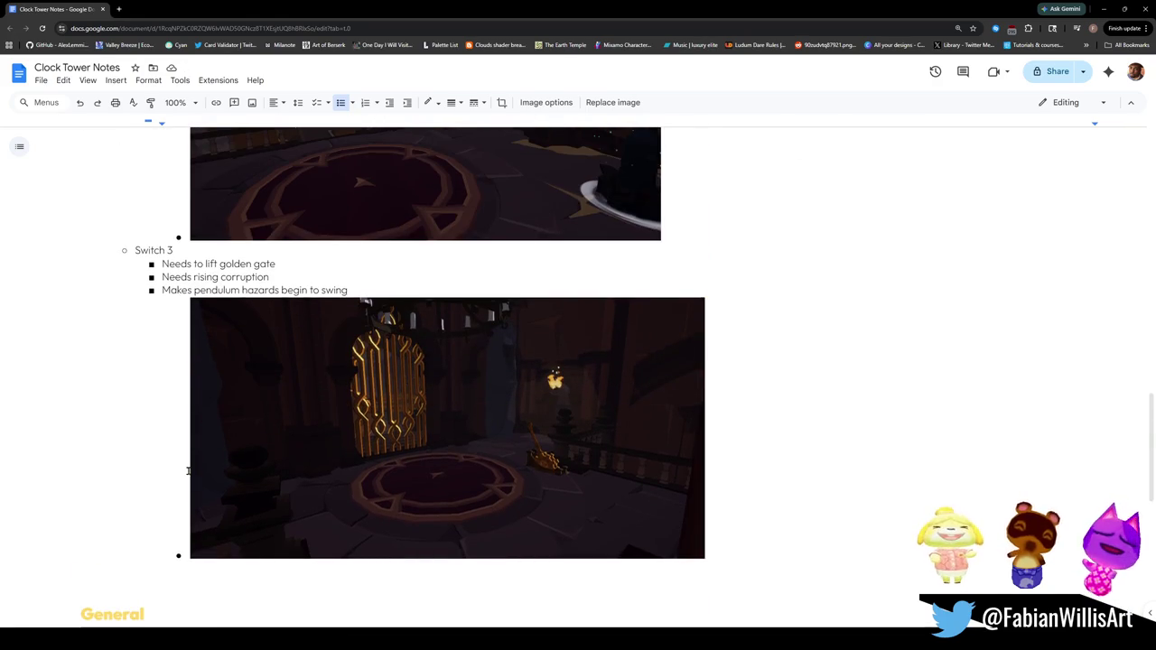
pyautogui.scroll(-2, 200, 467)
pyautogui.scroll(4, 187, 461)
pyautogui.scroll(6, 185, 459)
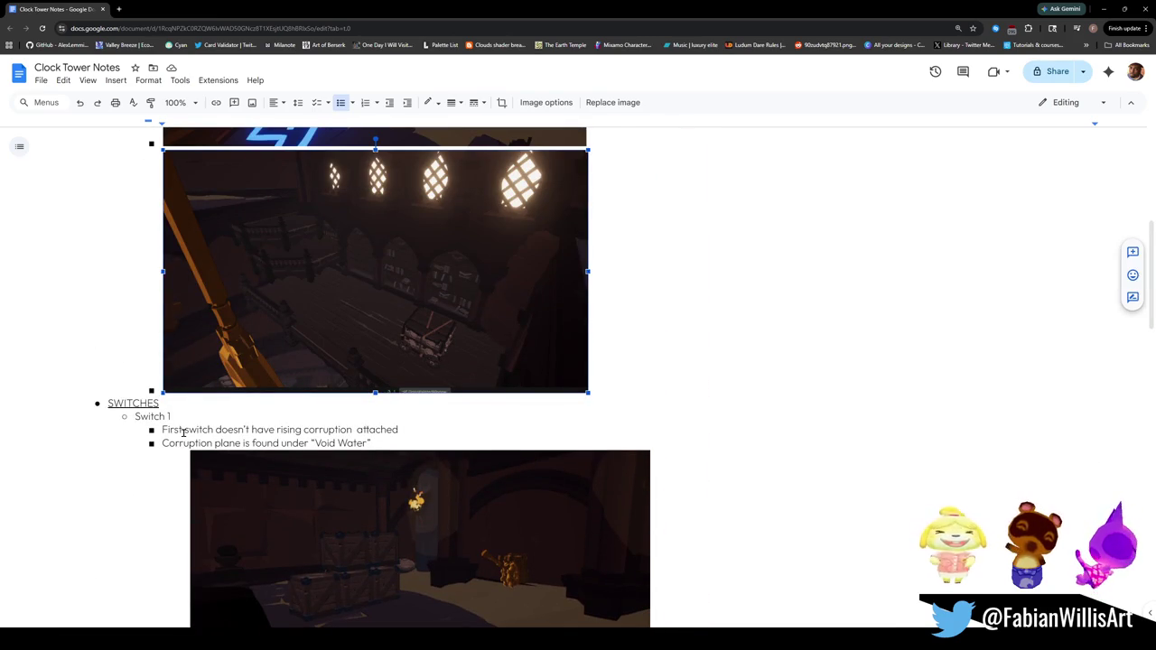
pyautogui.scroll(-10, 183, 432)
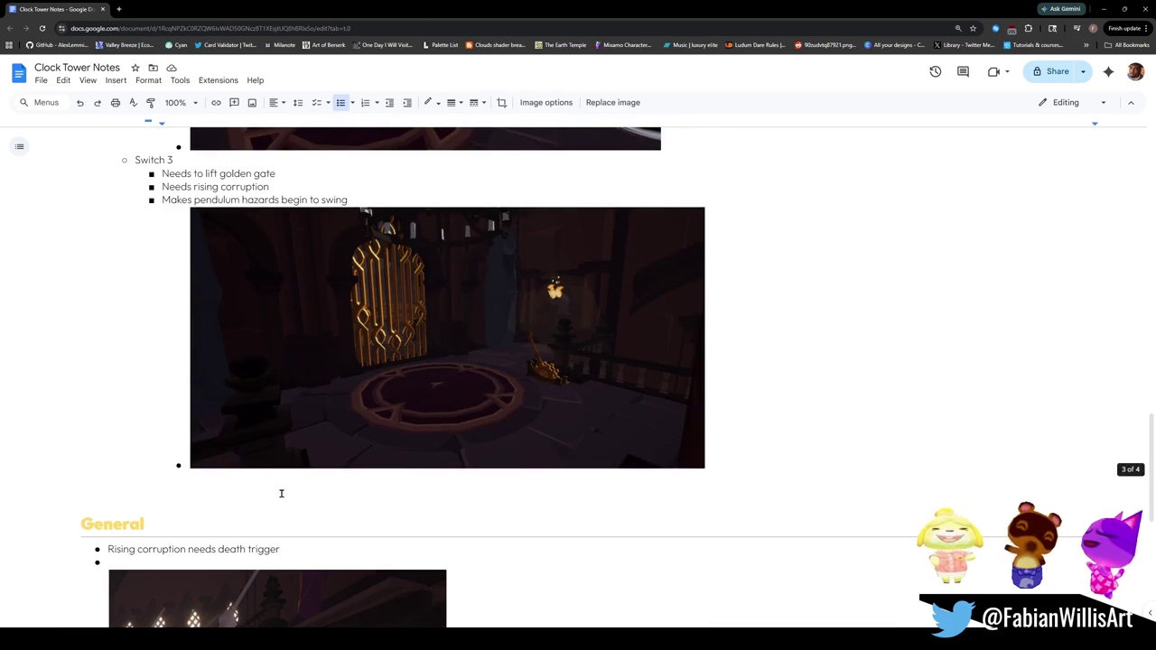
pyautogui.moveTo(283, 494); pyautogui.dragTo(168, 417)
pyautogui.moveTo(275, 550)
pyautogui.mouseDown()
pyautogui.moveTo(149, 516)
pyautogui.moveTo(65, 518)
pyautogui.mouseUp()
pyautogui.hotkey('ctrl', 'c')
pyautogui.scroll(-5, 65, 518)
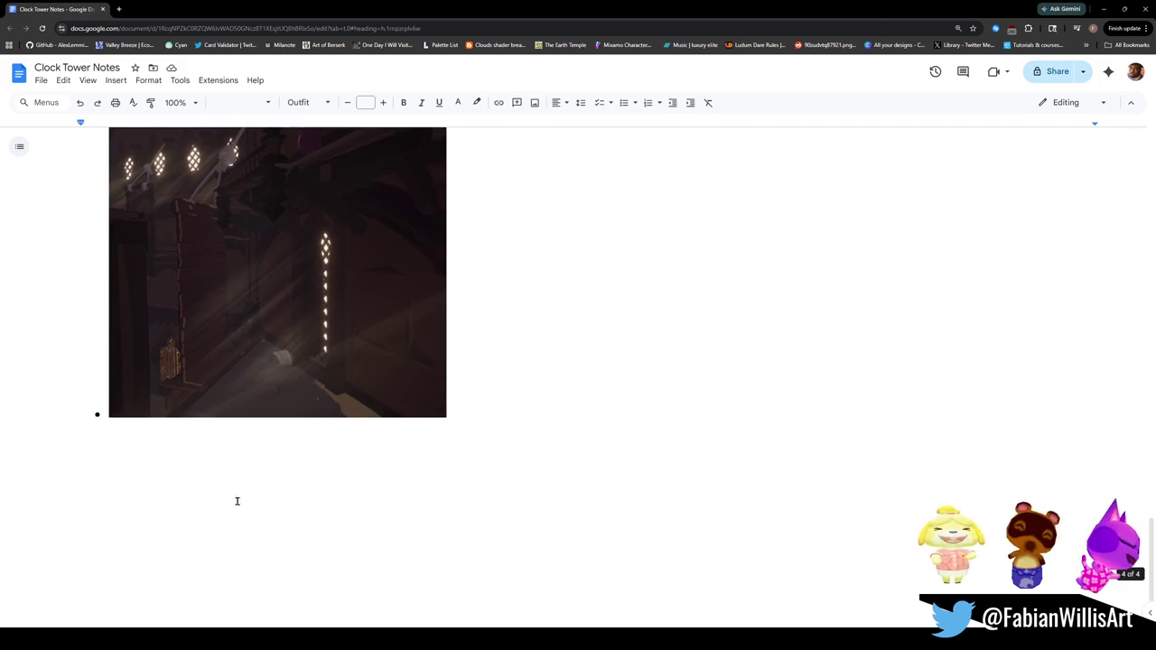
# Step: Paste the General heading below the last screenshot and rename it SWITCHES
pyautogui.click(207, 515)
pyautogui.click(468, 487)
pyautogui.press('Return')
pyautogui.press('Return')
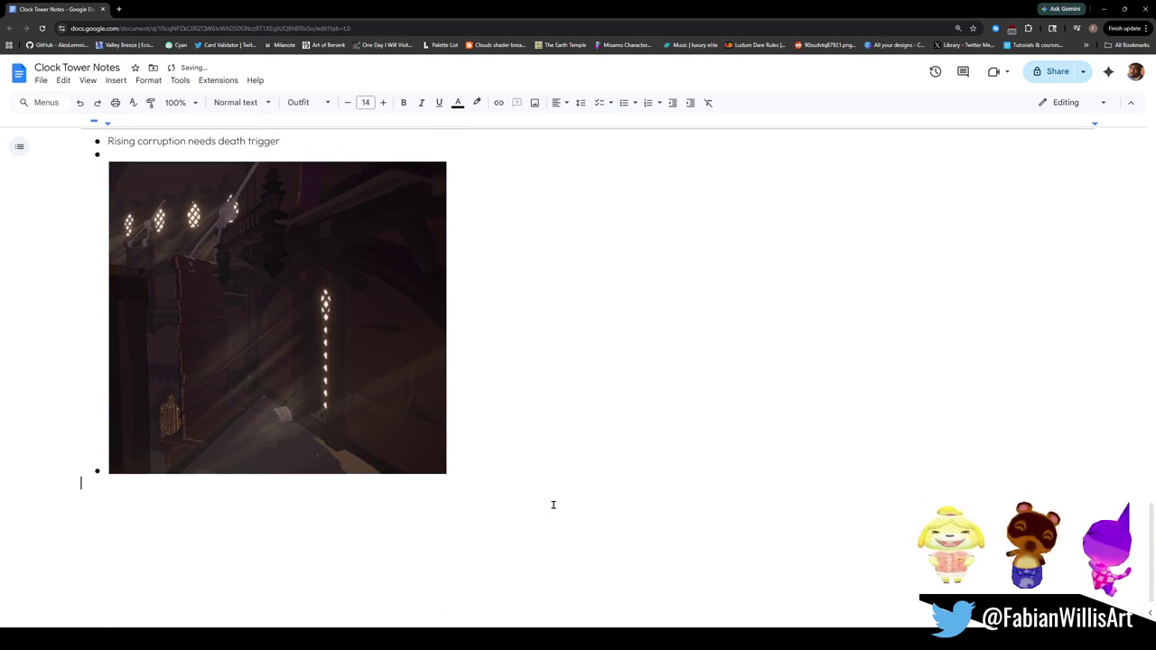
pyautogui.hotkey('ctrl', 'v')
pyautogui.tripleClick(126, 524)
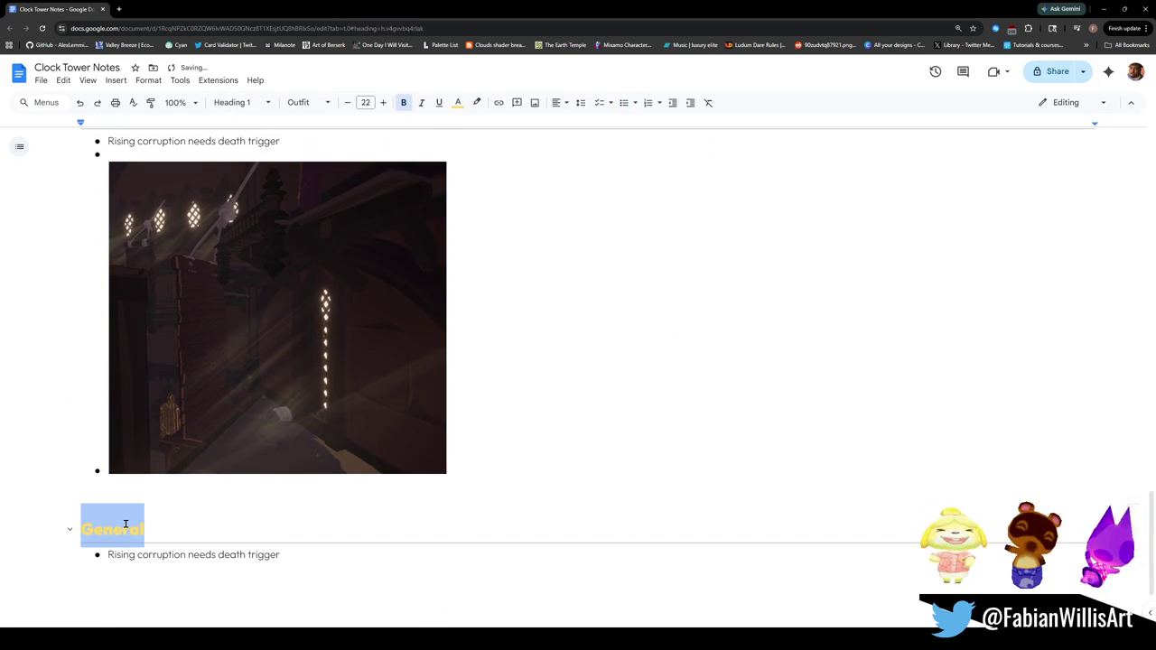
pyautogui.write('SWITCHES')
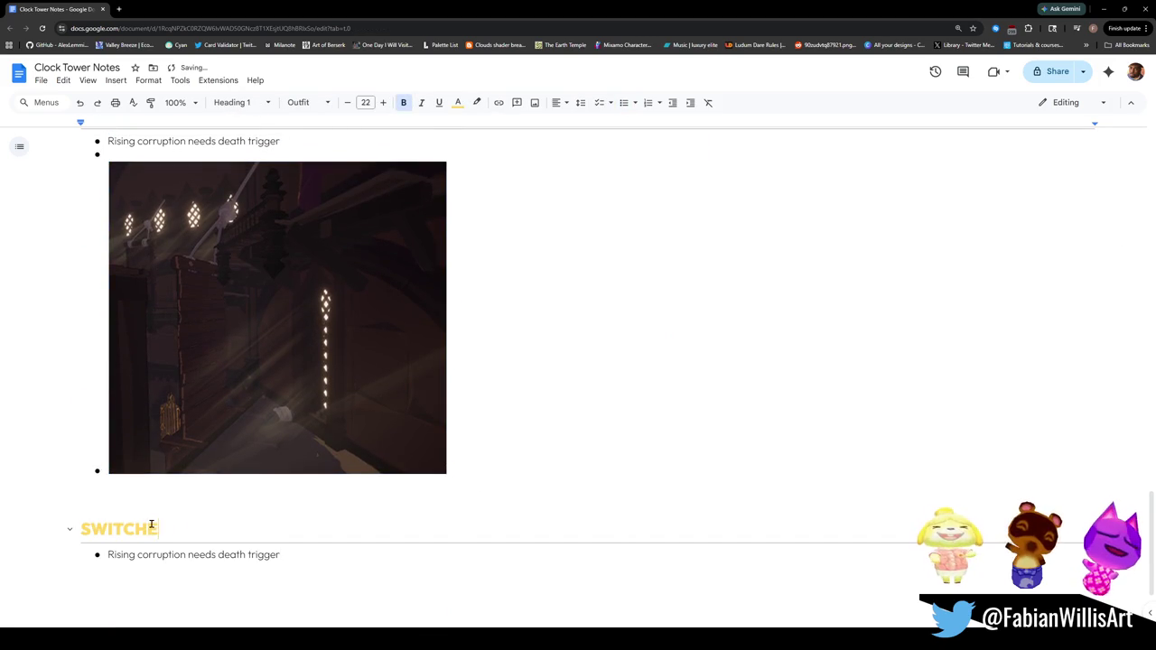
pyautogui.scroll(15, 197, 409)
pyautogui.scroll(-4, 197, 409)
# Step: Cut the old SWITCHES notes out of Interactions and paste them under the new heading
pyautogui.click(237, 389)
pyautogui.scroll(5, 238, 389)
pyautogui.keyDown('shift'); pyautogui.click(151, 310); pyautogui.keyUp('shift')
pyautogui.scroll(6, 150, 310)
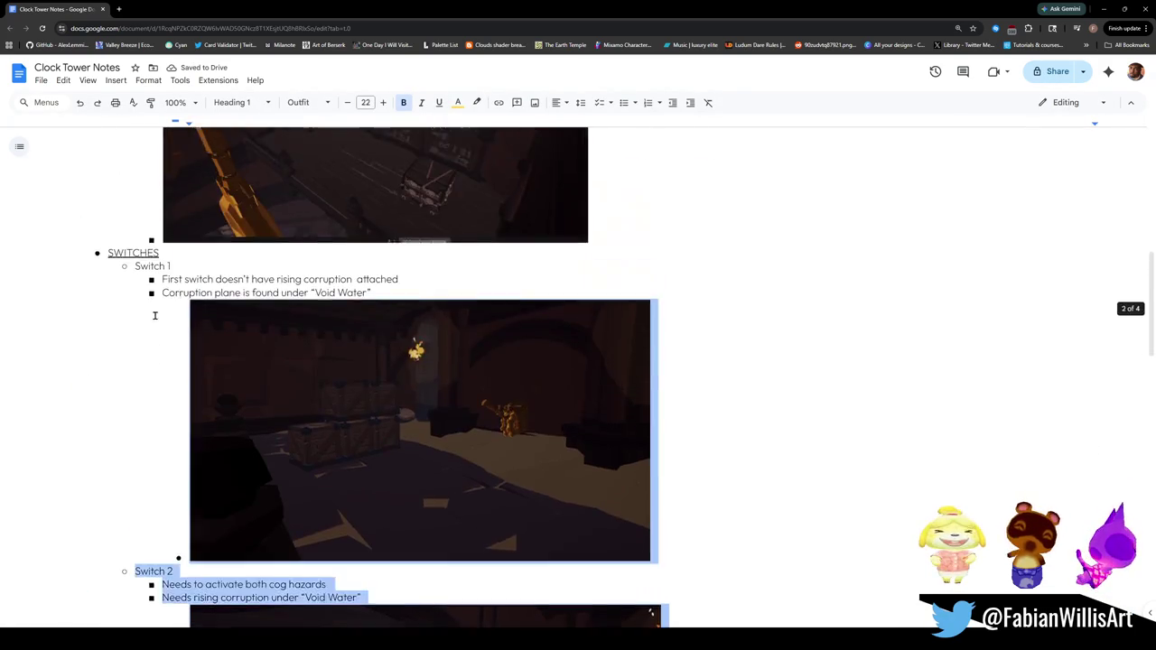
pyautogui.keyDown('shift'); pyautogui.click(97, 492); pyautogui.keyUp('shift')
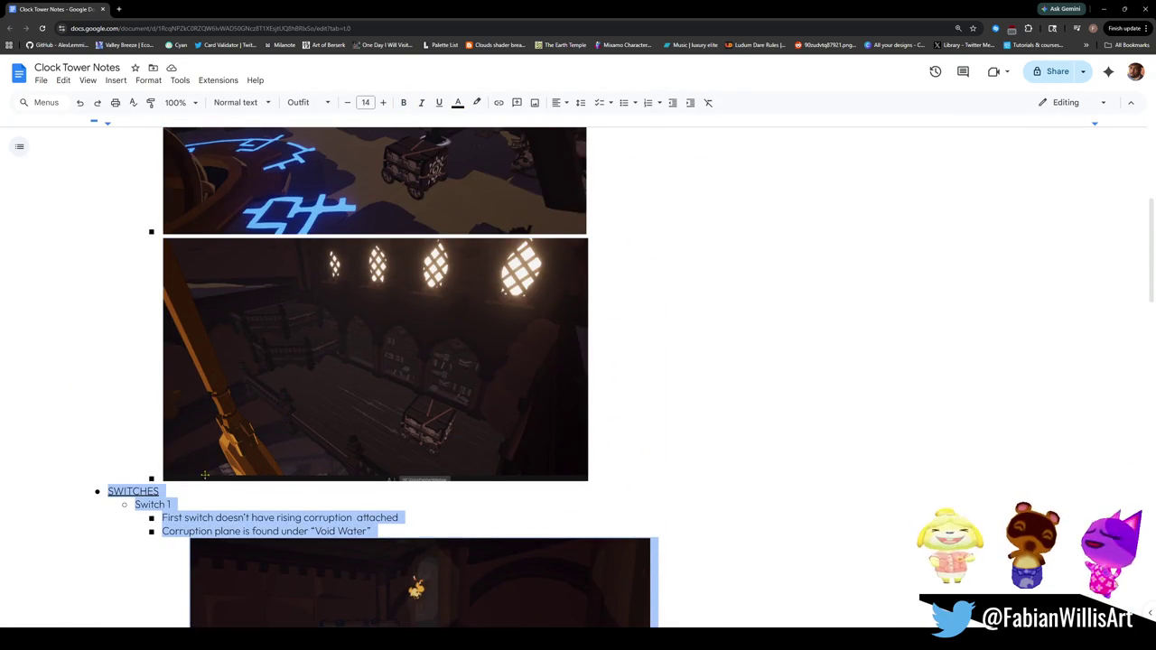
pyautogui.hotkey('ctrl', 'x')
pyautogui.tripleClick(207, 418)
pyautogui.hotkey('ctrl', 'v')
# Step: Collapse the new SWITCHES section and return to the Wind Carts note
pyautogui.scroll(5, 212, 425)
pyautogui.scroll(-2, 223, 446)
pyautogui.scroll(-3, 223, 446)
pyautogui.scroll(10, 238, 436)
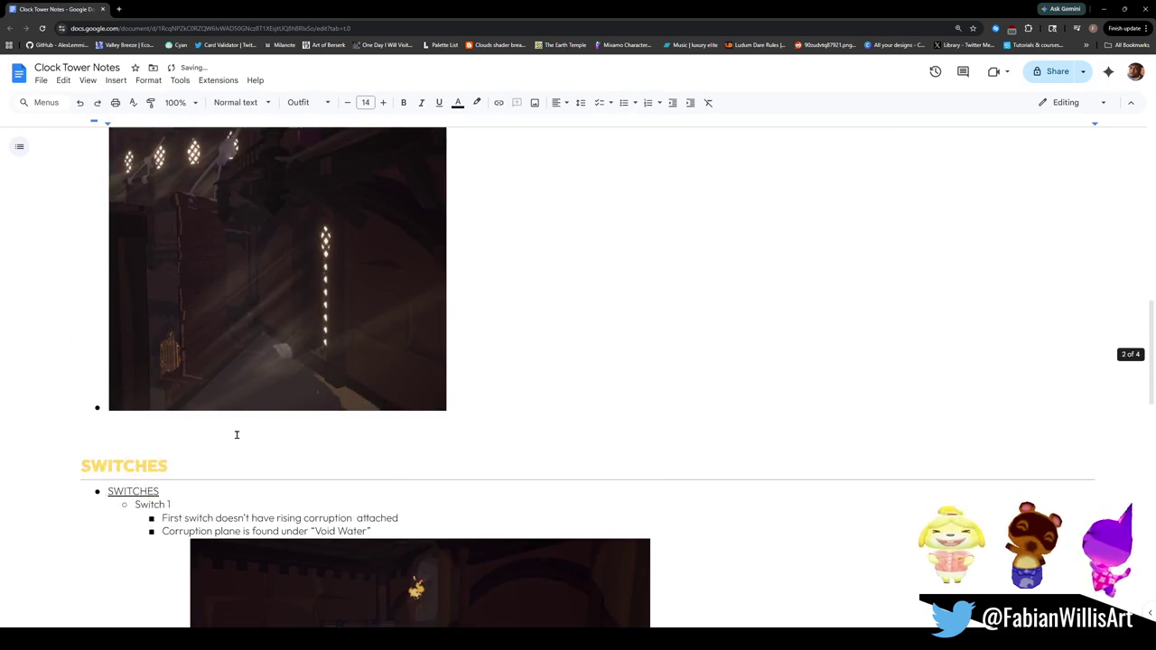
pyautogui.scroll(-2, 238, 436)
pyautogui.click(71, 333)
pyautogui.scroll(3, 180, 420)
pyautogui.scroll(10, 141, 343)
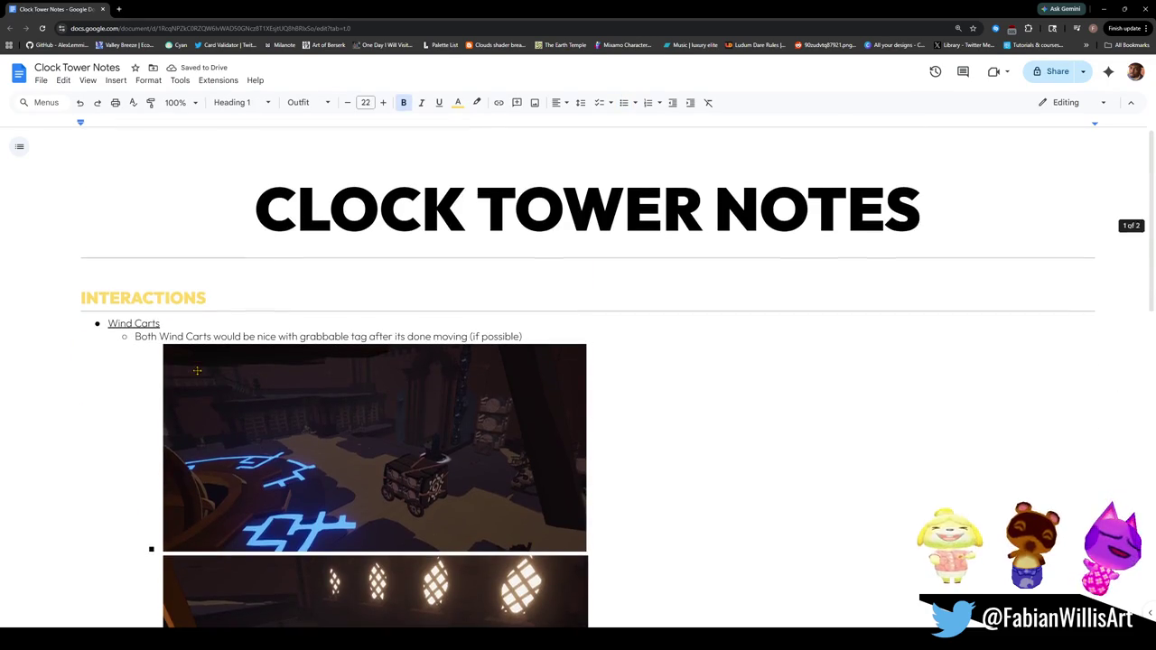
pyautogui.click(157, 337)
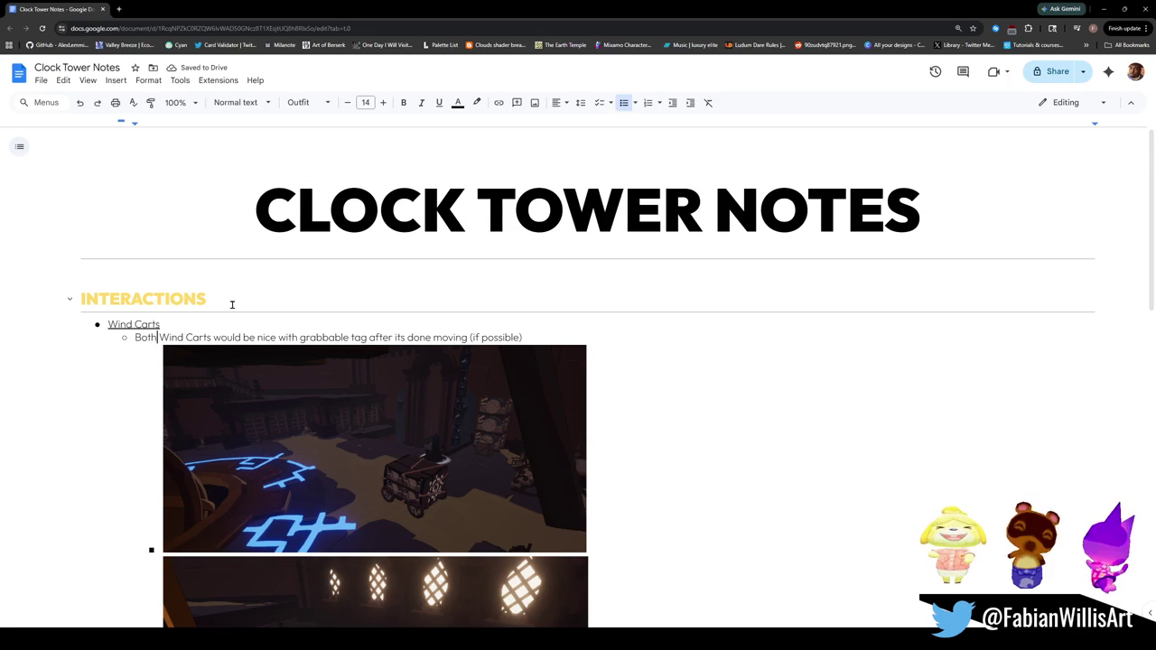